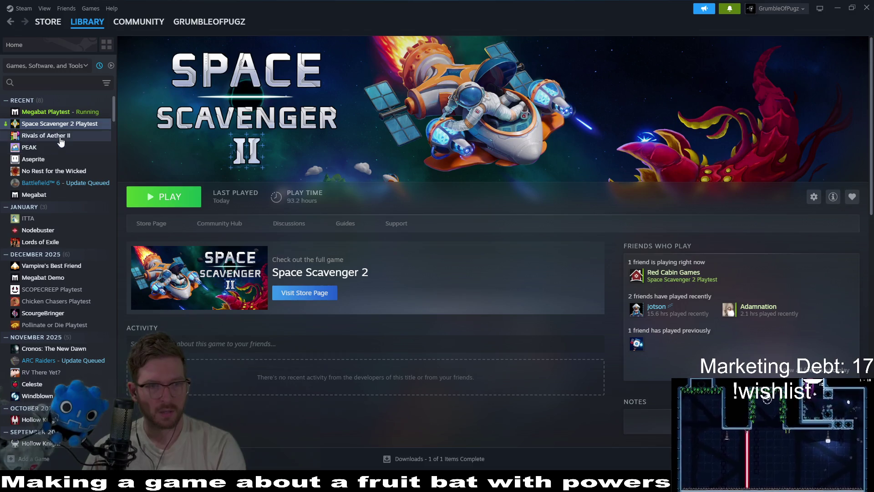
# Step: Open the Aseprite page from the Recent list in Steam's library
pyautogui.click(33, 159)
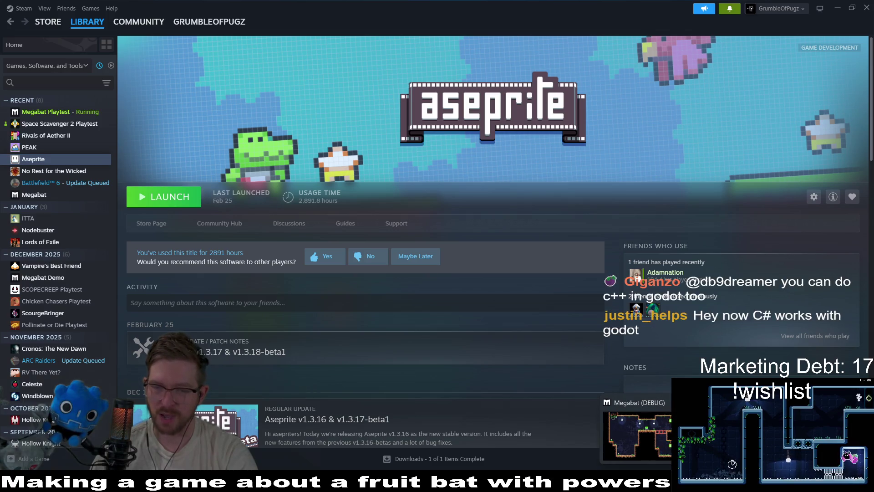
# Step: Switch from Steam to the running Megabat (DEBUG) game window
pyautogui.hotkey('alt', 'Tab')
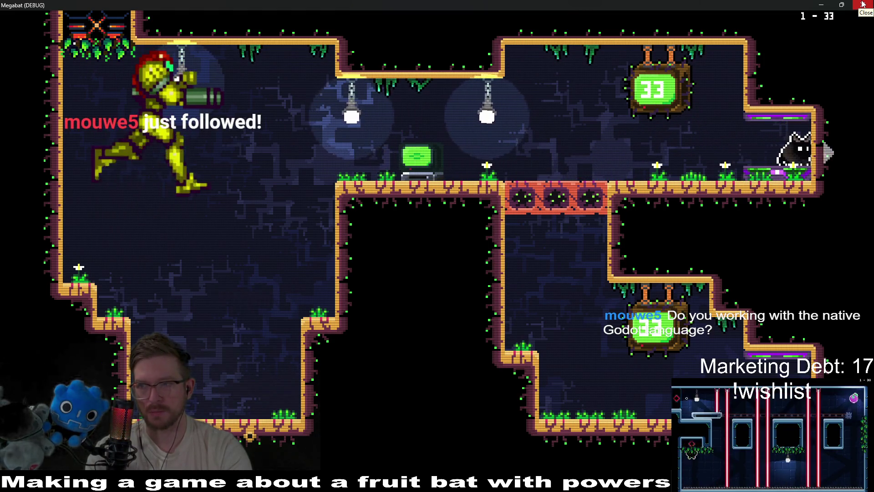
# Step: Browse the level-select grid through levels 03, 21 and 24, then back to 01
pyautogui.press('w')
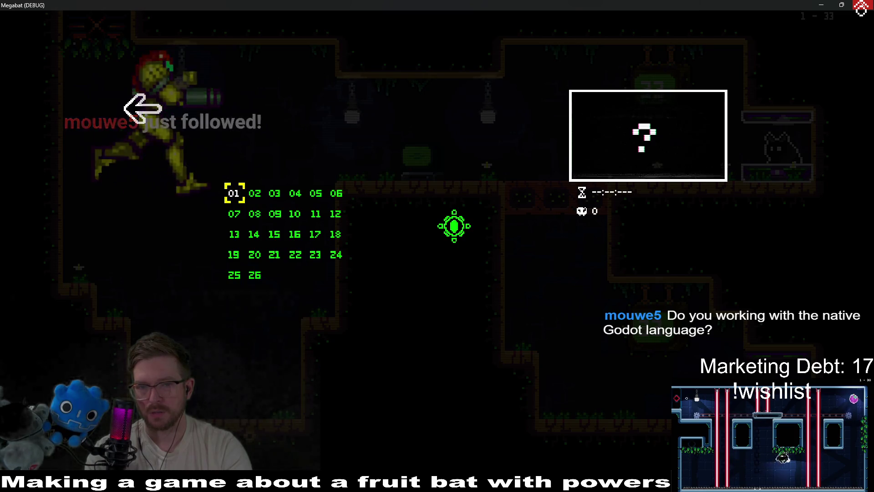
pyautogui.press('d')
pyautogui.press('d')
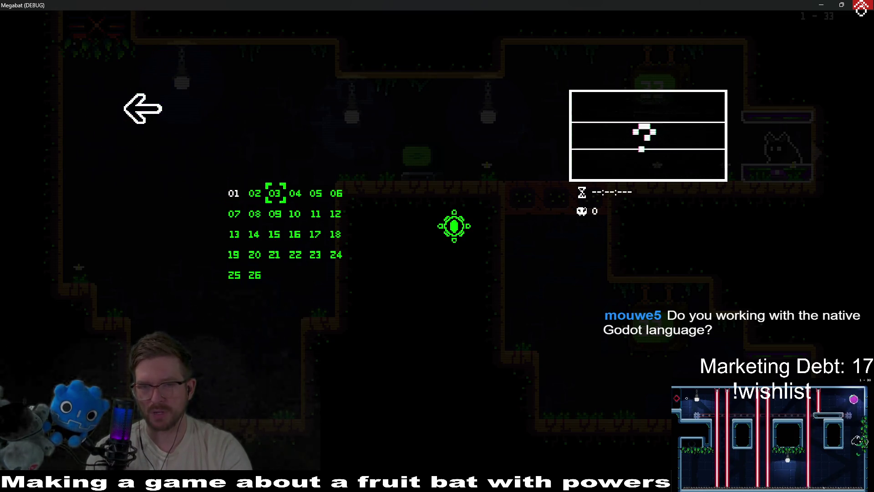
pyautogui.press('s')
pyautogui.press('s')
pyautogui.press('s')
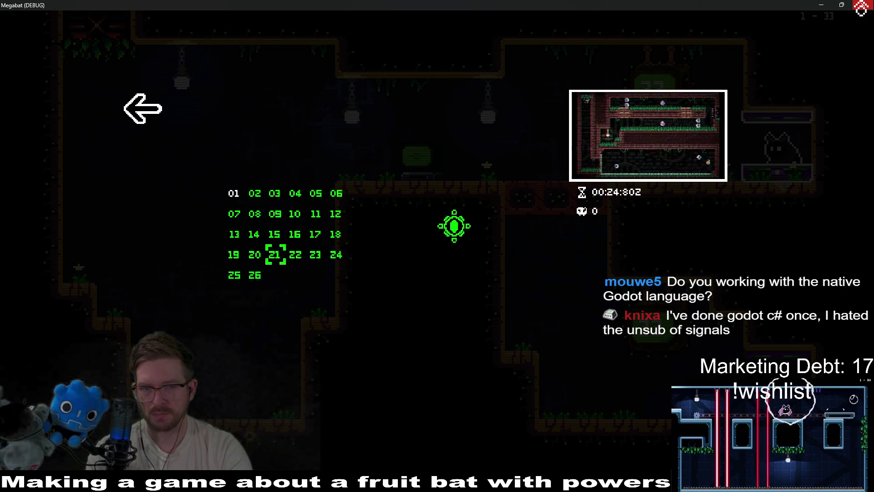
pyautogui.press('d')
pyautogui.press('d')
pyautogui.press('d')
pyautogui.press('w')
pyautogui.press('a')
pyautogui.press('a')
pyautogui.press('a')
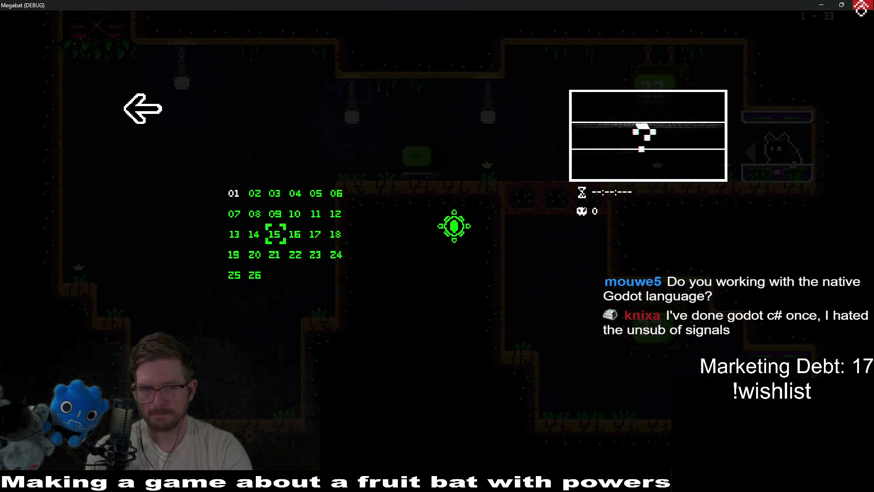
pyautogui.press('w')
pyautogui.press('w')
pyautogui.press('a')
pyautogui.press('a')
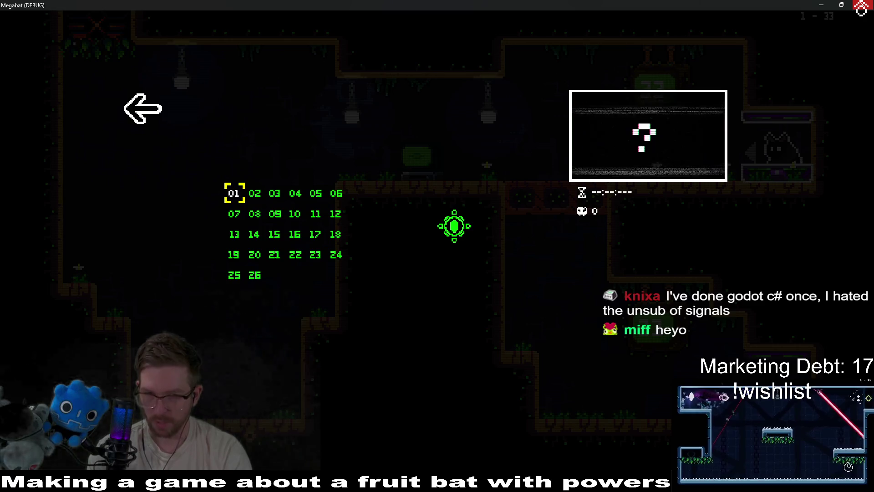
# Step: Close level select, resume play moving the bat left, then return to Godot
pyautogui.press('Escape')
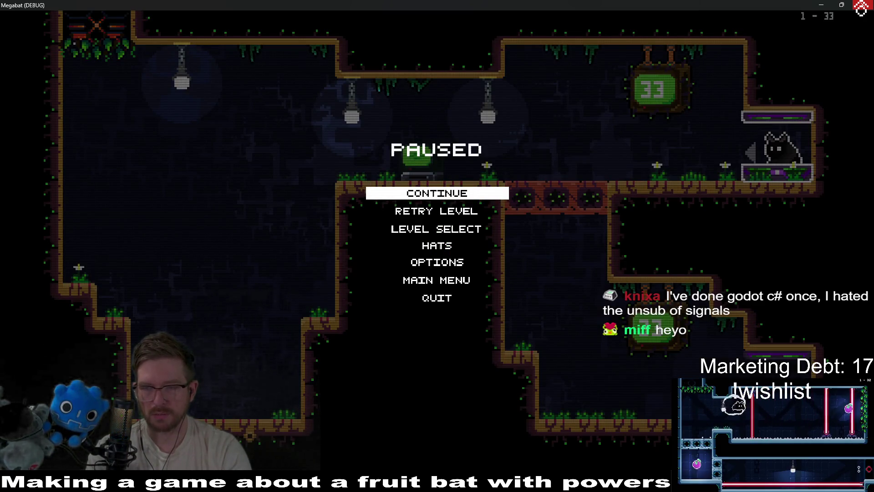
pyautogui.press('Escape')
pyautogui.press('Left')
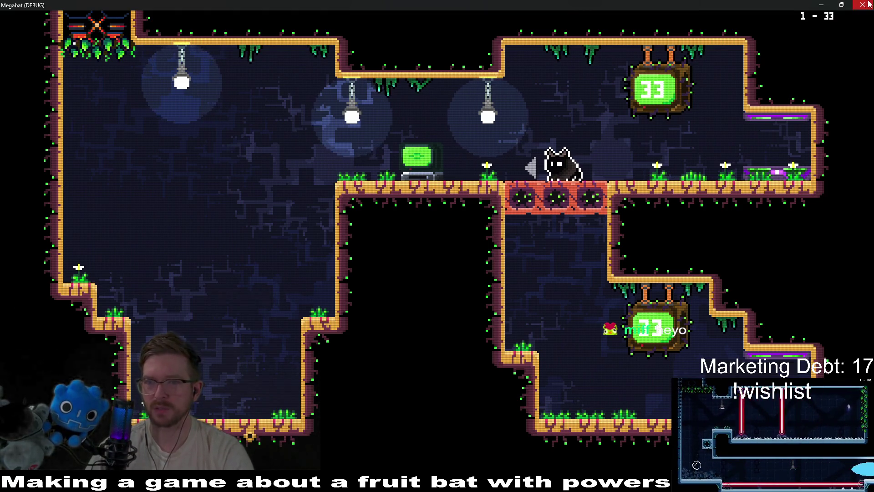
pyautogui.hotkey('alt', 'Tab')
pyautogui.hotkey('alt', 'Tab')
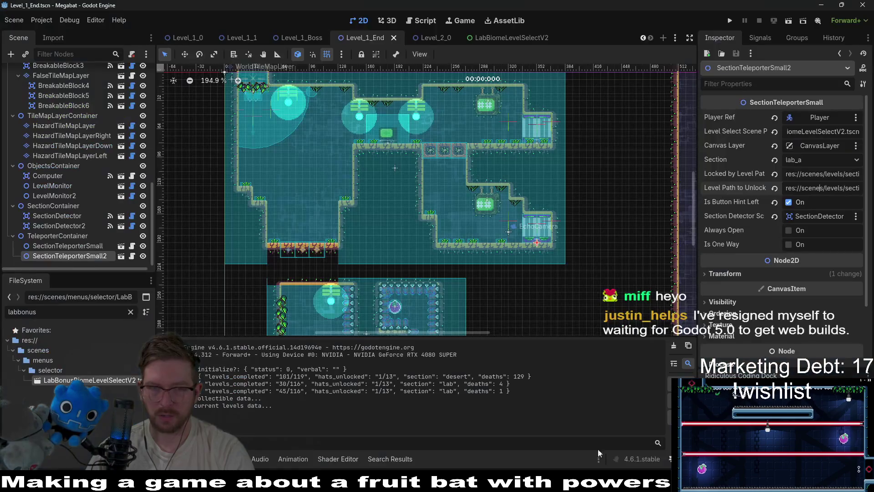
# Step: Select EnvironmentTileMapLayer and scroll its palette to the LabOvergrowth and ForestOvergrowth tiles
pyautogui.scroll(10, 70, 116)
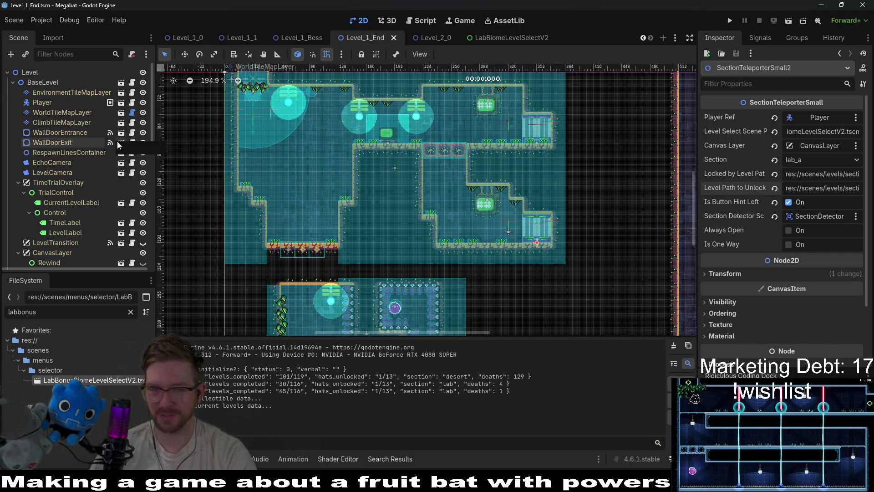
pyautogui.click(68, 93)
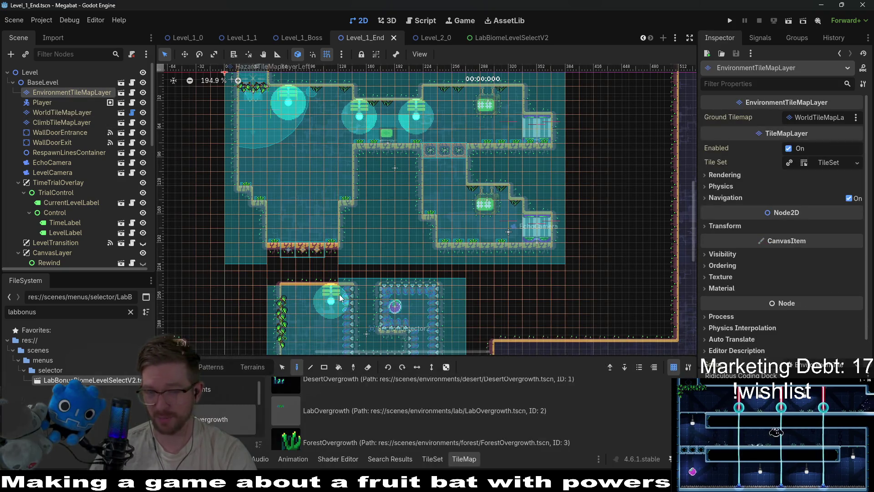
pyautogui.scroll(2, 417, 414)
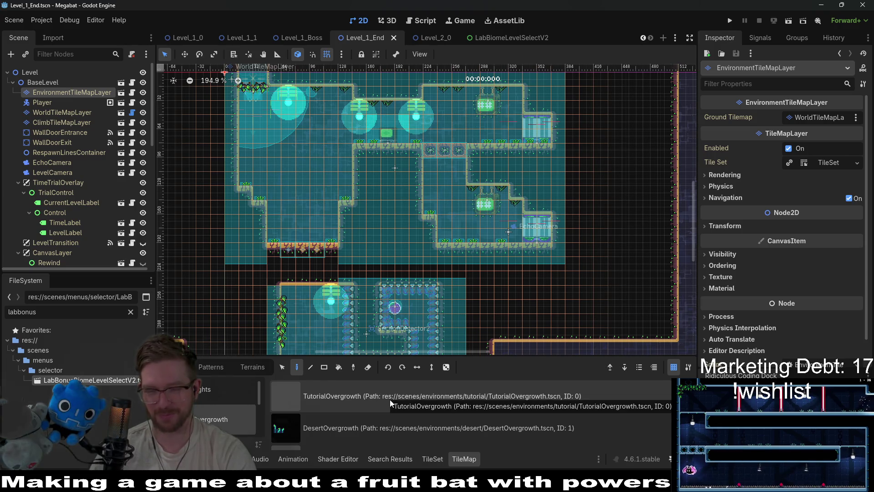
pyautogui.scroll(-3, 386, 400)
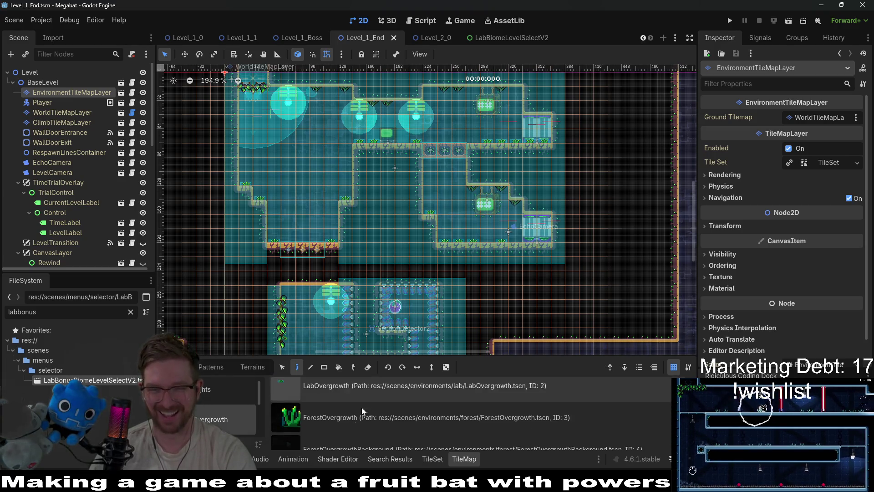
# Step: Place a tile in the level's upper room and save Level_1_End
pyautogui.click(533, 237)
pyautogui.scroll(3, 510, 231)
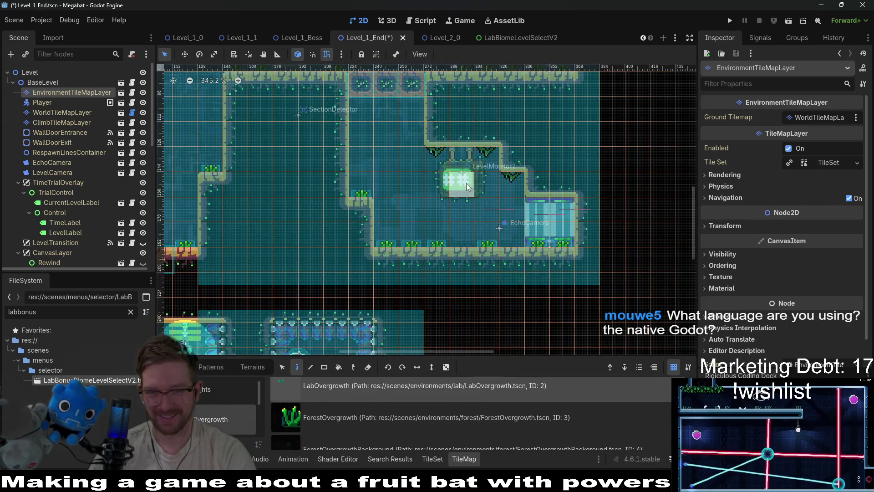
pyautogui.scroll(-1, 466, 182)
pyautogui.scroll(-1, 471, 173)
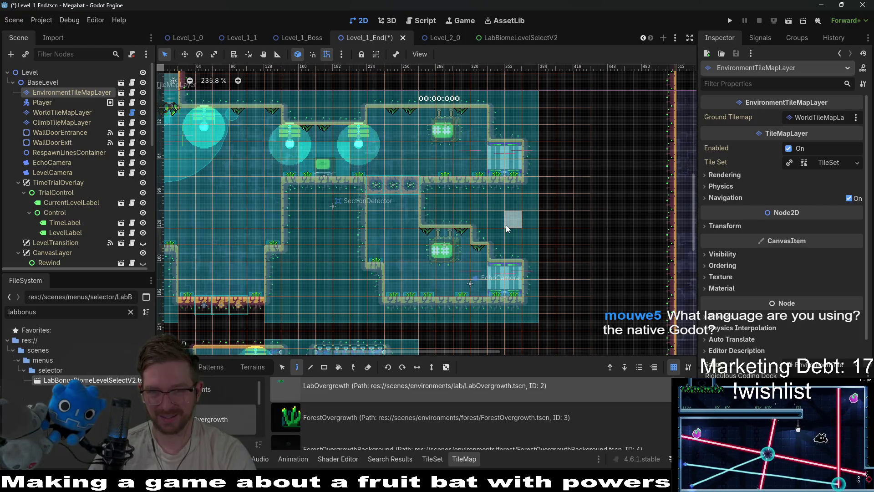
pyautogui.scroll(-3, 506, 225)
pyautogui.scroll(-2, 504, 238)
pyautogui.hotkey('ctrl', 's')
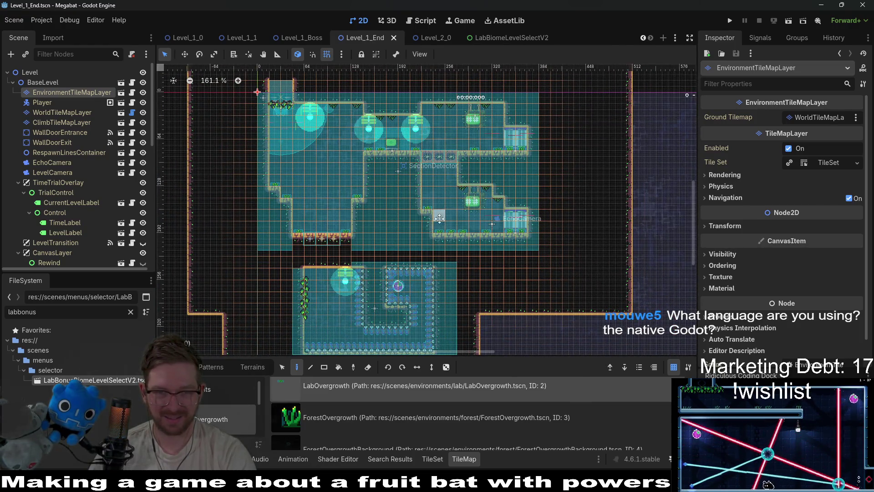
pyautogui.scroll(-2, 472, 281)
pyautogui.scroll(-5, 57, 148)
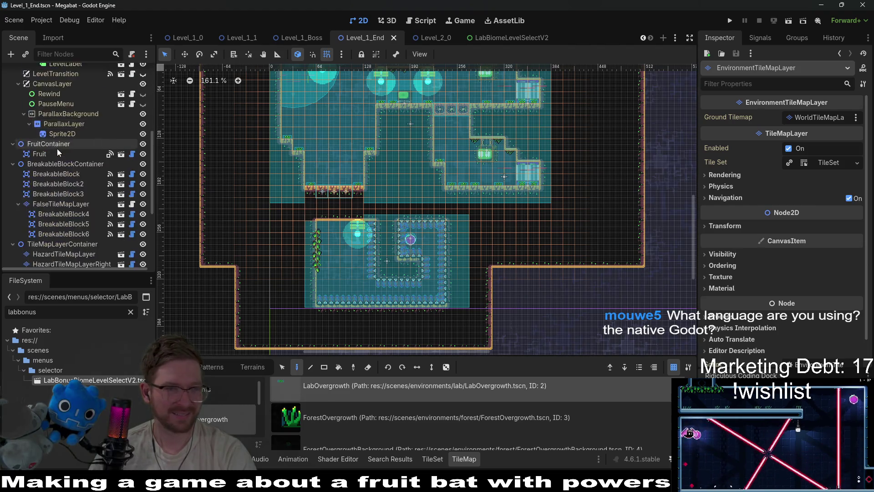
# Step: Move ObjectsContainer to the top of the scene tree, above BaseLevel
pyautogui.click(63, 176)
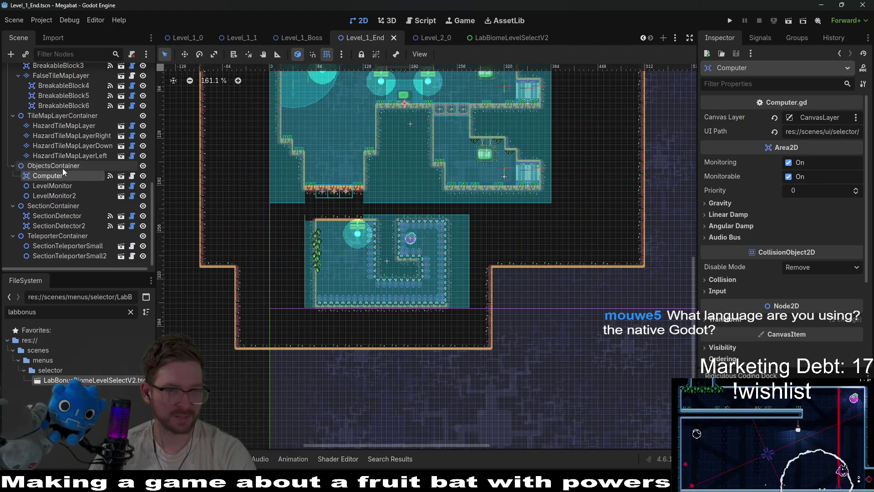
pyautogui.moveTo(61, 168); pyautogui.dragTo(48, 79)
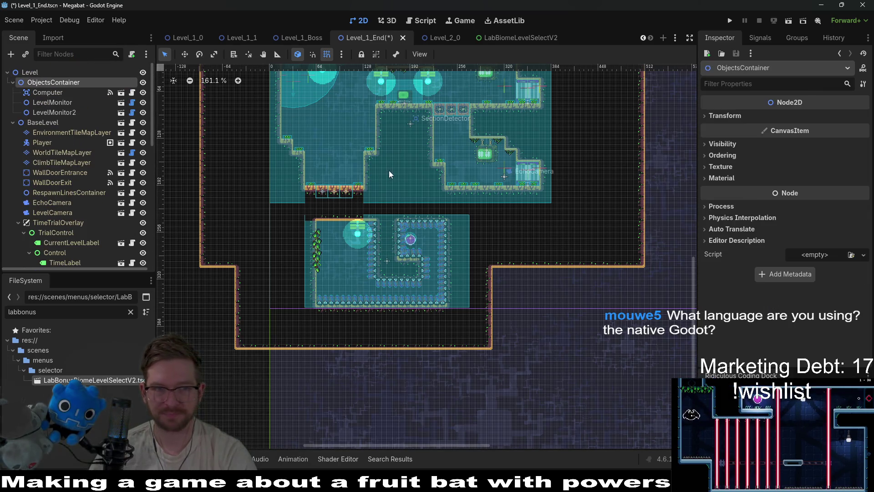
pyautogui.scroll(5, 418, 120)
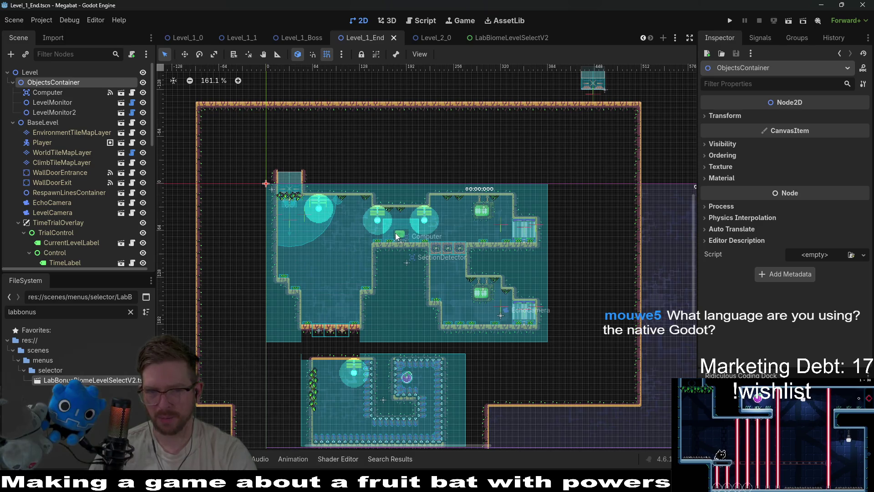
pyautogui.scroll(8, 395, 235)
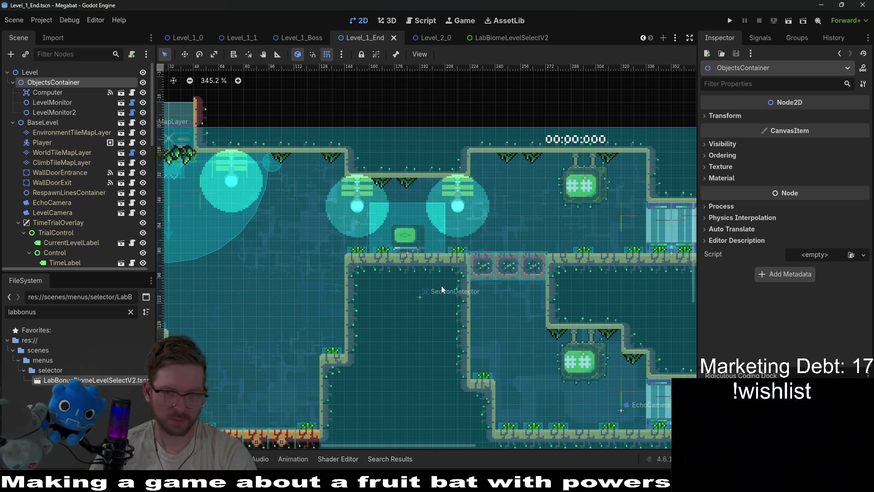
# Step: Paint a LabOvergrowth tile near the Computer on the environment layer and save
pyautogui.click(75, 136)
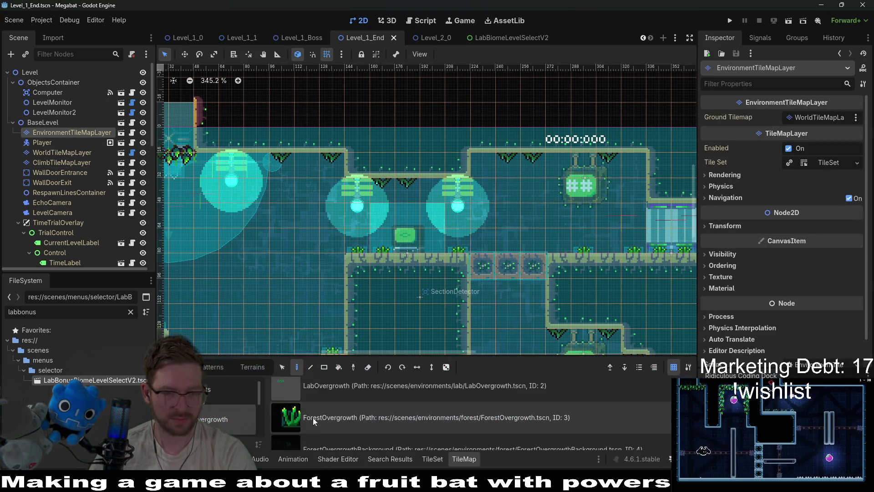
pyautogui.scroll(-1, 365, 419)
pyautogui.click(341, 400)
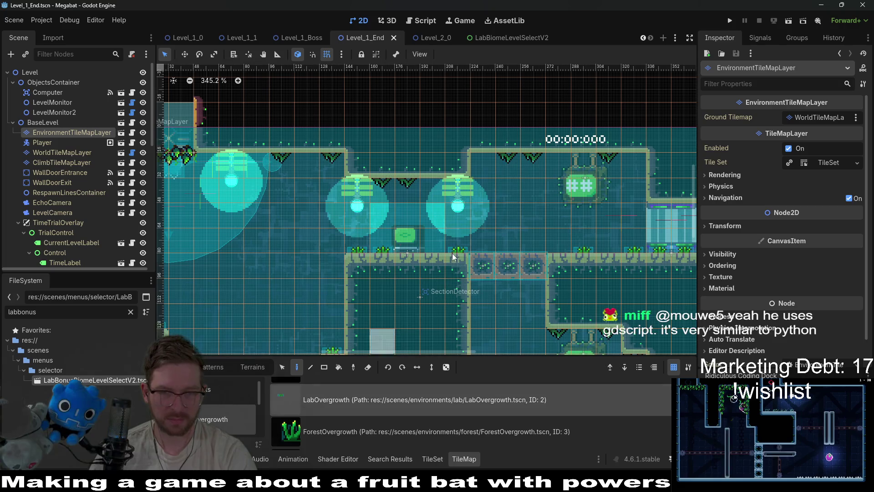
pyautogui.click(425, 238)
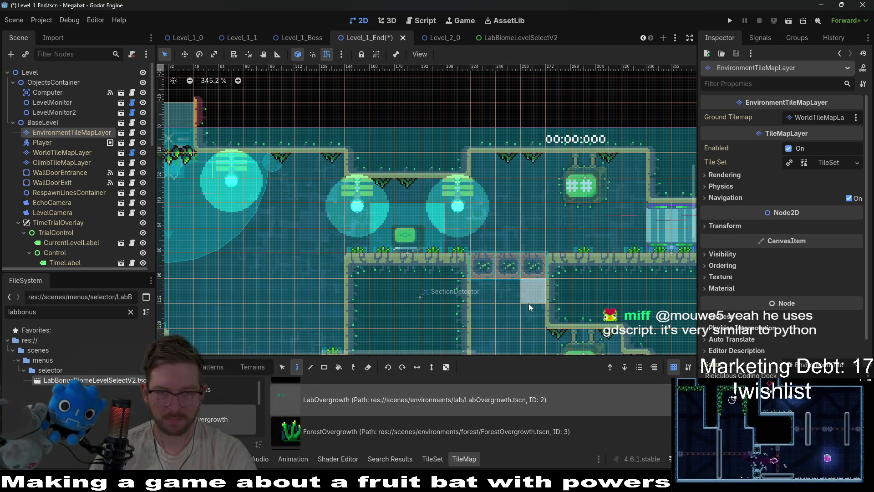
pyautogui.hotkey('ctrl', 's')
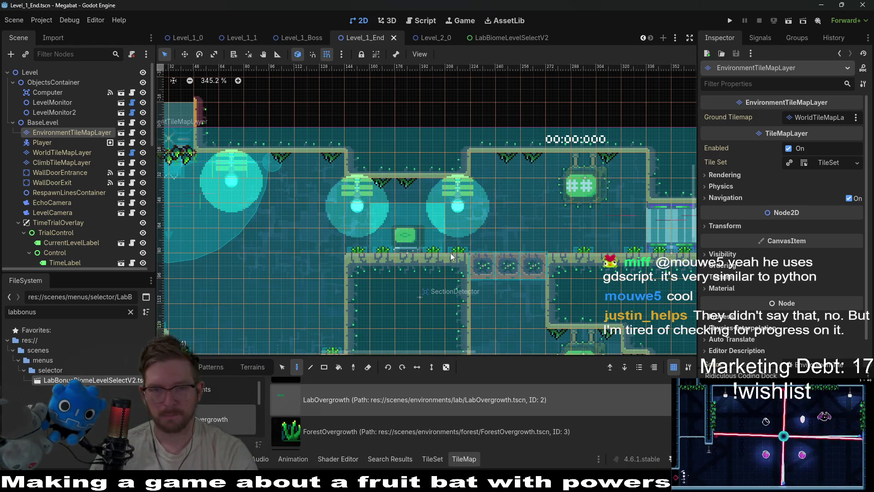
# Step: Inspect the Computer object's properties and save Level_1_End
pyautogui.scroll(-2, 451, 257)
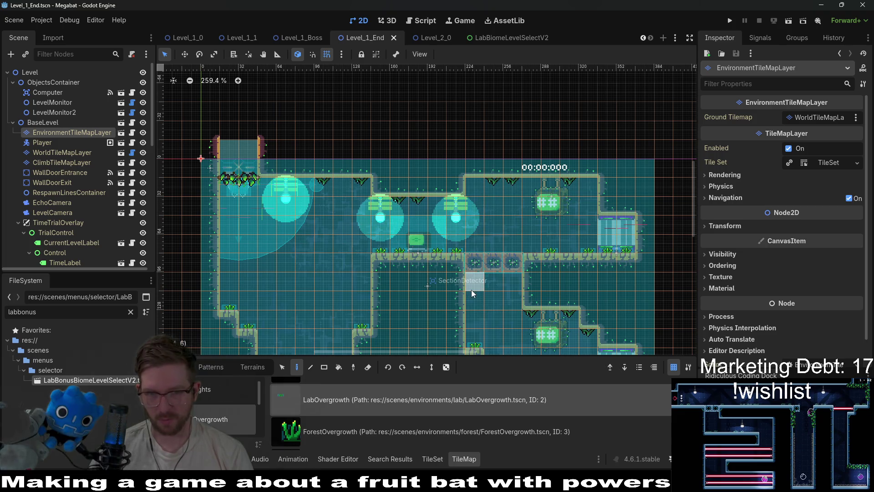
pyautogui.click(47, 89)
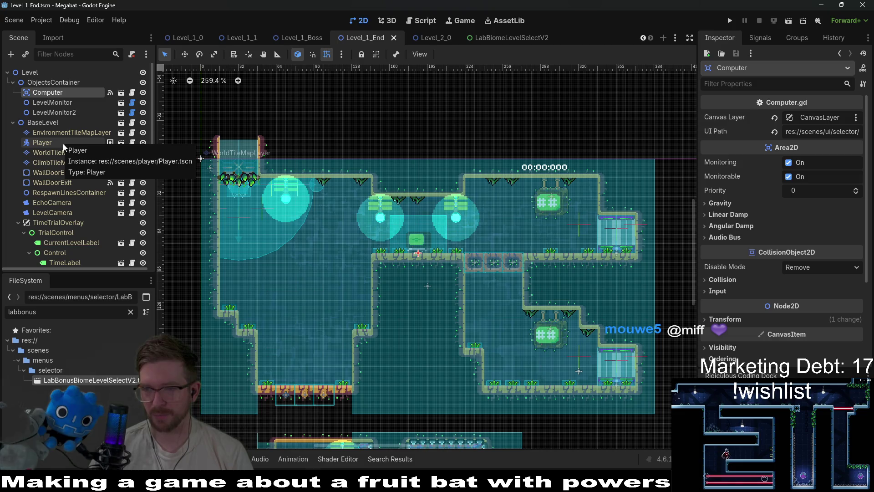
pyautogui.scroll(-3, 500, 362)
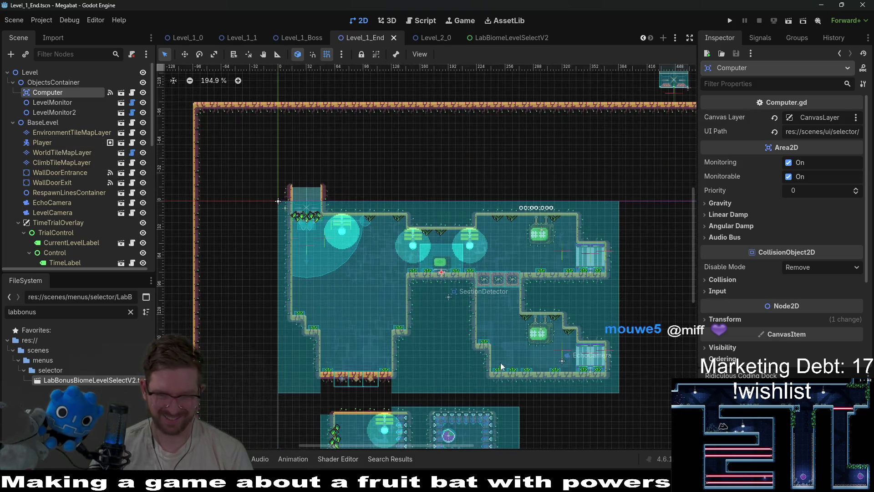
pyautogui.hotkey('ctrl', 's')
# Step: Zoom the 2D view out to 161% and bring up the quick-open recent files list
pyautogui.scroll(-3, 488, 234)
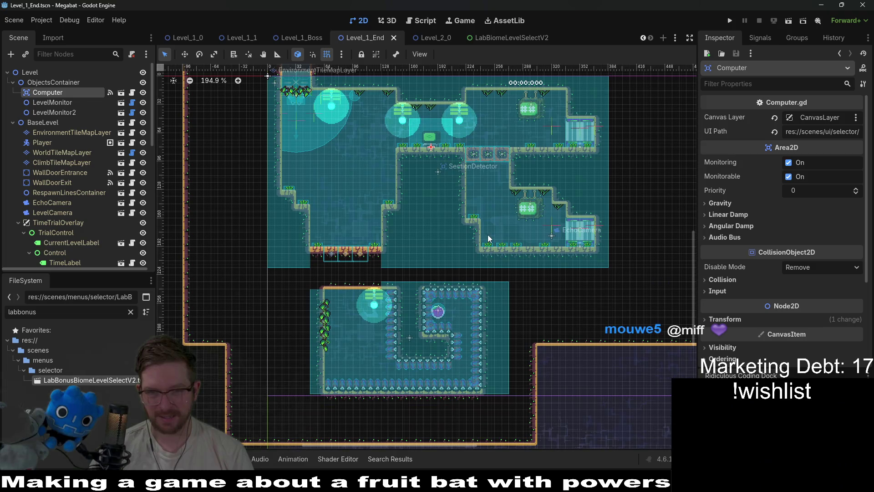
pyautogui.scroll(3, 484, 236)
pyautogui.scroll(-2, 474, 182)
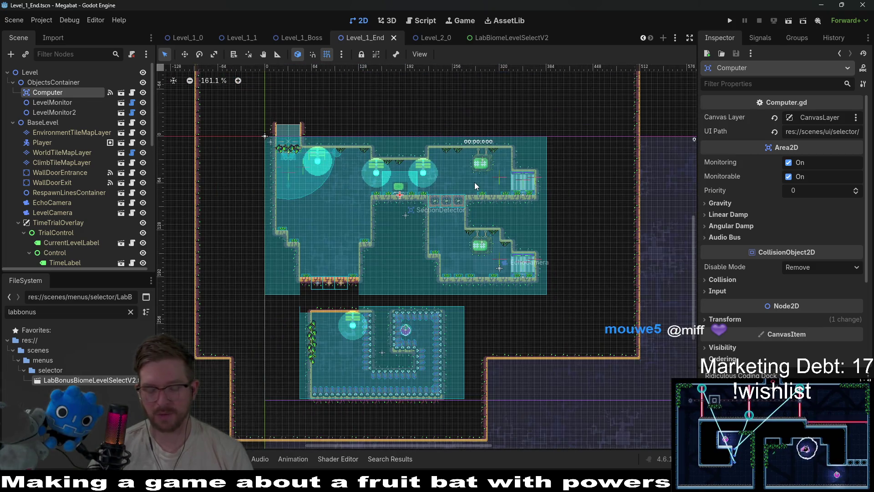
pyautogui.hotkey('alt', 'shift', 'o')
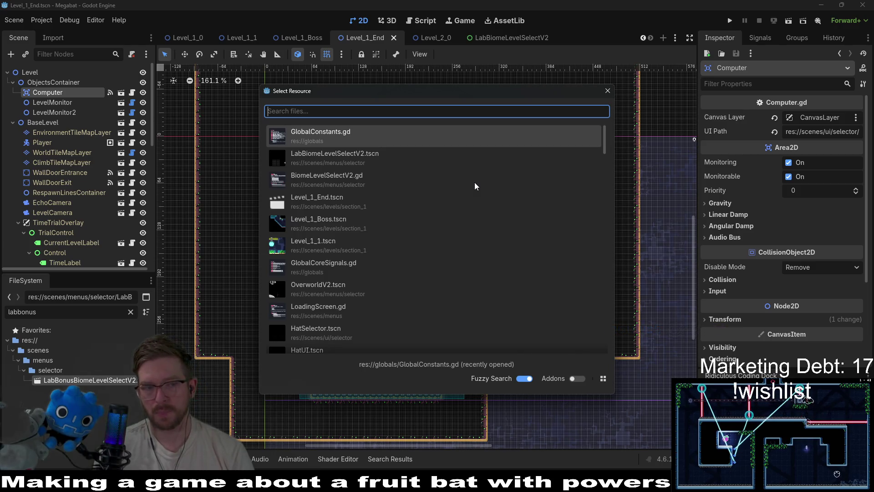
# Step: Close Quick Open and filter the FileSystem files for level_2_boss
pyautogui.press('Escape')
pyautogui.click(131, 311)
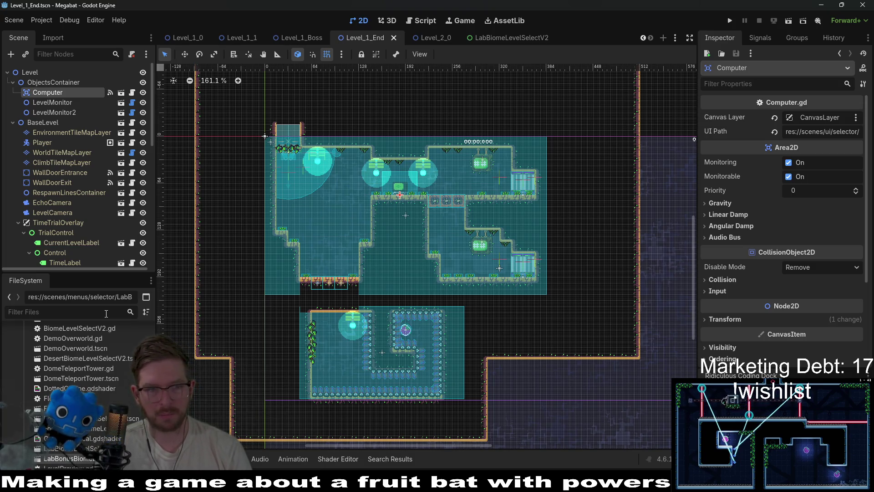
pyautogui.write('biome')
pyautogui.press('BackSpace')
pyautogui.press('BackSpace')
pyautogui.press('BackSpace')
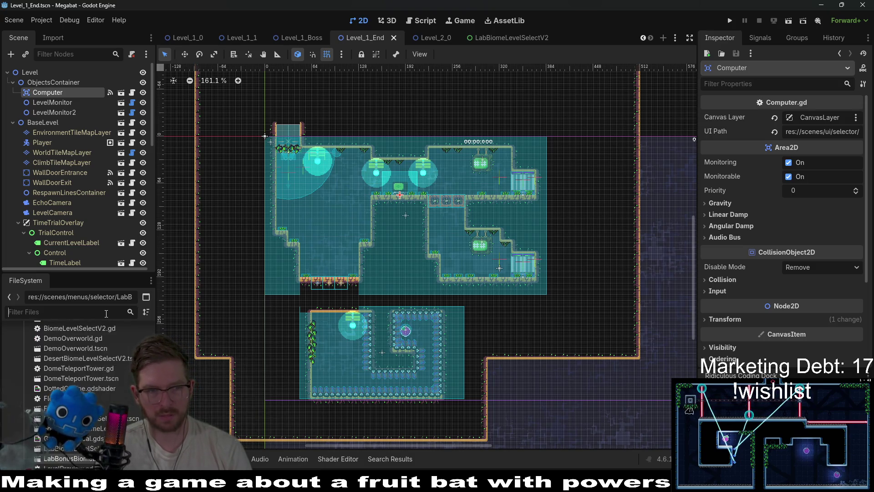
pyautogui.write('level')
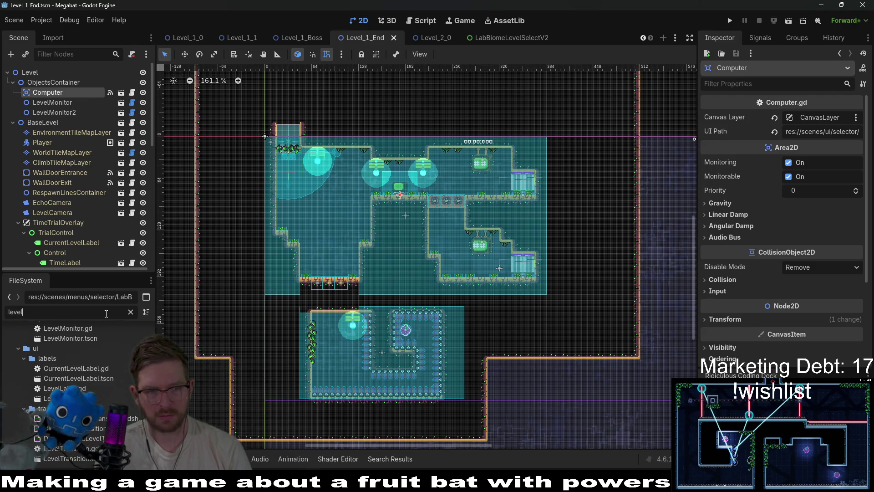
pyautogui.write('_')
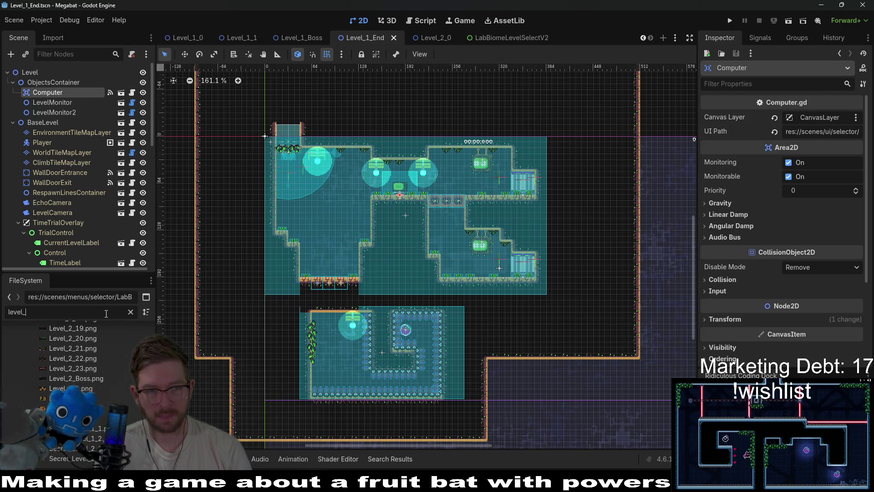
pyautogui.write('2_')
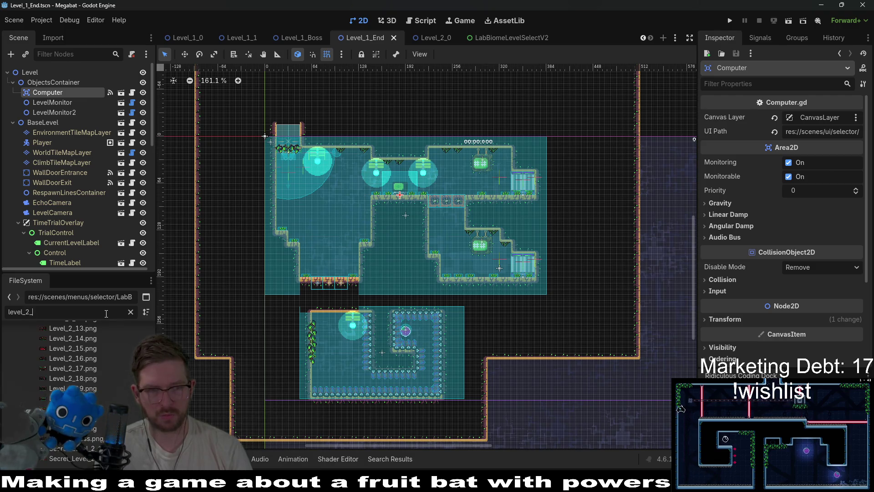
pyautogui.write('boss')
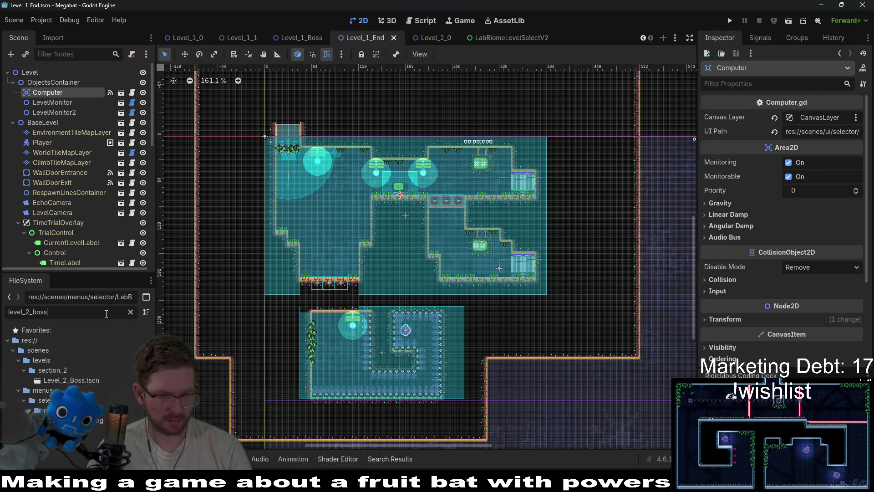
# Step: Open Level_2_Boss.tscn, then change the file filter to baseforest
pyautogui.doubleClick(85, 378)
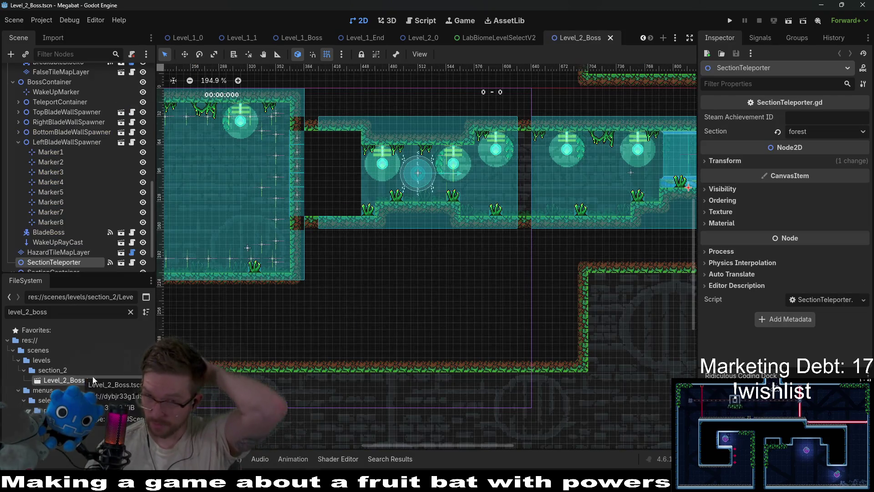
pyautogui.hscroll(5, 572, 231)
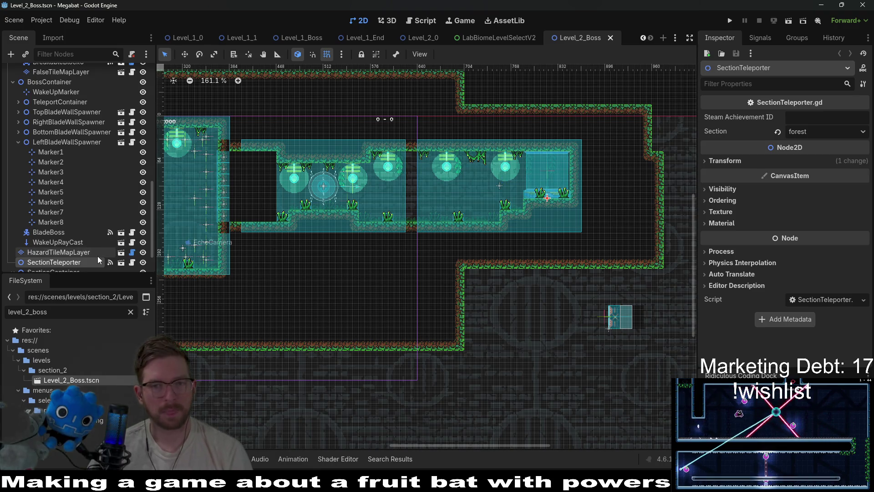
pyautogui.doubleClick(46, 311)
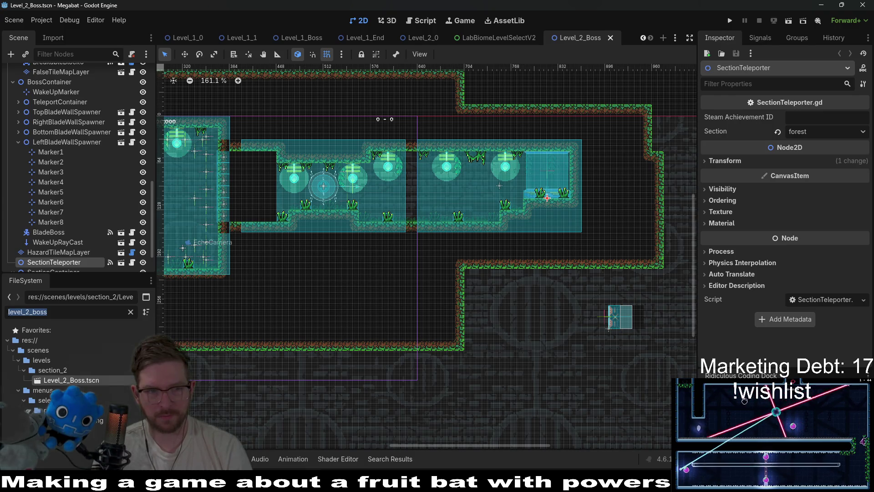
pyautogui.write('base')
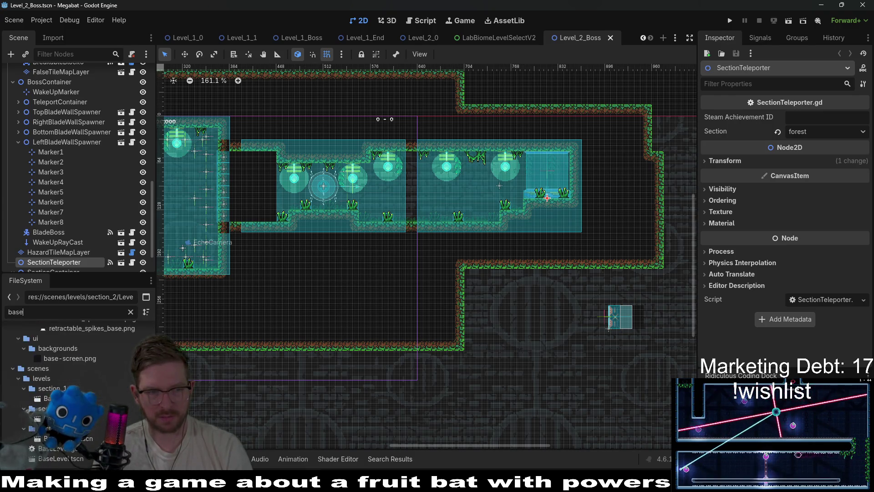
pyautogui.write('forest')
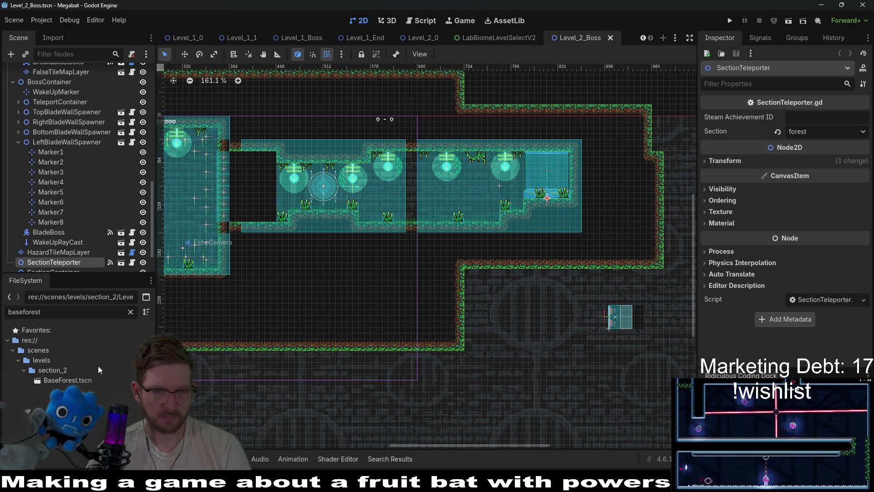
# Step: Duplicate BaseForest.tscn as Level_2_End.tscn and open the new scene
pyautogui.rightClick(75, 381)
pyautogui.click(127, 388)
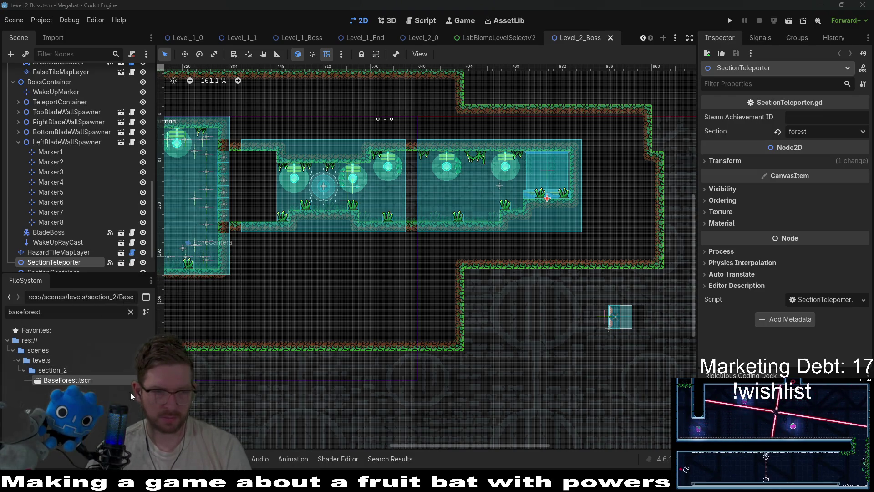
pyautogui.write('Level')
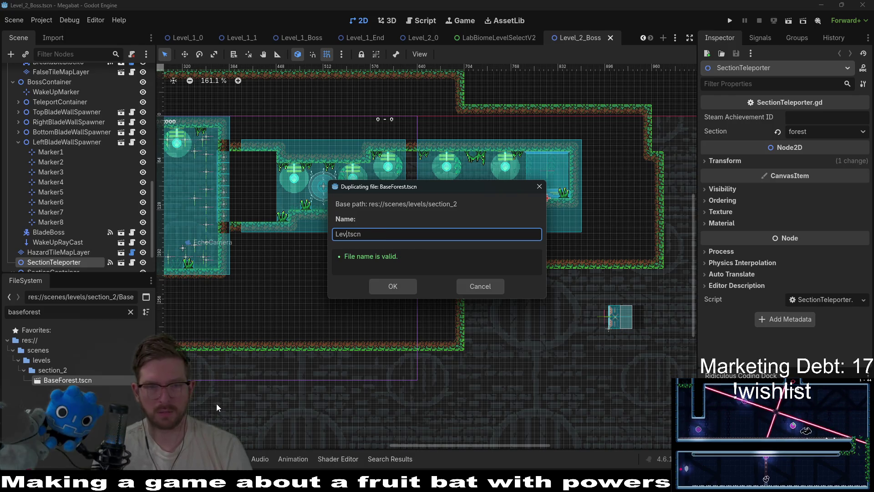
pyautogui.write('_2')
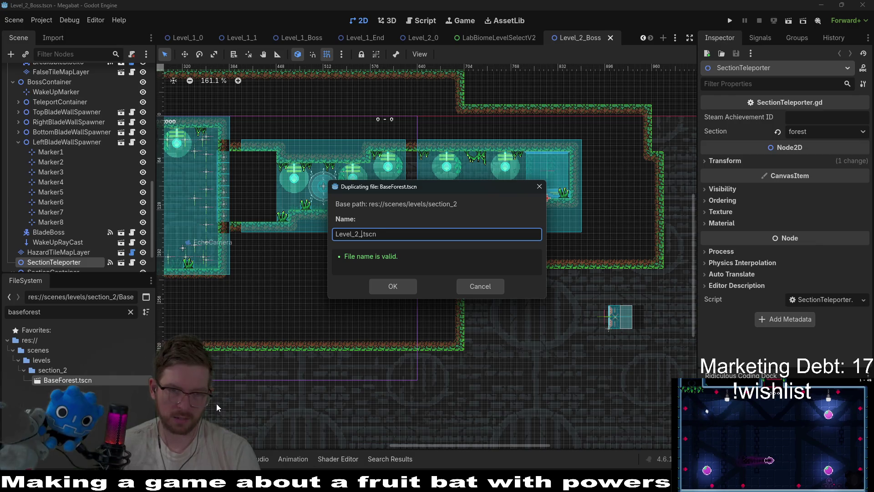
pyautogui.write('_End')
pyautogui.press('Return')
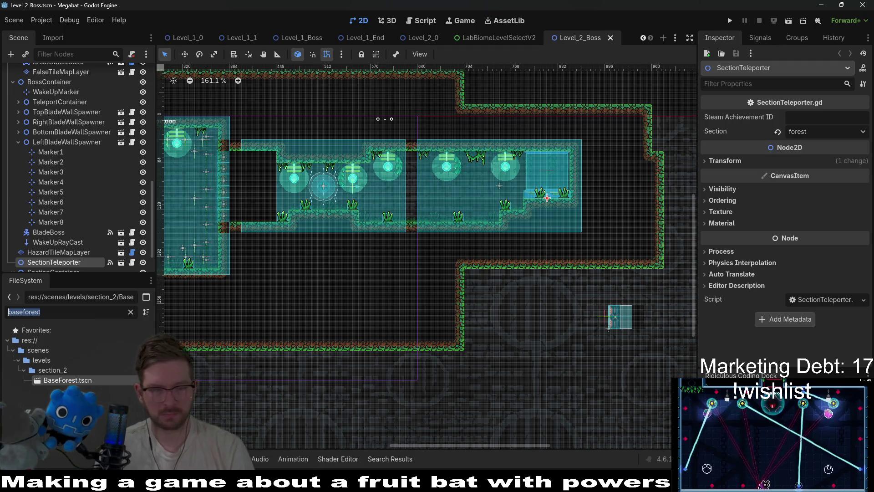
pyautogui.write('level_2_end')
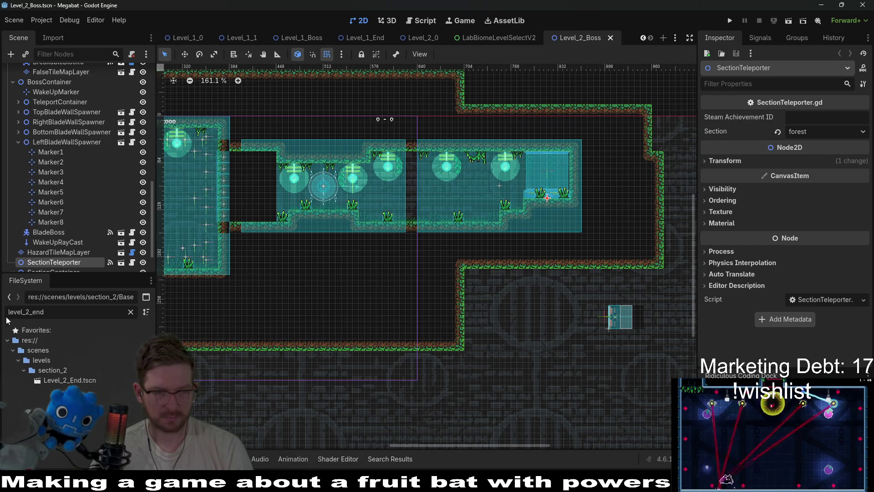
pyautogui.doubleClick(86, 376)
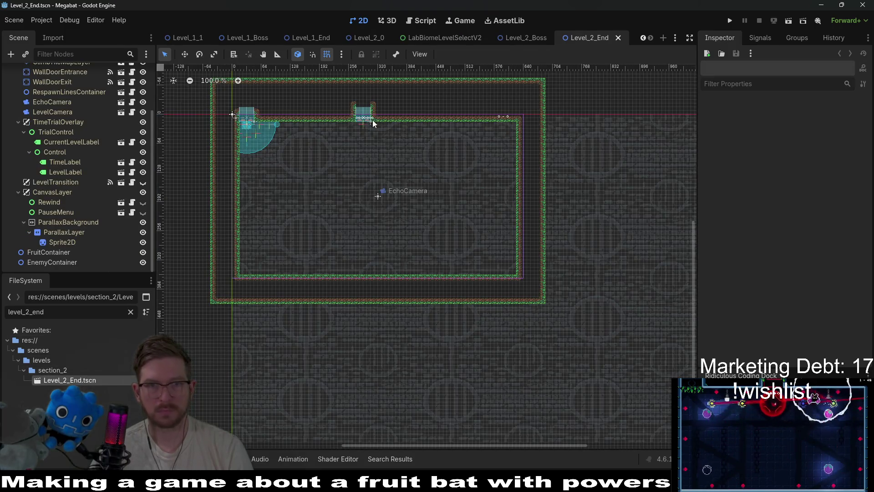
# Step: Switch to the GlobalConstants.gd script and scroll to the LEVEL_2_BOSS constant
pyautogui.click(422, 22)
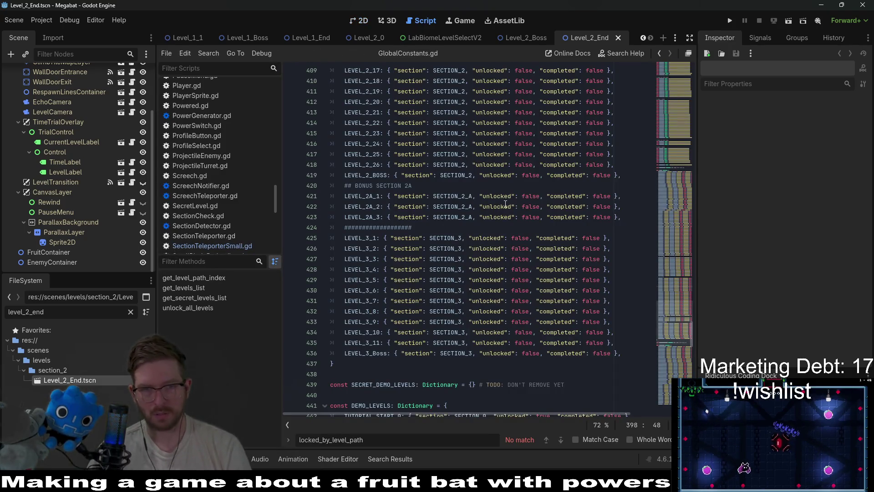
pyautogui.scroll(15, 469, 169)
pyautogui.scroll(20, 509, 197)
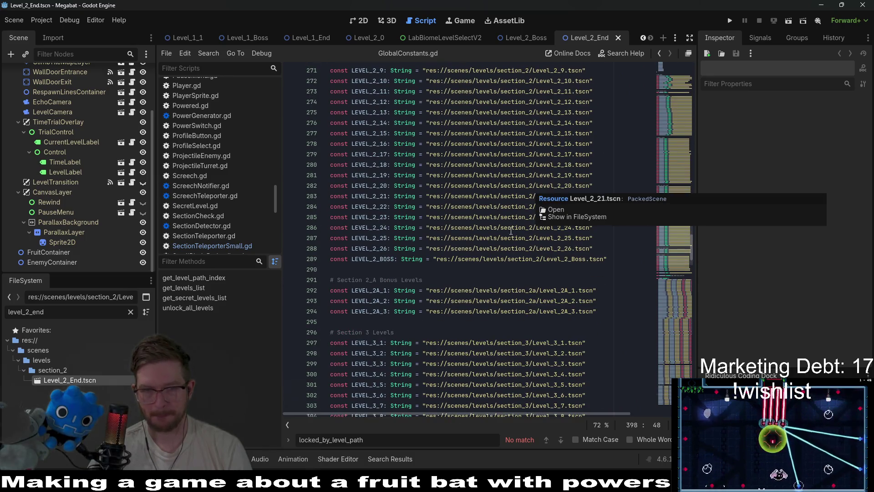
pyautogui.scroll(-1, 510, 231)
pyautogui.moveTo(612, 227); pyautogui.dragTo(620, 216)
pyautogui.hotkey('ctrl', 'c')
# Step: Copy the LEVEL_2_BOSS line as LEVEL_2_END pointing to Level_2_End.tscn, and save
pyautogui.click(620, 228)
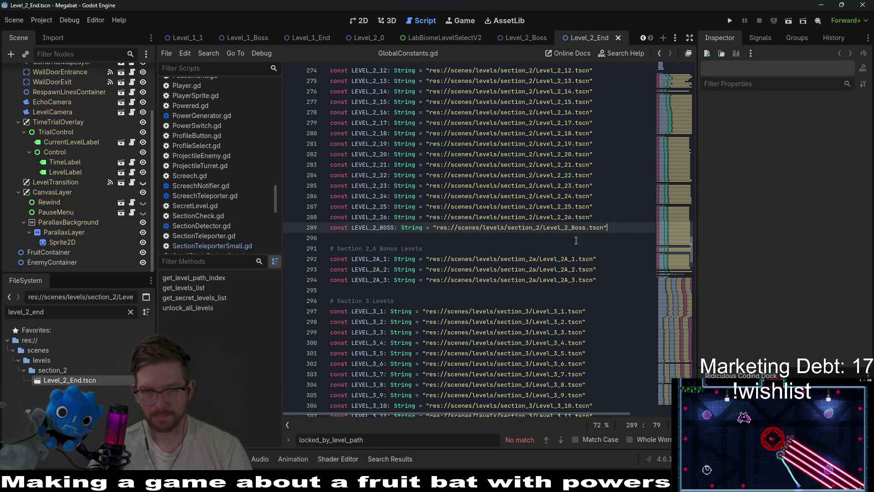
pyautogui.hotkey('ctrl', 'v')
pyautogui.click(401, 237)
pyautogui.press('BackSpace')
pyautogui.press('BackSpace')
pyautogui.press('BackSpace')
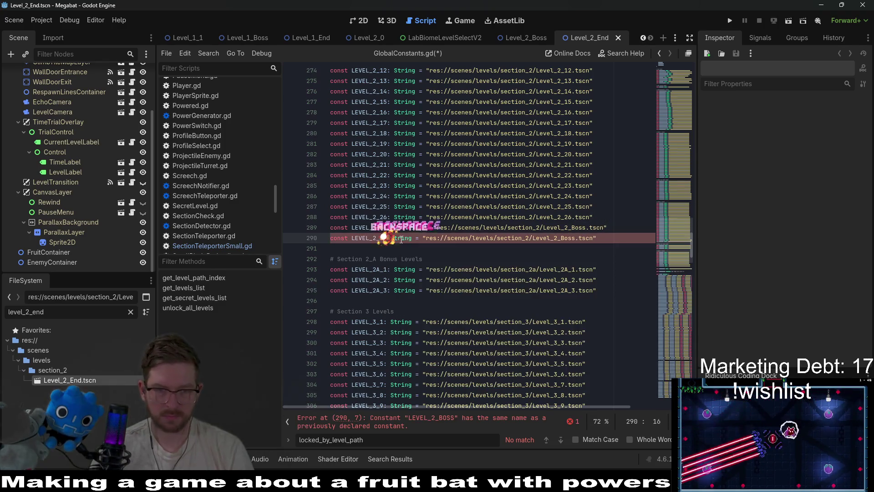
pyautogui.write('END')
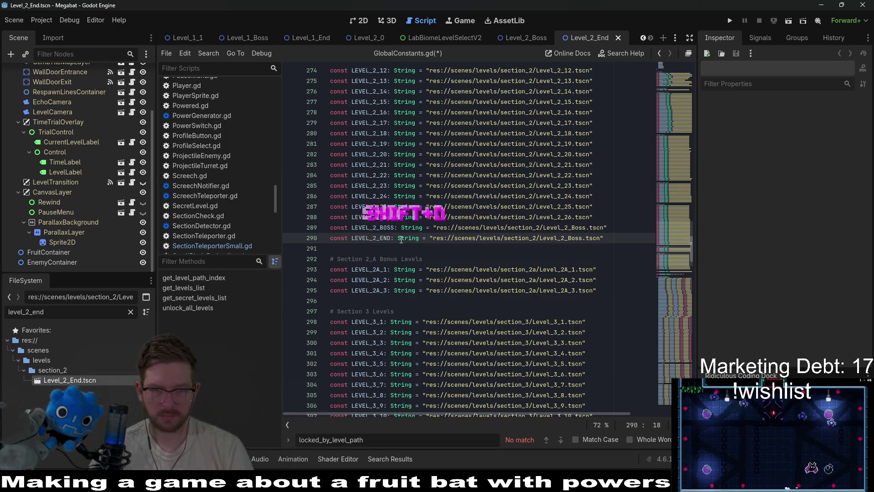
pyautogui.press('BackSpace')
pyautogui.press('BackSpace')
pyautogui.press('BackSpace')
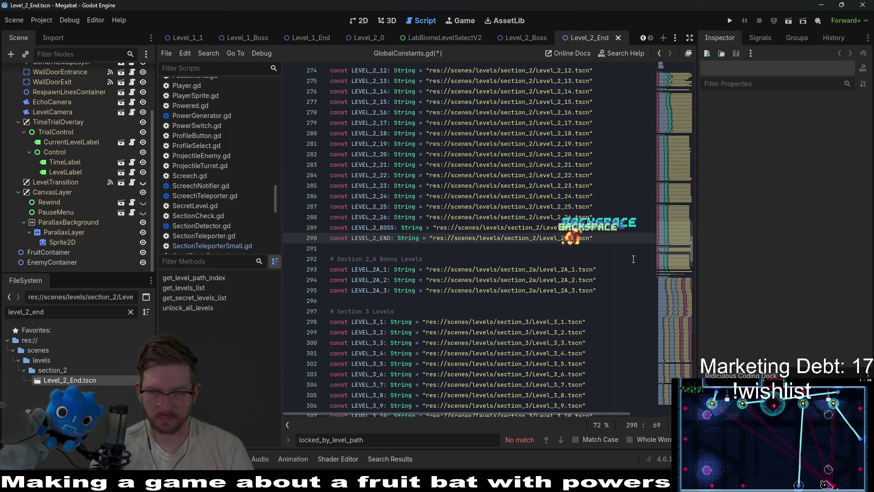
pyautogui.write('End')
pyautogui.hotkey('ctrl', 's')
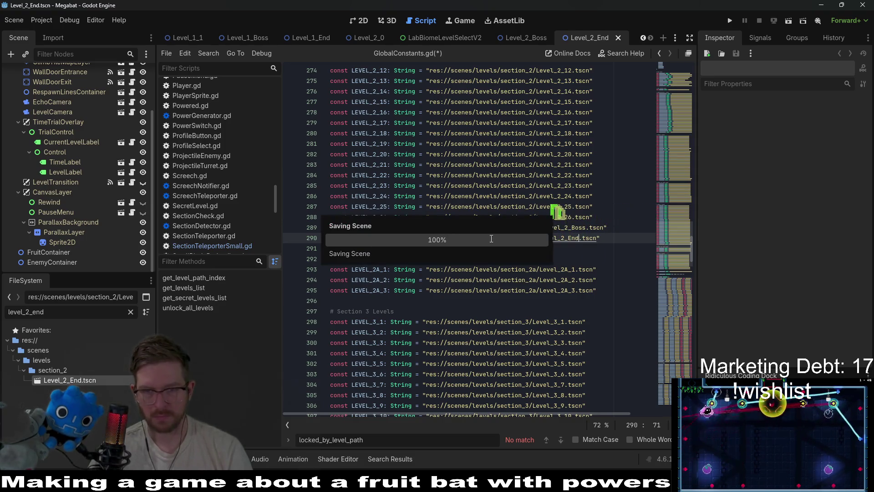
pyautogui.scroll(6, 384, 238)
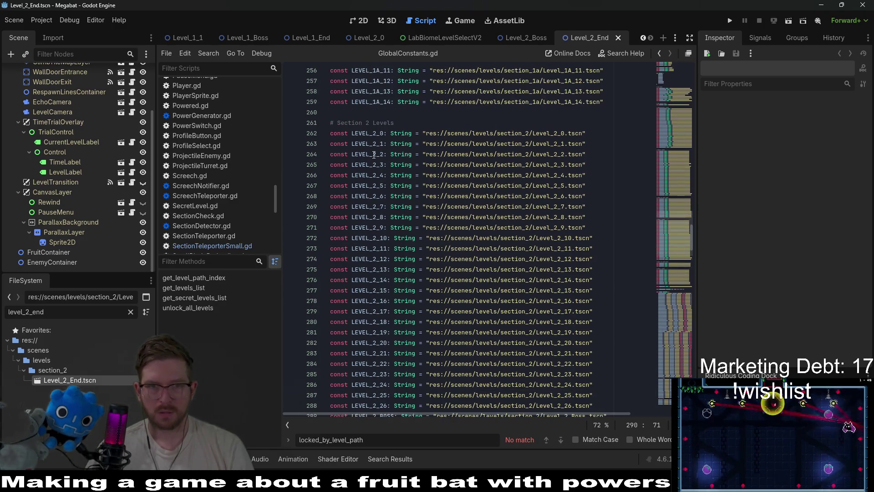
# Step: Select the LEVEL_2_0 constant name and scroll down to the LEVEL_2_BOSS entry in LEVELS
pyautogui.doubleClick(367, 133)
pyautogui.scroll(-1, 410, 228)
pyautogui.scroll(-5, 411, 229)
pyautogui.click(376, 271)
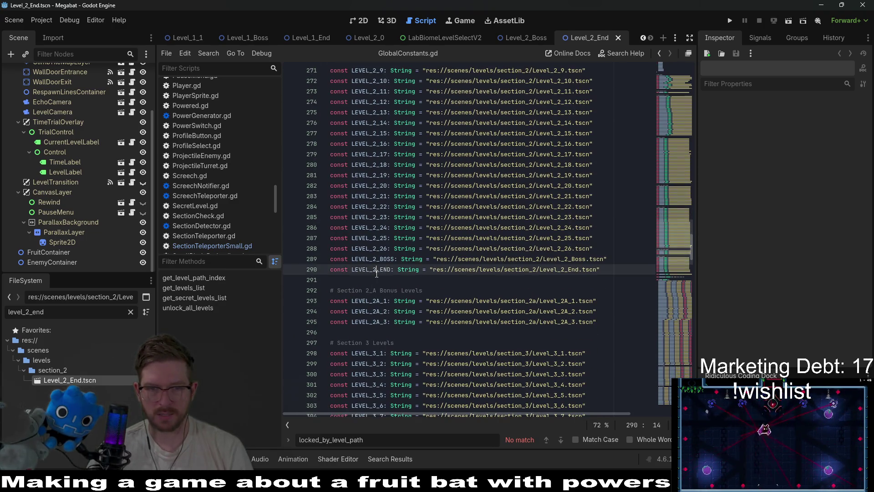
pyautogui.moveTo(441, 271)
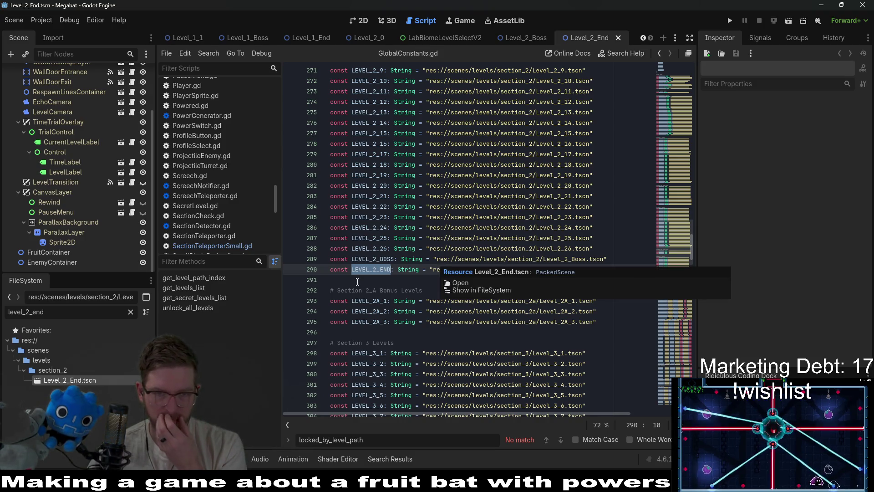
pyautogui.scroll(-4, 500, 301)
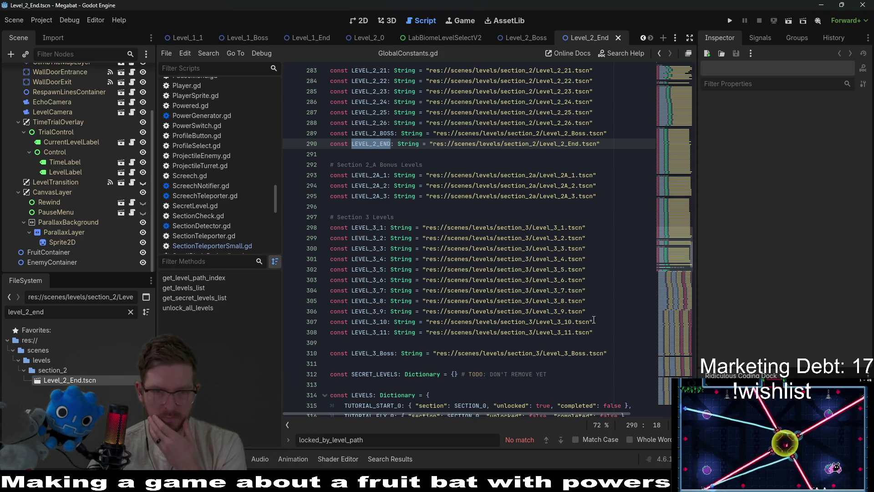
pyautogui.scroll(-20, 593, 320)
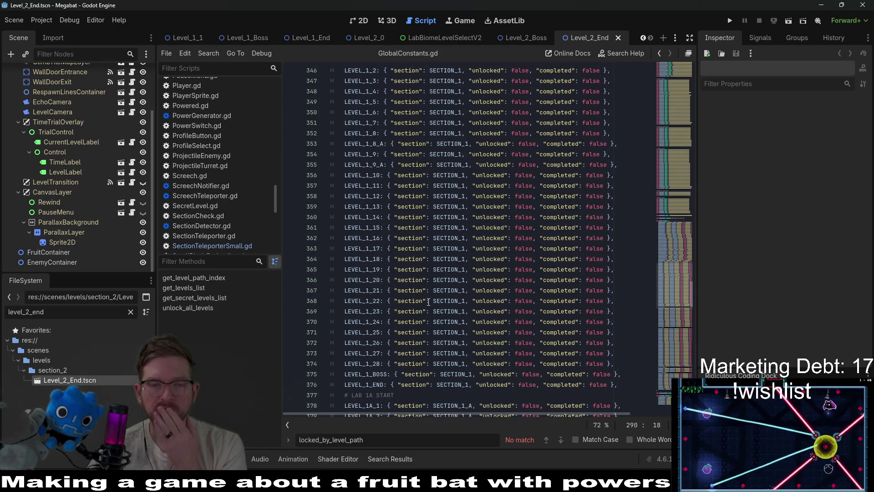
pyautogui.scroll(-16, 428, 301)
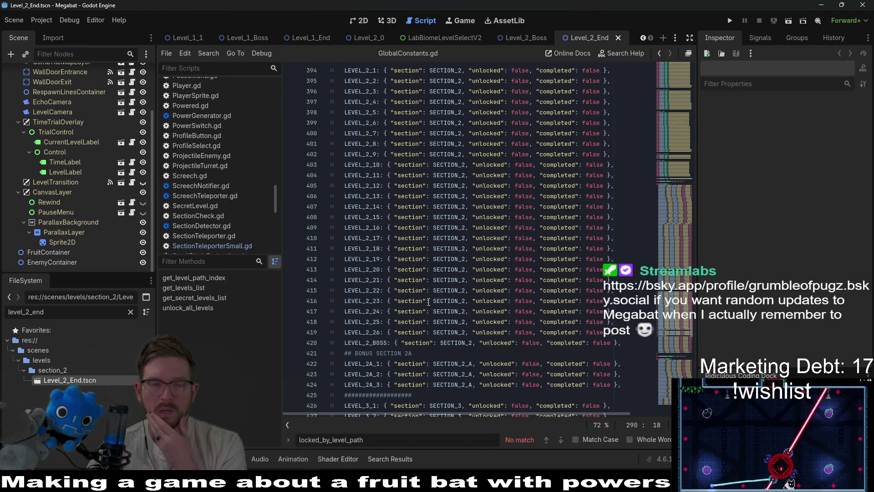
pyautogui.scroll(-7, 428, 302)
pyautogui.scroll(2, 428, 302)
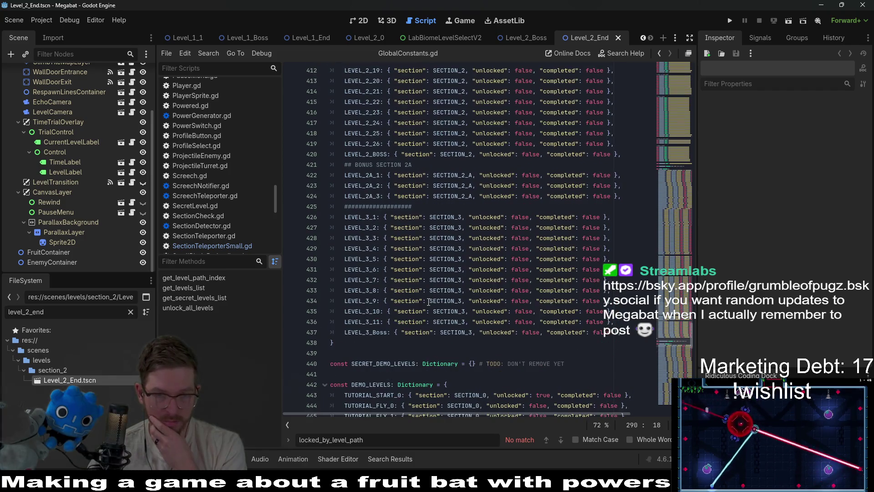
pyautogui.scroll(2, 428, 302)
# Step: Add a LEVEL_2_END line (SECTION_2, unlocked false, completed false) after LEVEL_2_BOSS and save
pyautogui.click(630, 249)
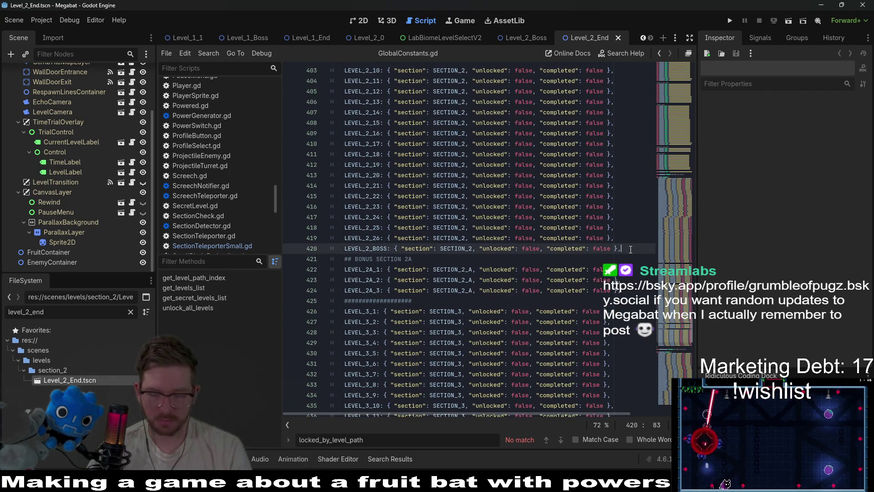
pyautogui.press('Return')
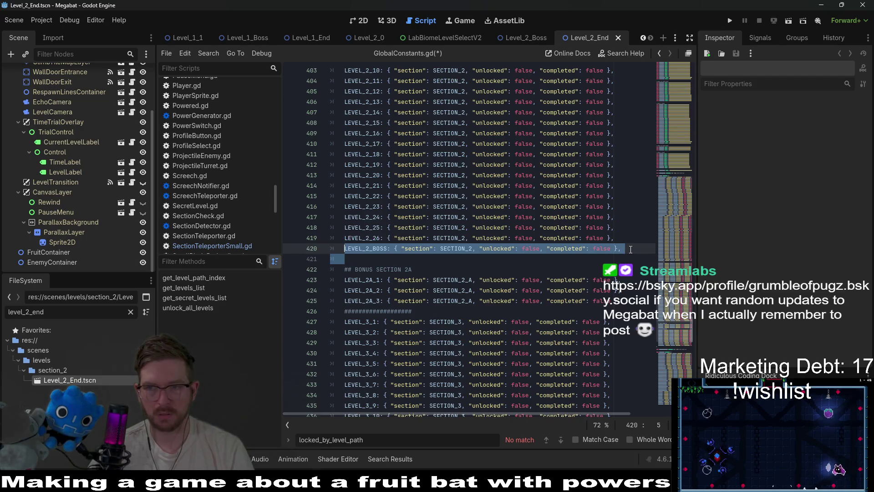
pyautogui.hotkey('ctrl', 'v')
pyautogui.press('BackSpace')
pyautogui.press('BackSpace')
pyautogui.press('BackSpace')
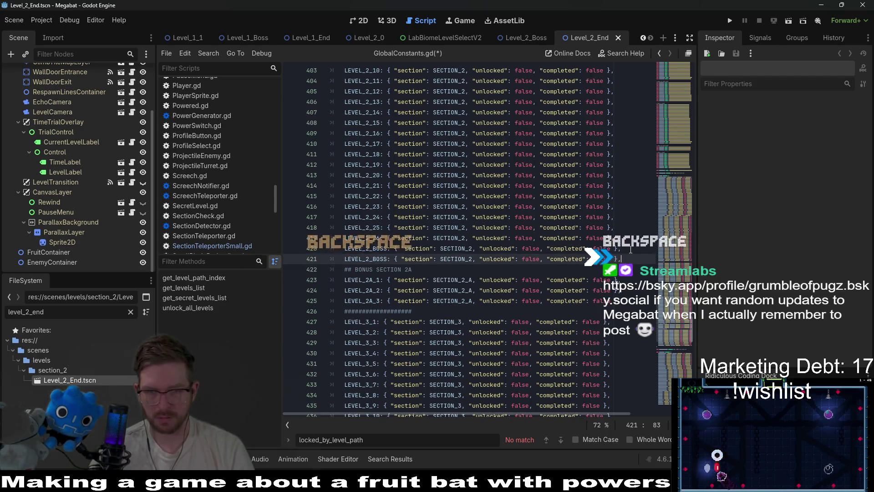
pyautogui.press('Home')
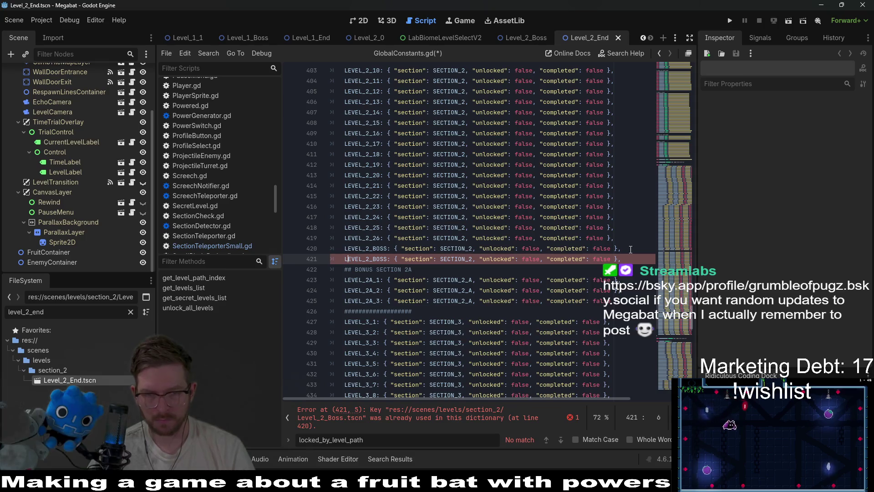
pyautogui.press('BackSpace')
pyautogui.press('BackSpace')
pyautogui.press('BackSpace')
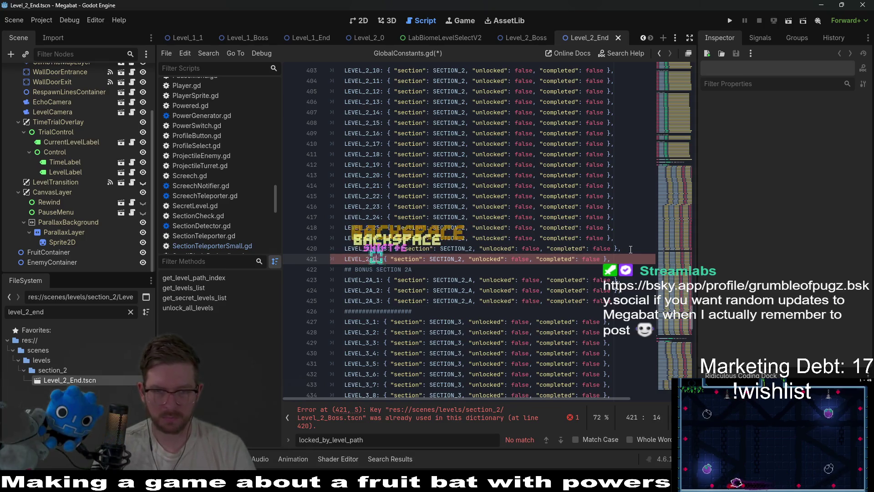
pyautogui.write('END')
pyautogui.hotkey('ctrl', 's')
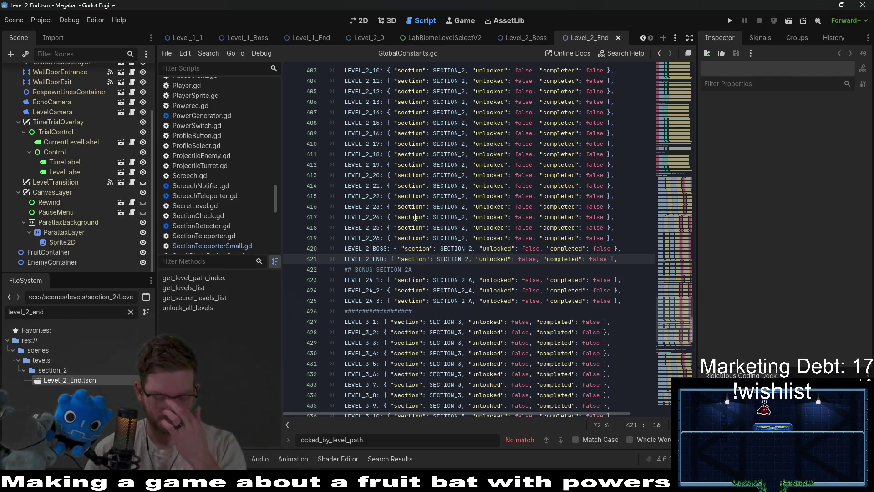
# Step: Scroll through the LEVELS and DEMO_LEVELS dictionaries, then bring up Quick Open with Shift+Alt+O
pyautogui.scroll(-5, 431, 265)
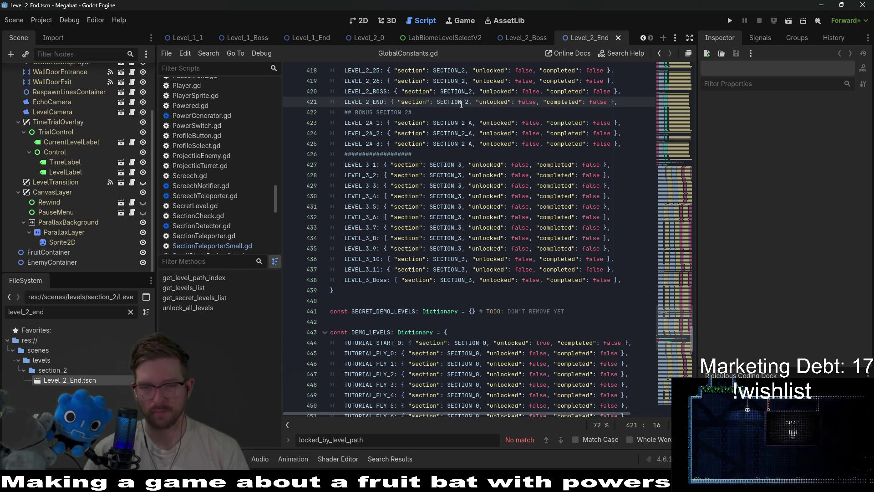
pyautogui.moveTo(460, 105)
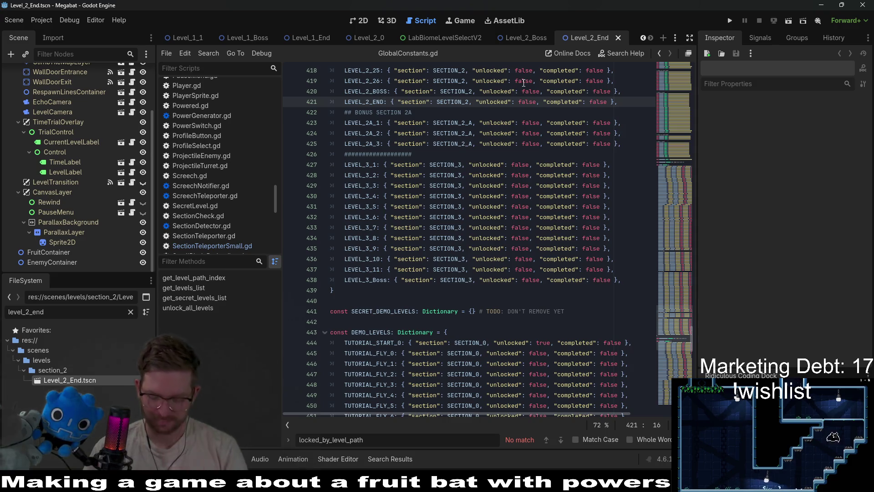
pyautogui.scroll(-5, 407, 293)
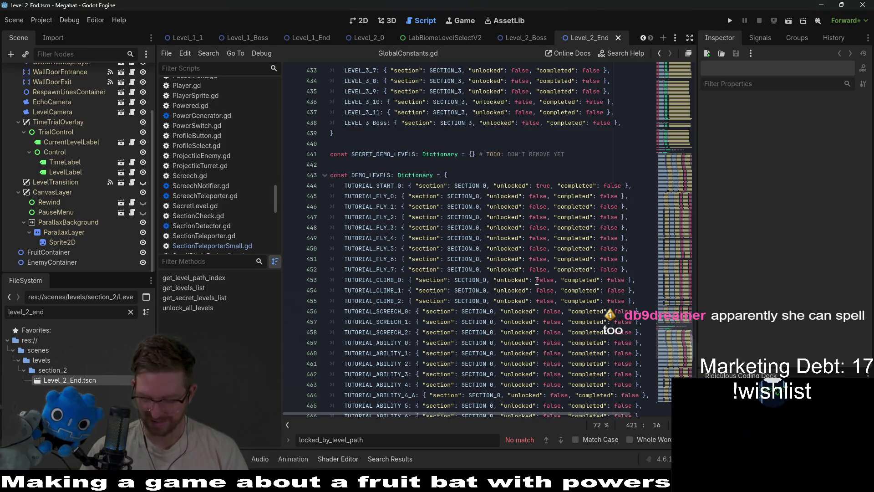
pyautogui.scroll(-6, 462, 224)
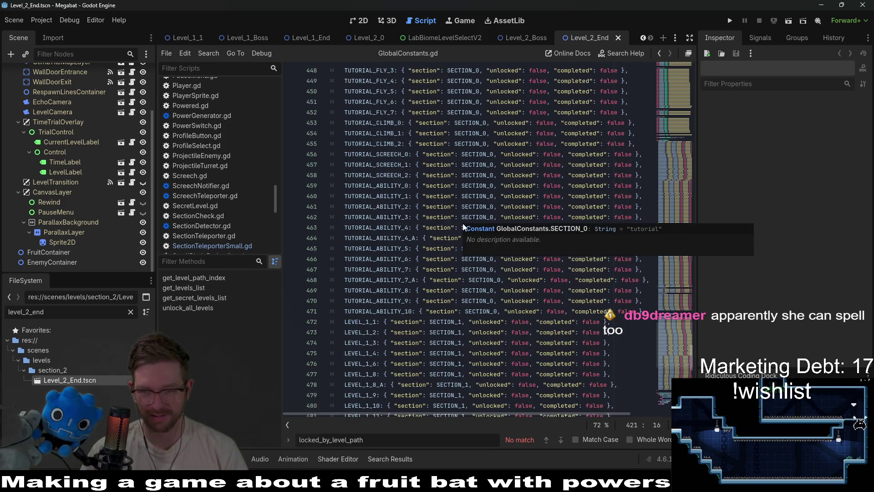
pyautogui.scroll(-3, 407, 298)
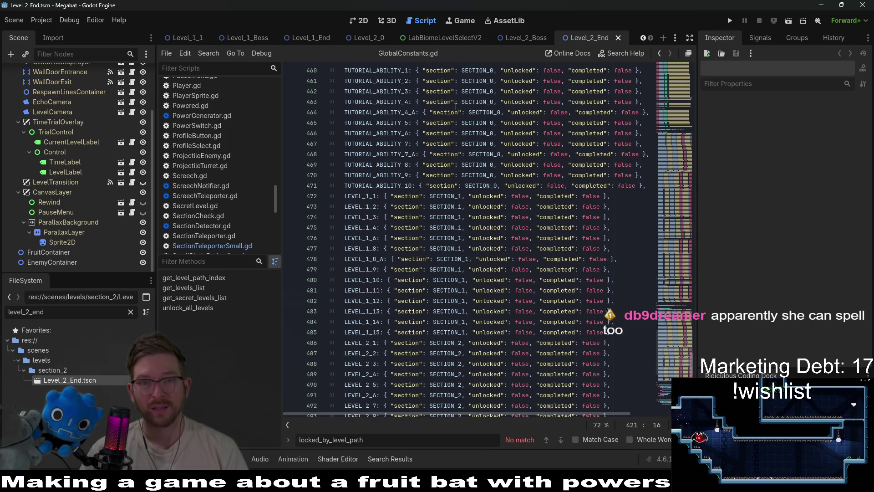
pyautogui.hotkey('alt', 'shift', 'o')
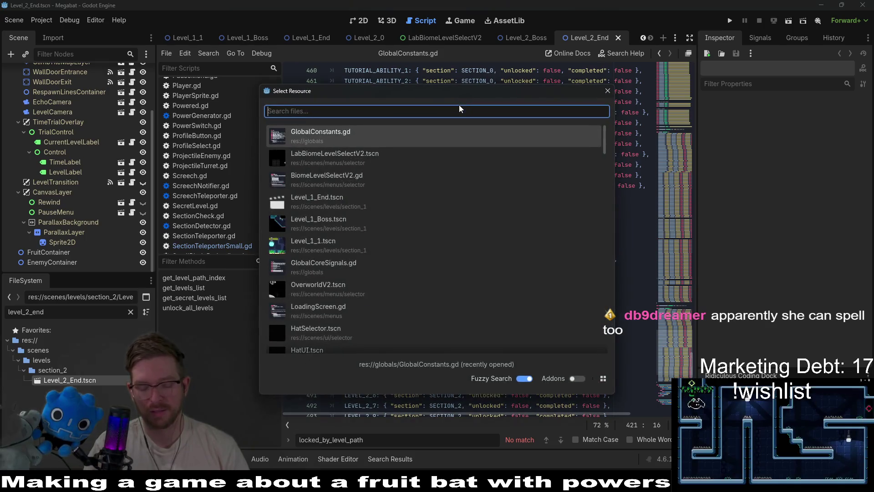
# Step: Search Quick Open for 'forestbiome' and open ForestBiomeLevelSelectV2.tscn
pyautogui.write('glob')
pyautogui.press('BackSpace')
pyautogui.press('BackSpace')
pyautogui.press('BackSpace')
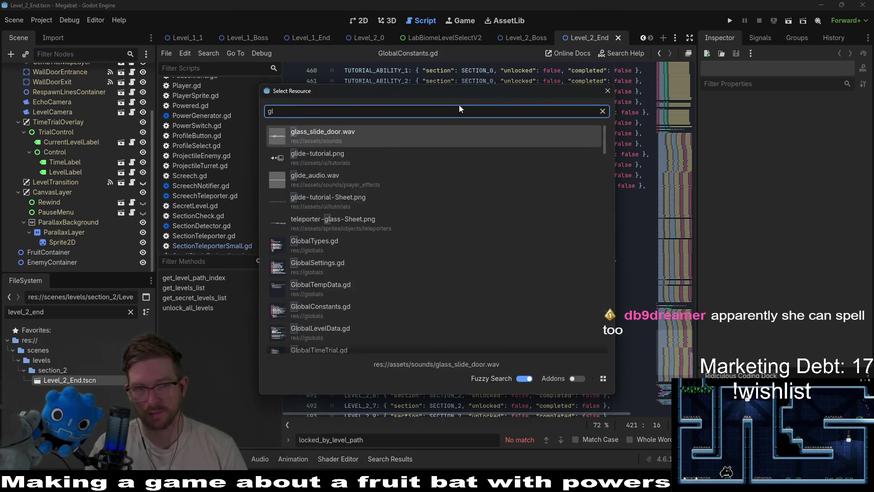
pyautogui.write('forestbiome')
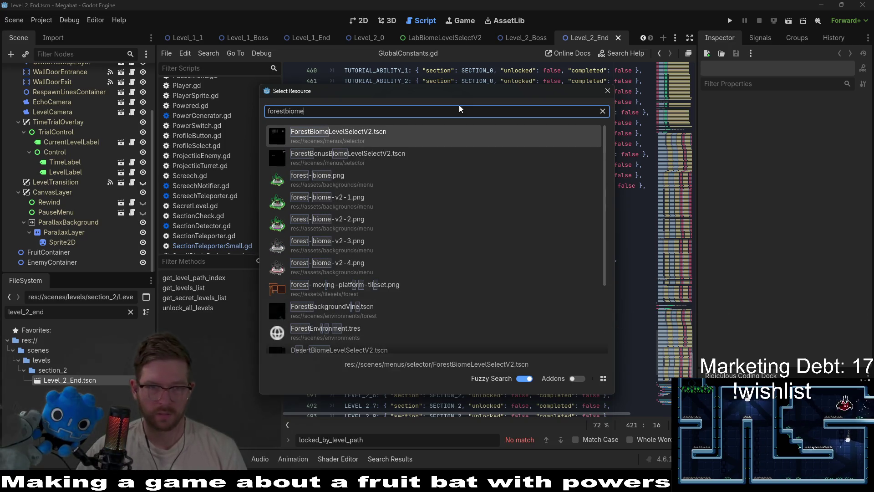
pyautogui.press('Down')
pyautogui.press('Up')
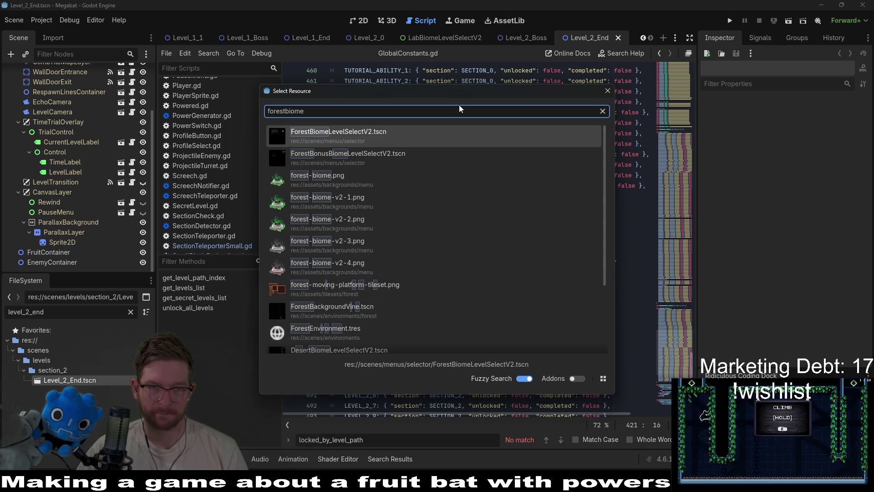
pyautogui.press('Return')
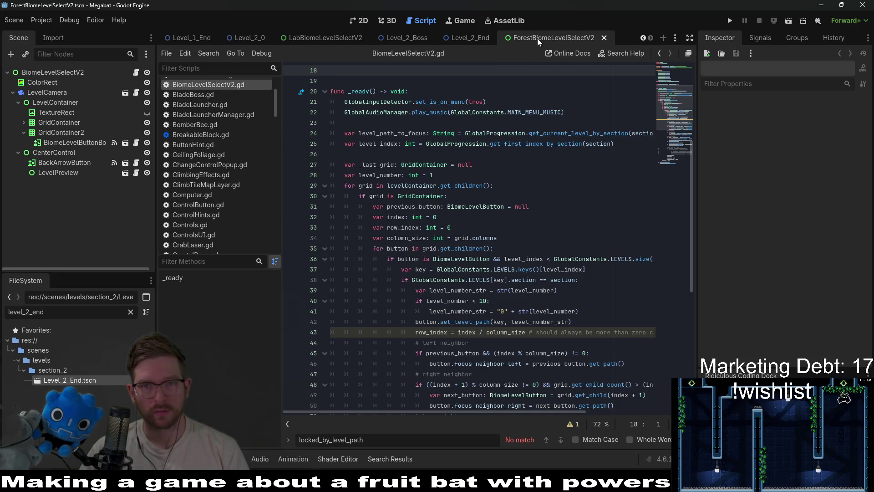
# Step: In the 2D view, duplicate BiomeLevelButton26 to add a 27th level button to GridContainer
pyautogui.click(369, 20)
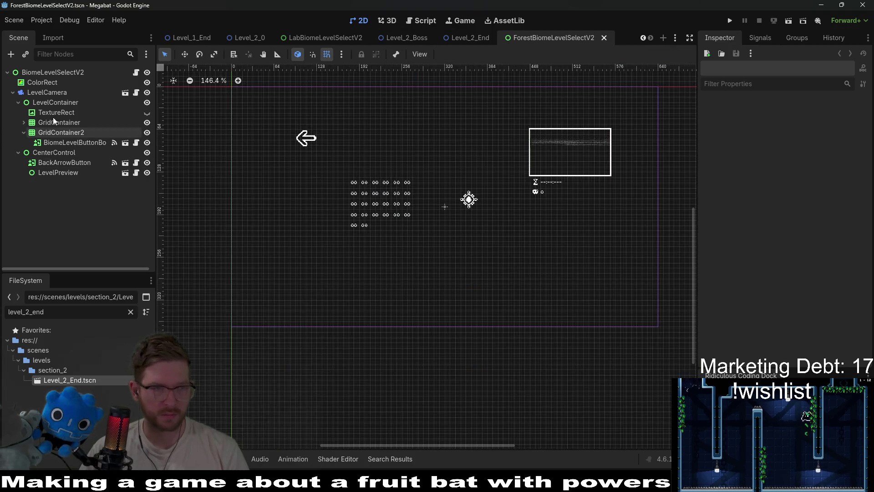
pyautogui.click(23, 122)
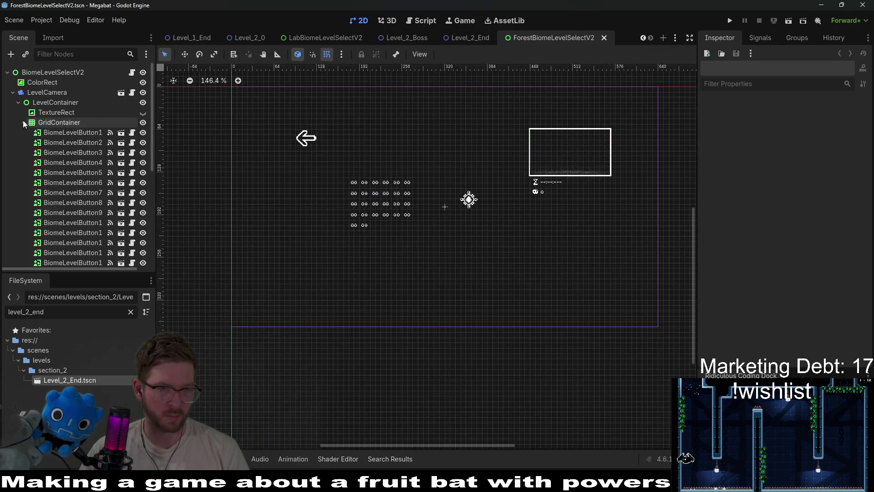
pyautogui.scroll(-5, 79, 212)
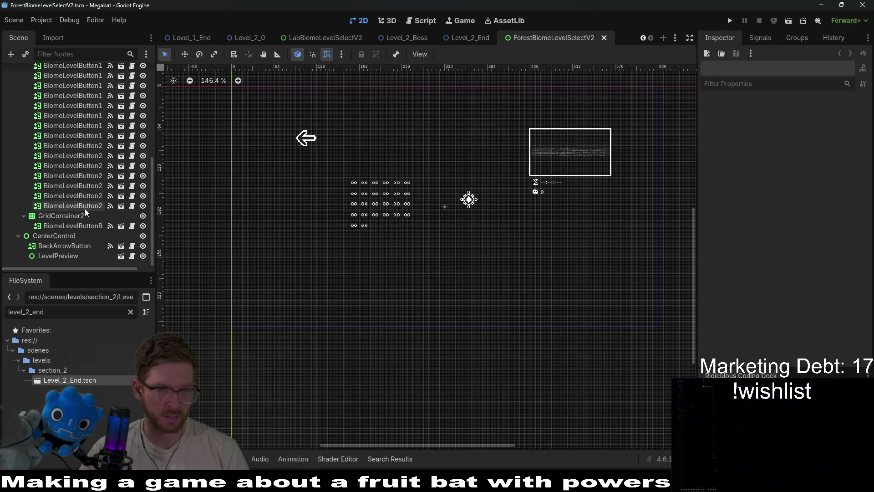
pyautogui.click(86, 208)
pyautogui.hotkey('ctrl', 'd')
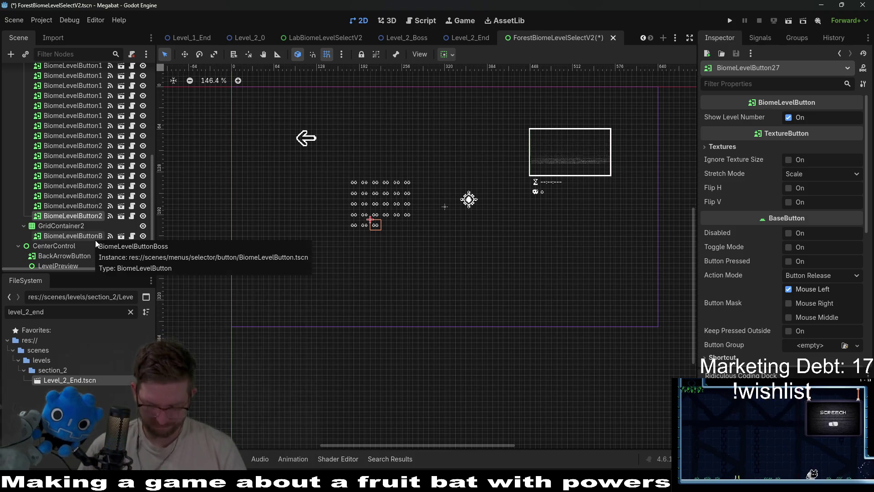
pyautogui.click(71, 208)
pyautogui.click(67, 217)
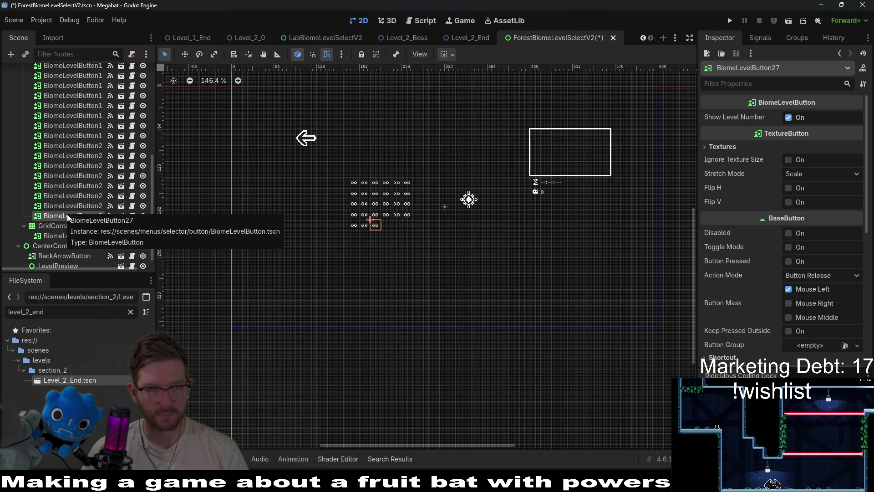
# Step: Duplicate GridContainer2 into GridContainer3 and select its copied boss button
pyautogui.click(59, 226)
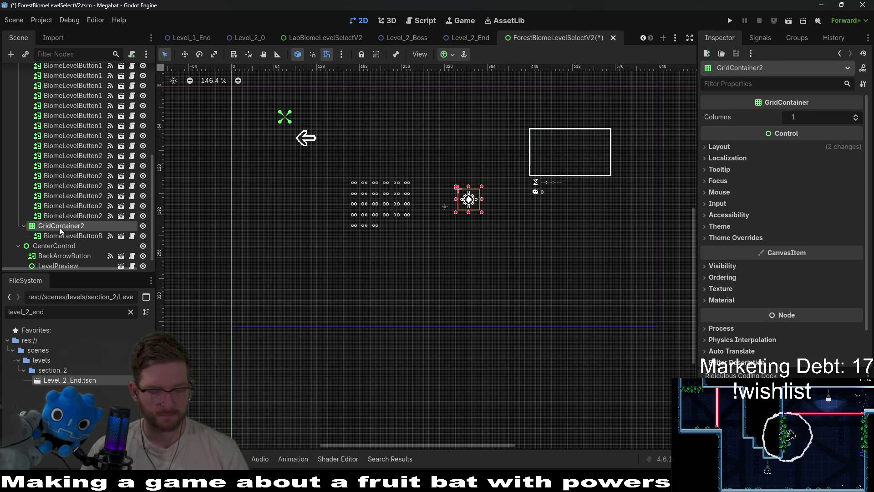
pyautogui.hotkey('ctrl', 'd')
pyautogui.click(77, 256)
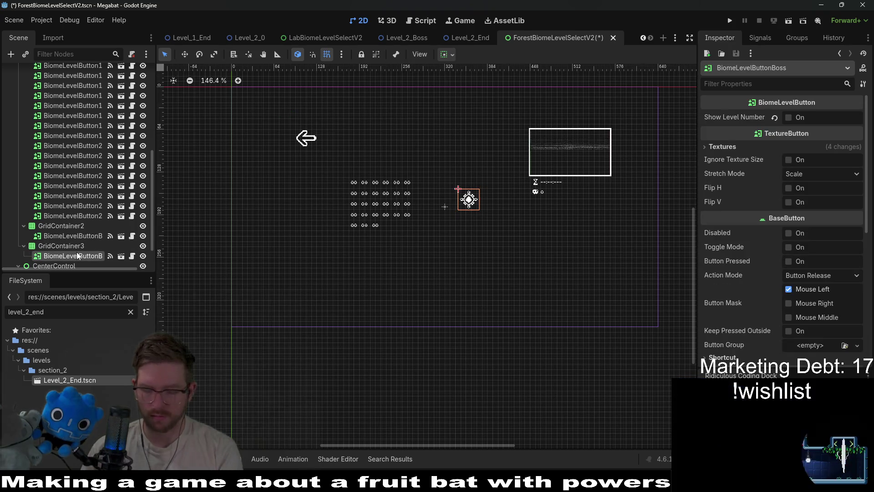
# Step: Delete the copied boss button and duplicate the last level button into BiomeLevelButton28
pyautogui.press('Delete')
pyautogui.press('Return')
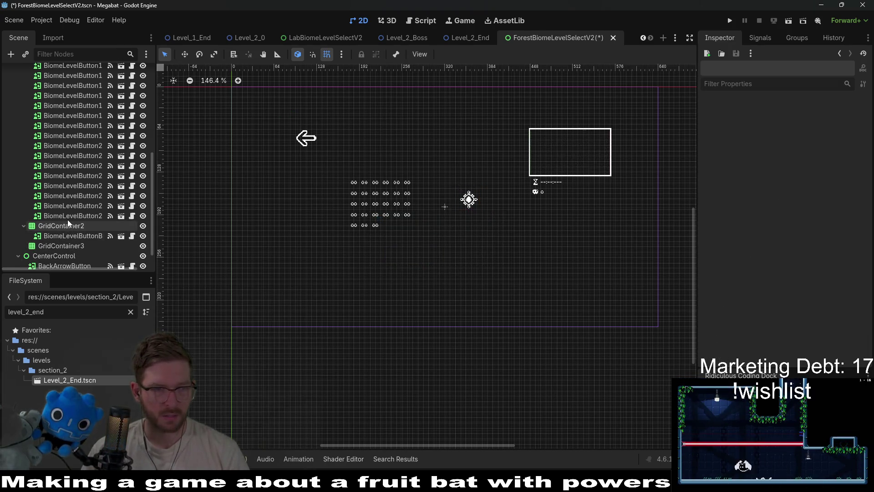
pyautogui.click(67, 218)
pyautogui.hotkey('ctrl', 'd')
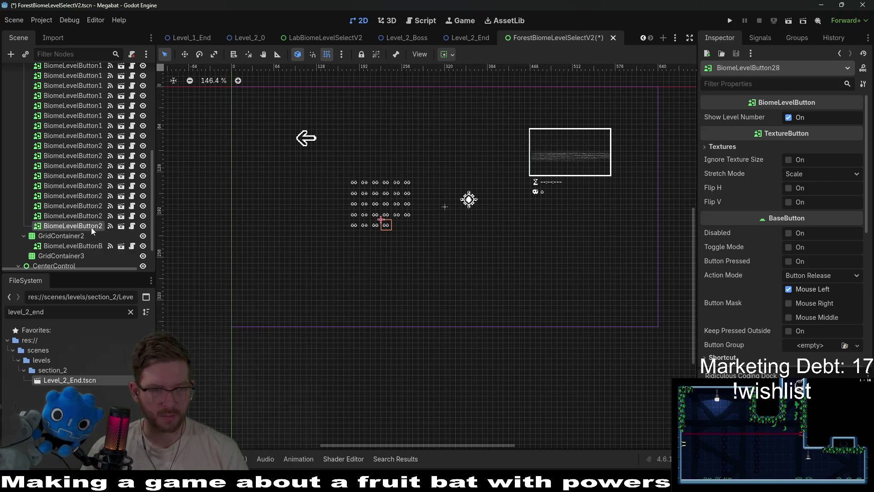
# Step: Nest BiomeLevelButton28 in GridContainer3 and move the container right of the boss button, level with it
pyautogui.moveTo(90, 226)
pyautogui.mouseDown()
pyautogui.moveTo(105, 235)
pyautogui.moveTo(71, 257)
pyautogui.moveTo(72, 243)
pyautogui.mouseUp()
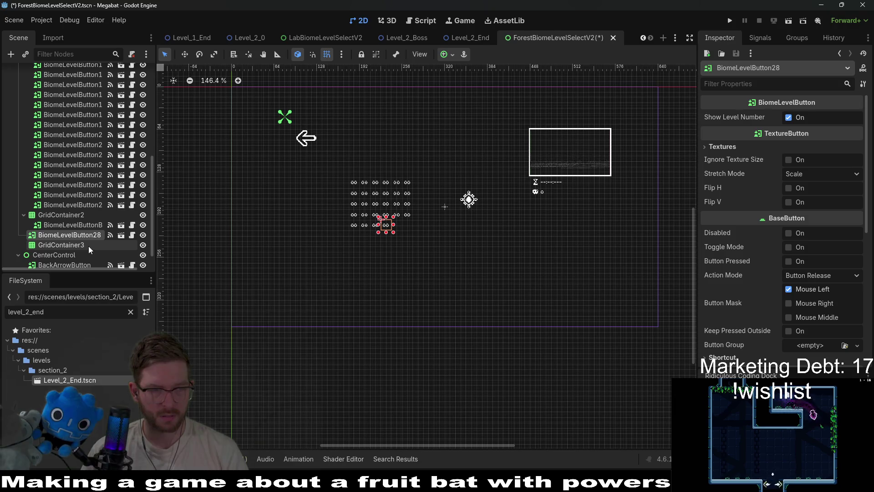
pyautogui.moveTo(61, 246); pyautogui.dragTo(86, 234)
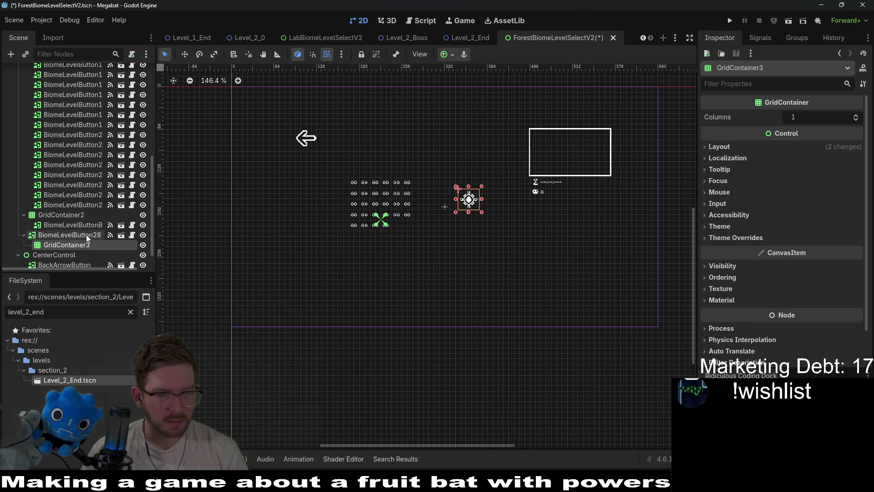
pyautogui.click(67, 234)
pyautogui.press('w')
pyautogui.moveTo(397, 237); pyautogui.dragTo(516, 251)
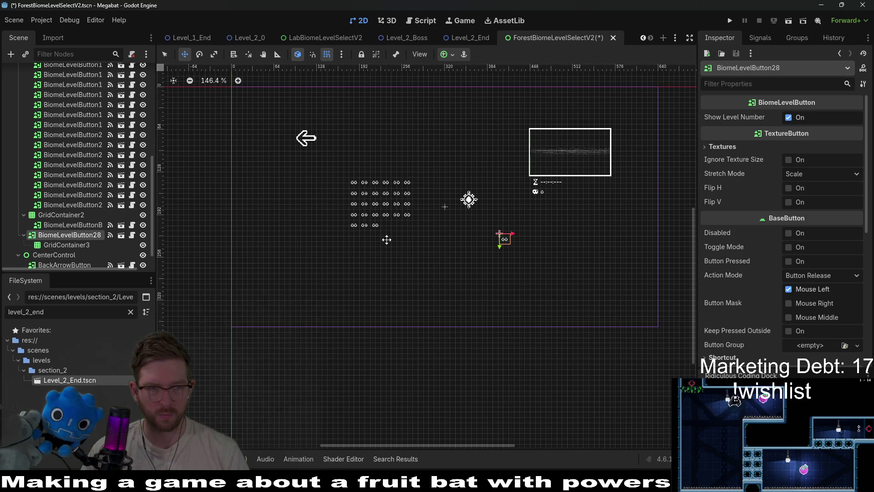
pyautogui.hotkey('ctrl', 'z')
pyautogui.hotkey('ctrl', 'z')
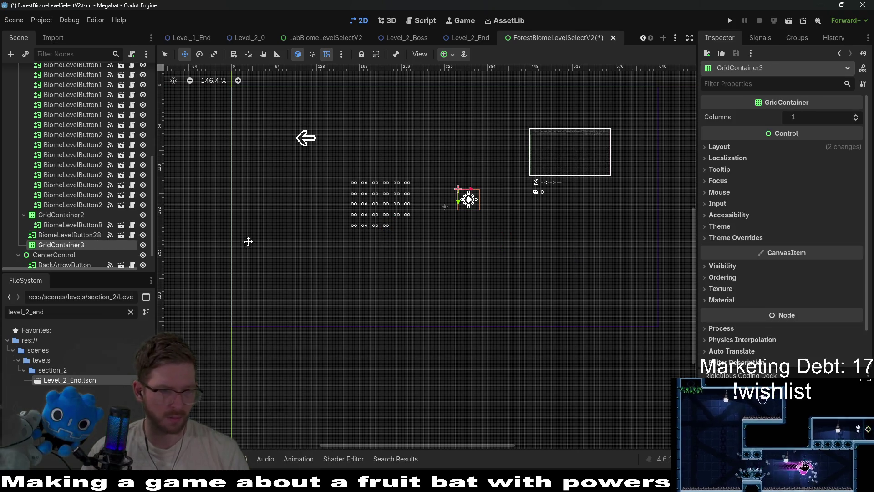
pyautogui.click(61, 234)
pyautogui.moveTo(61, 234); pyautogui.dragTo(76, 245)
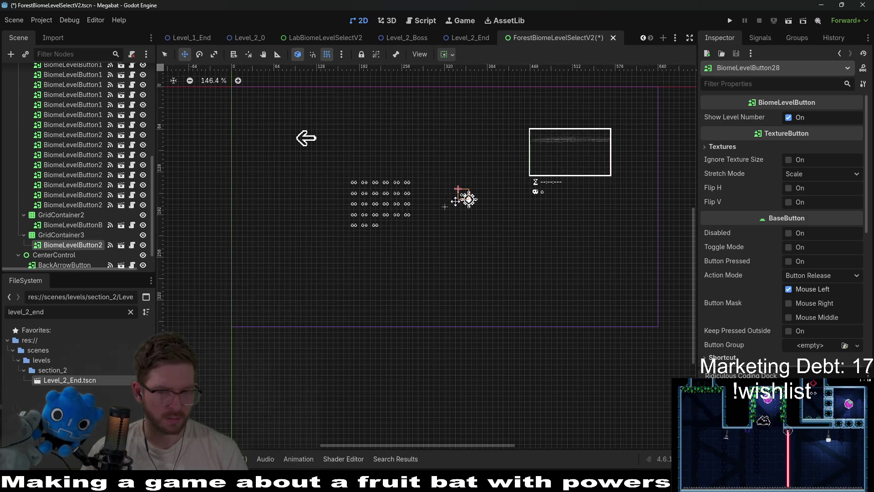
pyautogui.click(61, 235)
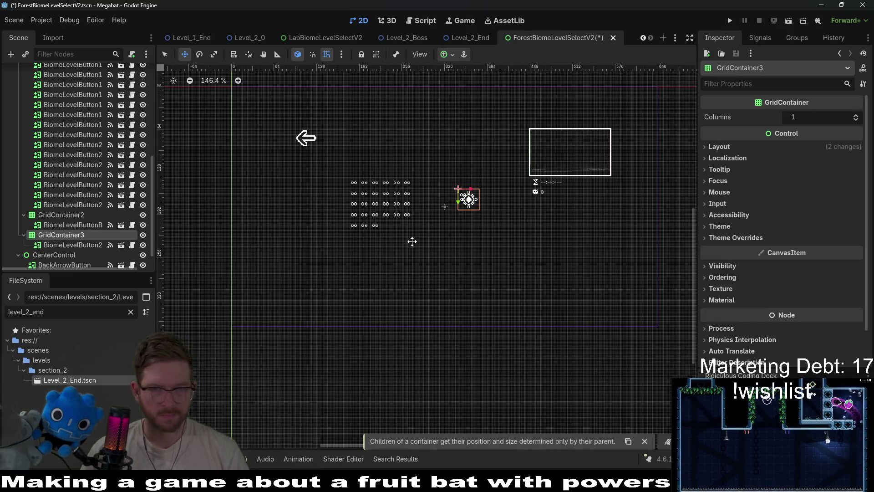
pyautogui.moveTo(470, 209); pyautogui.dragTo(507, 227)
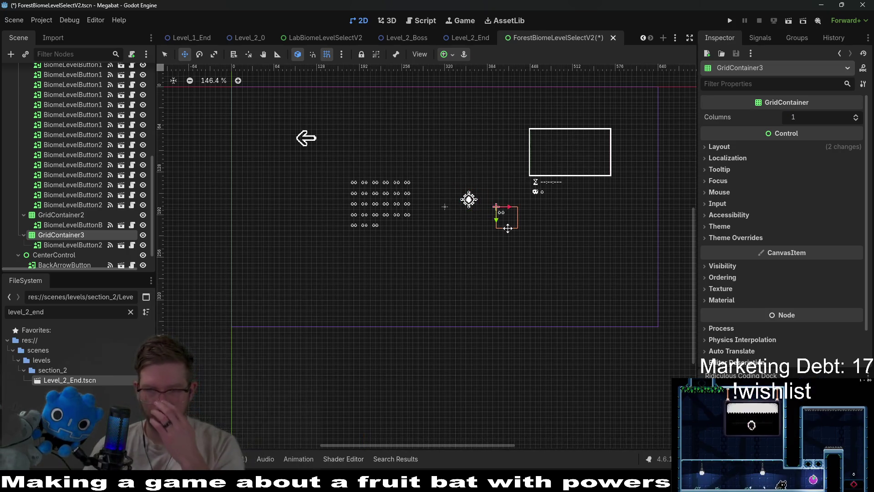
pyautogui.moveTo(508, 228); pyautogui.dragTo(504, 221)
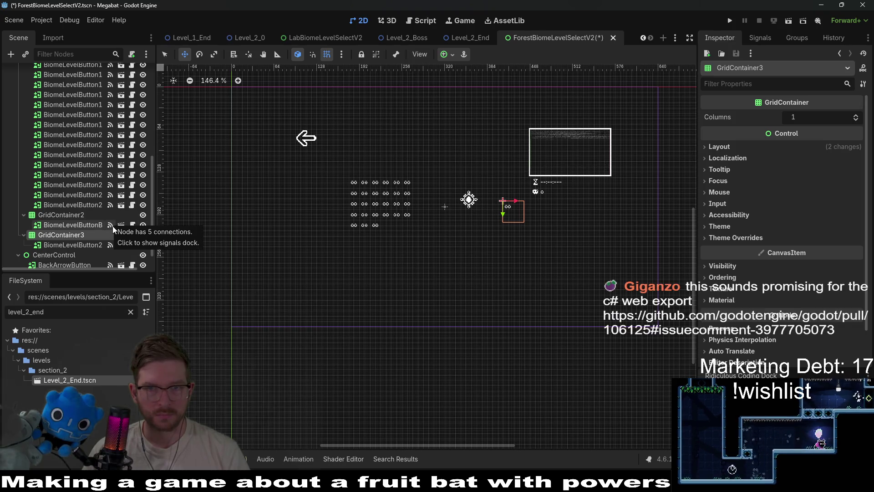
# Step: Check the level button inside GridContainer3, then bring the pull request browser window forward
pyautogui.scroll(5, 460, 201)
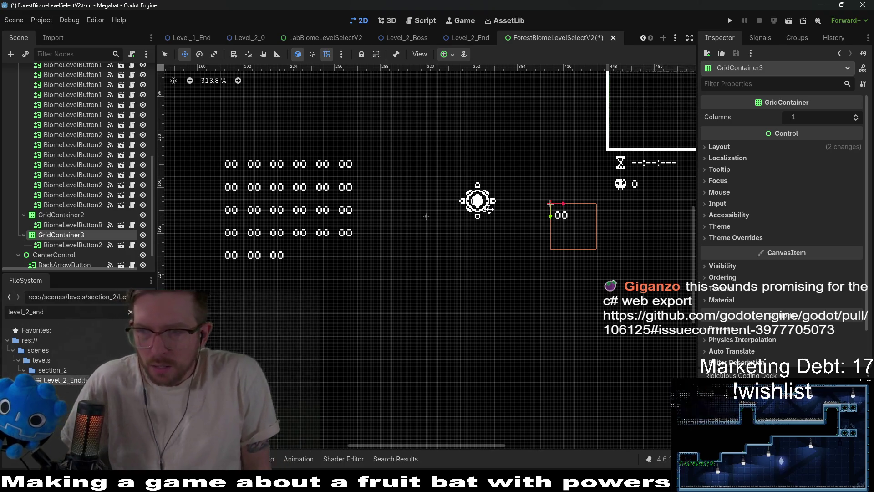
pyautogui.click(73, 245)
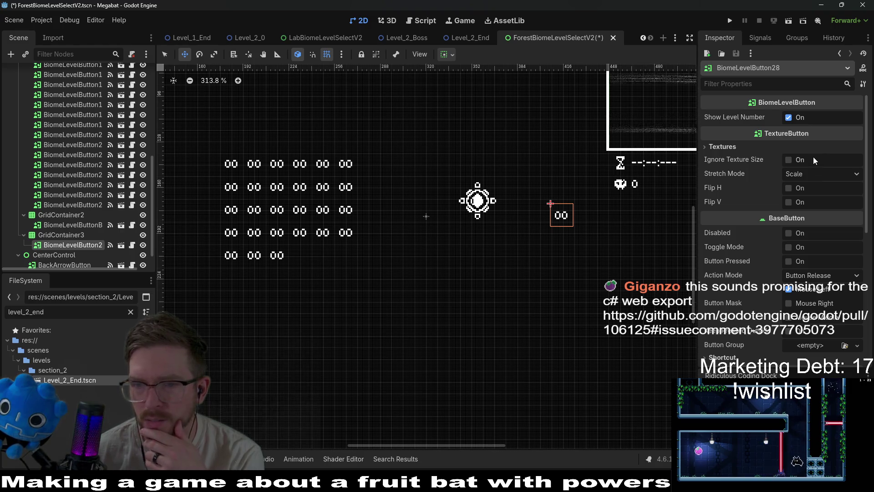
pyautogui.scroll(-2, 813, 157)
pyautogui.scroll(-4, 813, 157)
pyautogui.scroll(4, 813, 157)
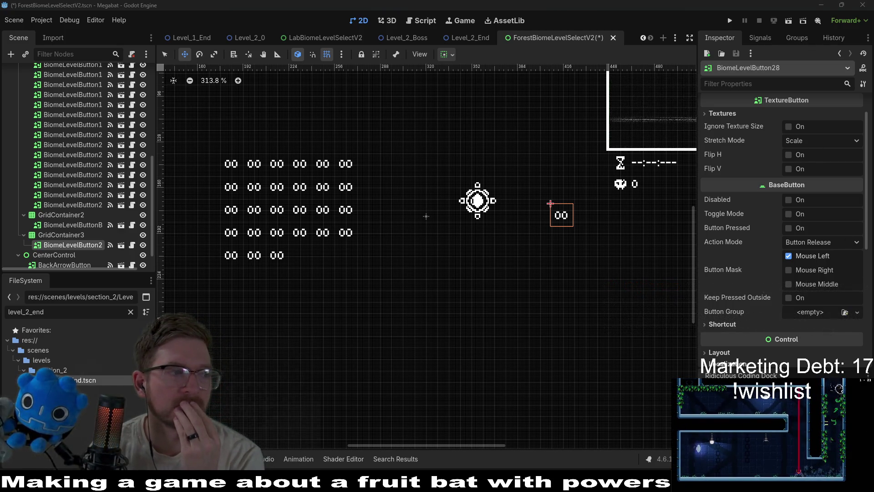
pyautogui.moveTo(0, 29); pyautogui.dragTo(474, 28)
pyautogui.scroll(-10, 511, 190)
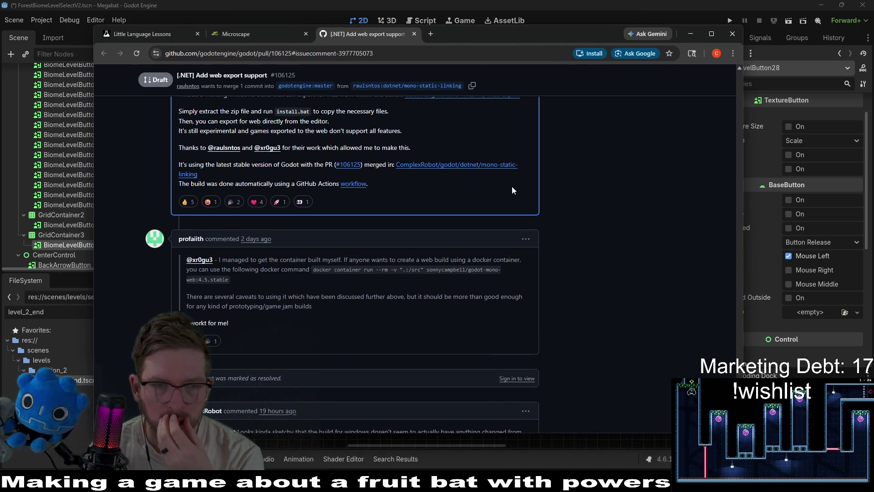
# Step: Read through the .NET web export pull request, briefly searching the page for 'web'
pyautogui.scroll(5, 531, 240)
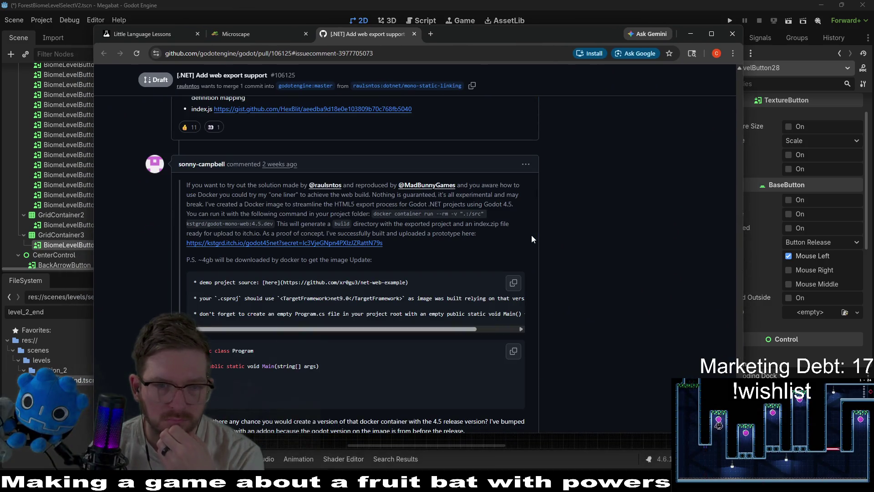
pyautogui.middleClick(620, 175)
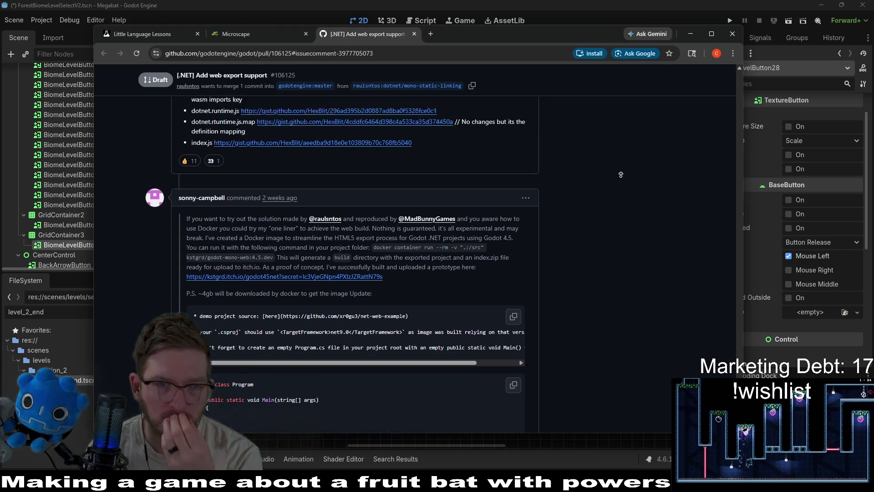
pyautogui.scroll(5, 621, 175)
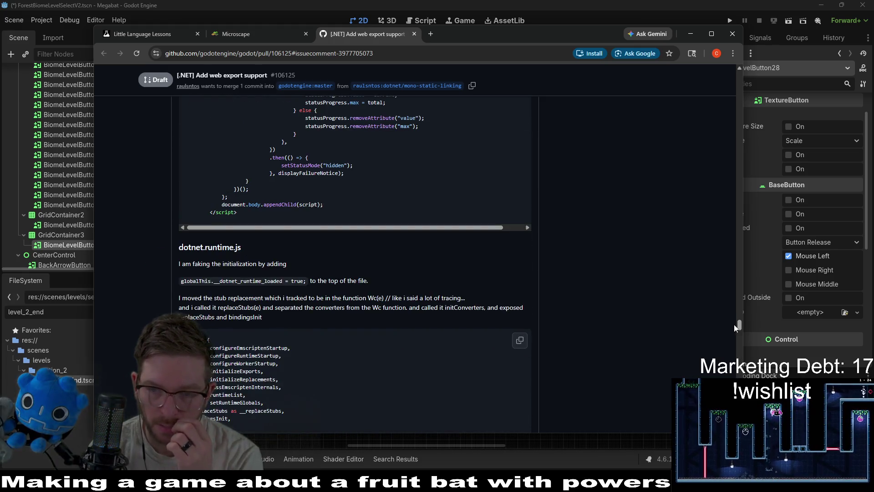
pyautogui.moveTo(740, 324); pyautogui.dragTo(728, 56)
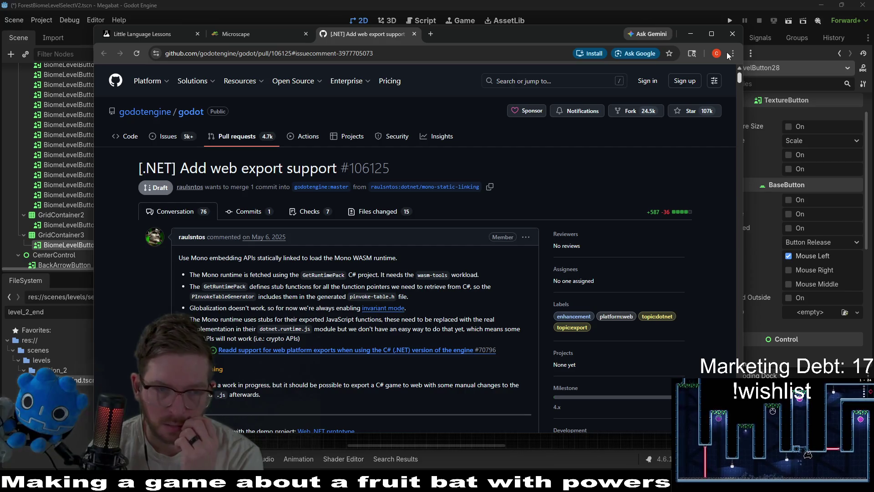
pyautogui.scroll(-10, 594, 200)
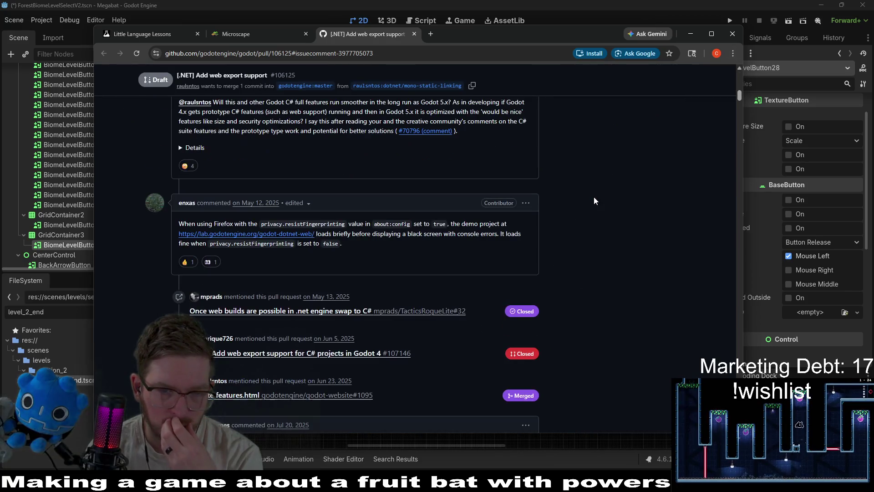
pyautogui.hotkey('ctrl', 'f')
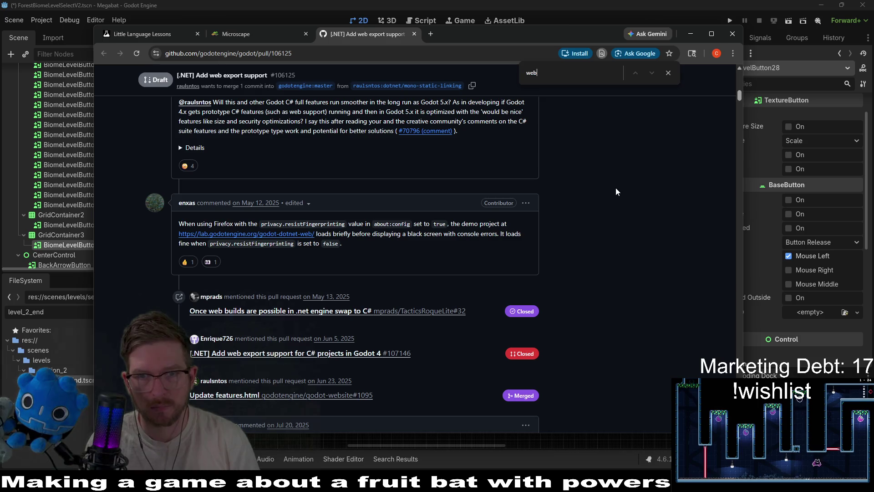
pyautogui.write('web')
pyautogui.press('BackSpace')
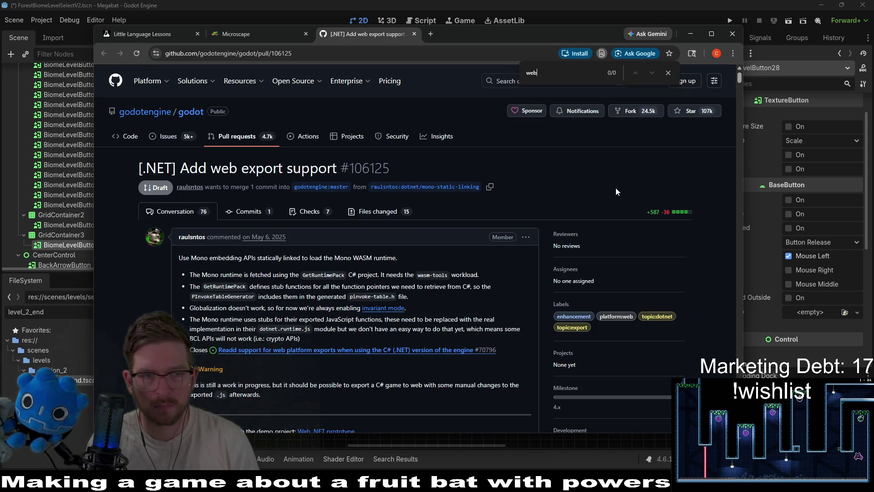
pyautogui.press('BackSpace')
pyautogui.press('BackSpace')
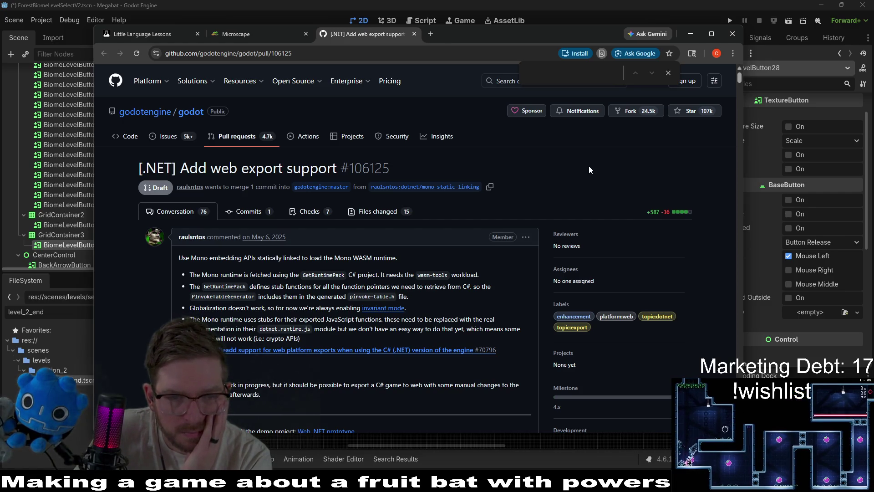
pyautogui.scroll(-7, 589, 171)
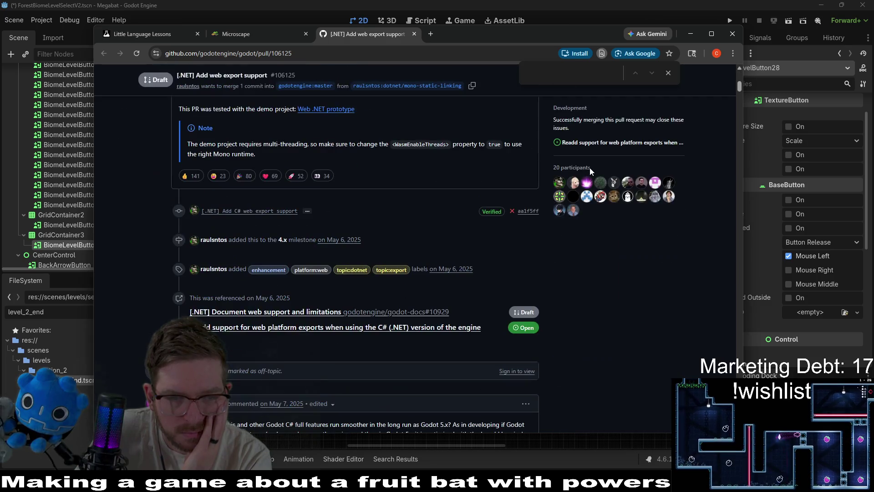
pyautogui.scroll(4, 546, 235)
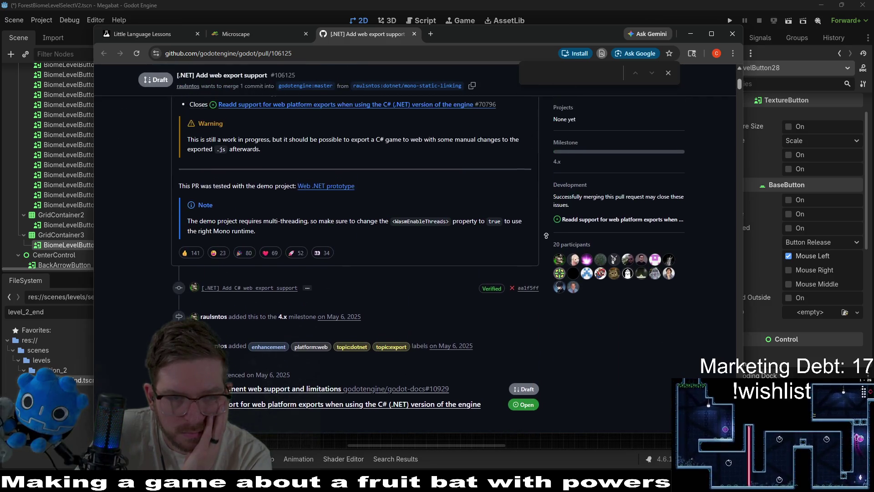
pyautogui.scroll(1, 546, 236)
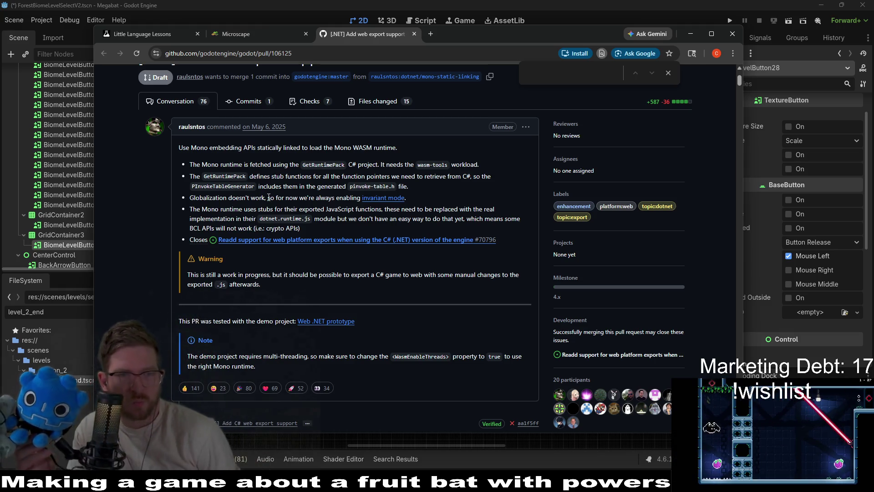
# Step: Open and close the invariant mode docs, move the browser aside, and return to Godot
pyautogui.click(381, 198)
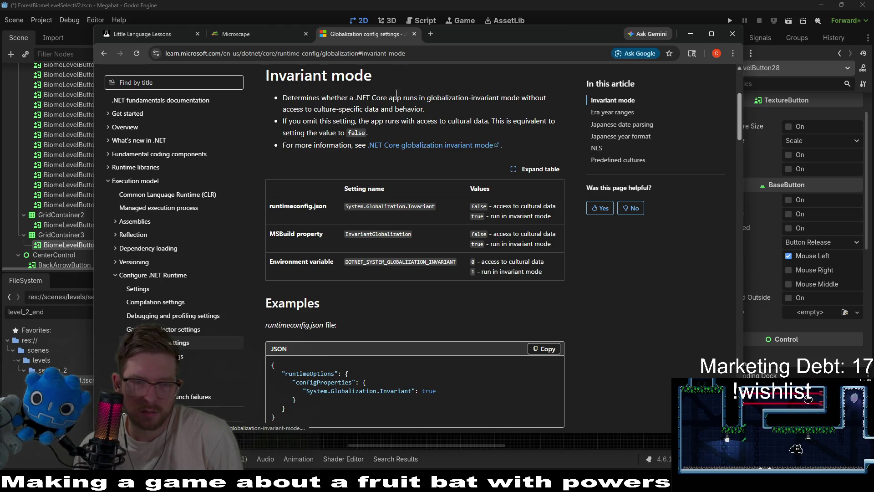
pyautogui.middleClick(371, 35)
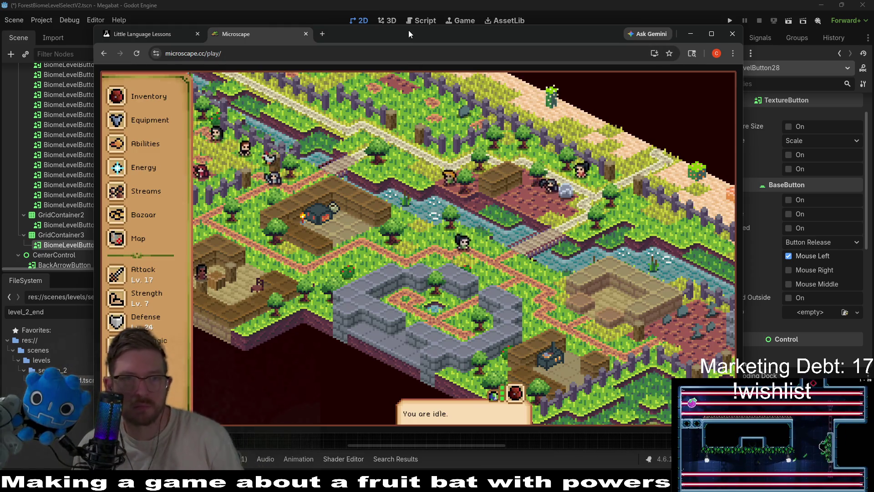
pyautogui.moveTo(408, 30); pyautogui.dragTo(0, 69)
pyautogui.click(2, 73)
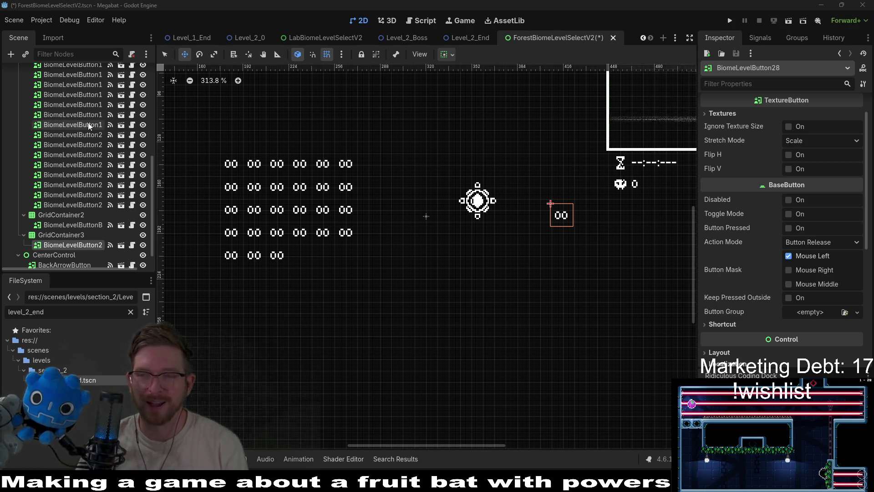
# Step: Select the boss level button, filter the file list for 'boss', and save the level select scene
pyautogui.click(52, 223)
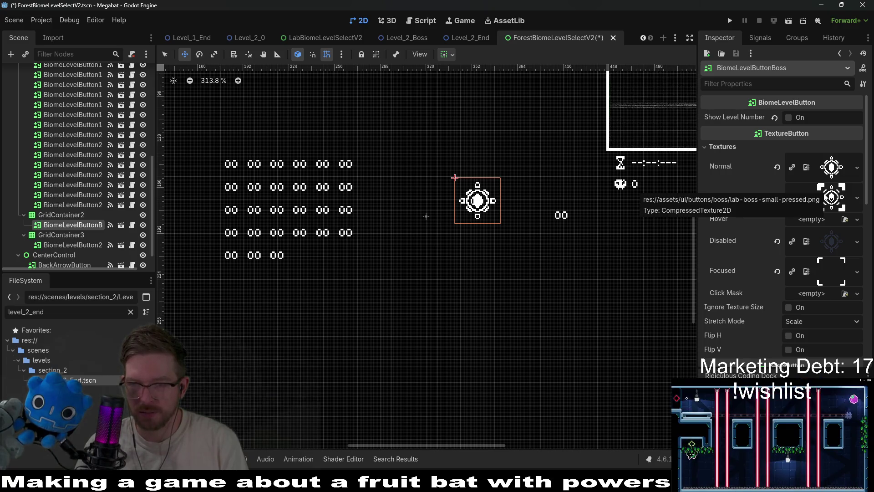
pyautogui.doubleClick(28, 312)
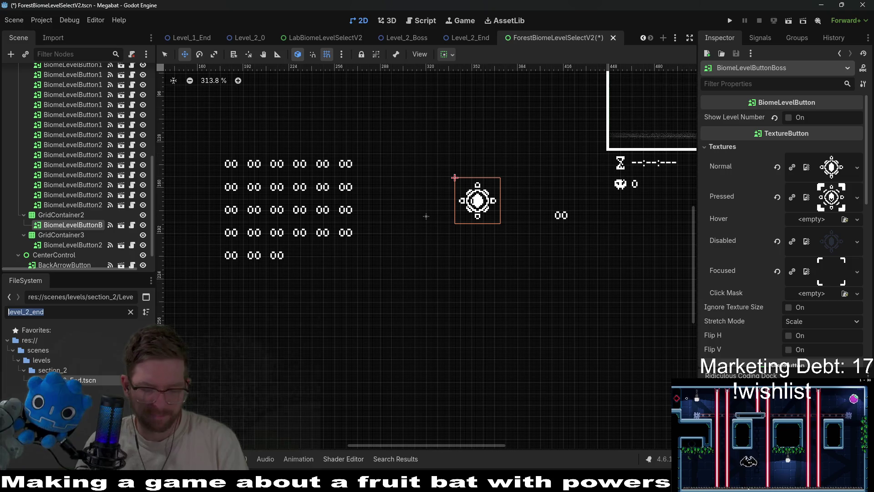
pyautogui.write('boss')
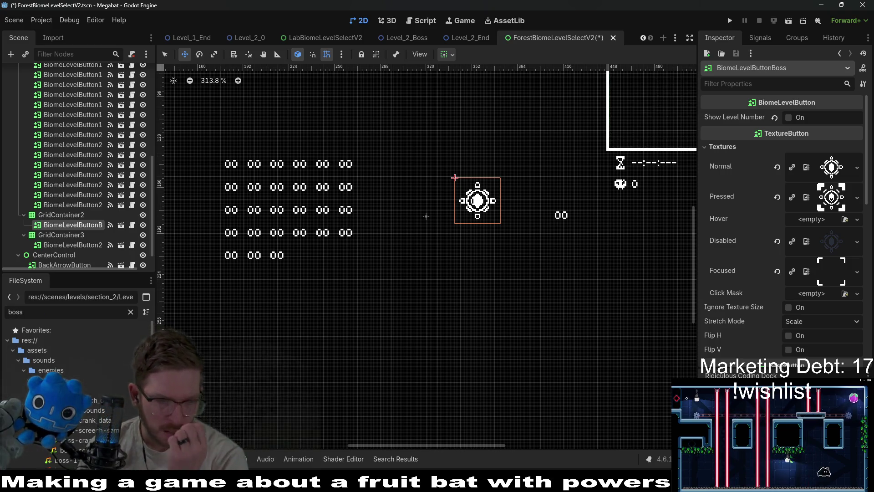
pyautogui.scroll(-10, 78, 387)
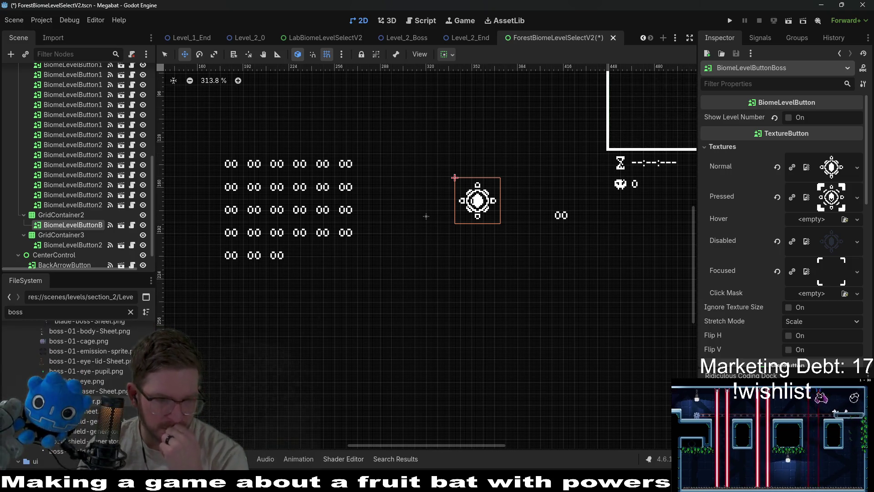
pyautogui.hotkey('ctrl', 's')
# Step: In Level_2_Boss, turn off Checkpoint on Start for WallDoorExit and open its WallDoor.gd script
pyautogui.click(406, 37)
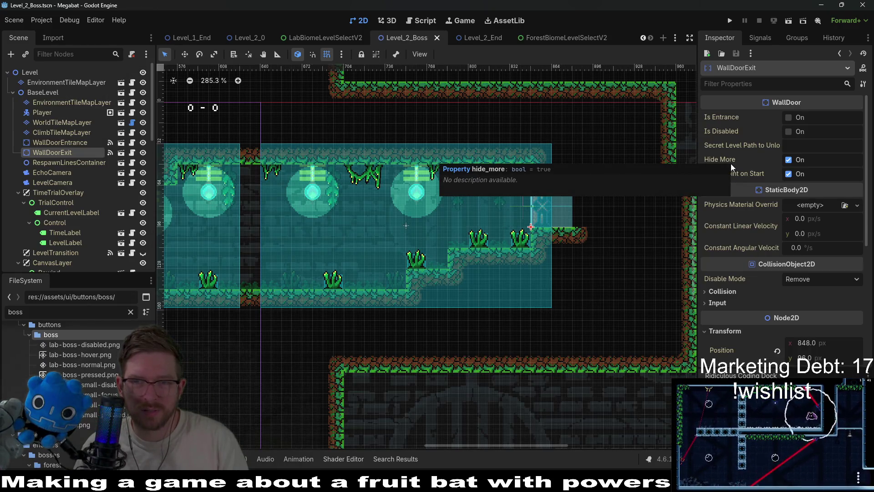
pyautogui.click(760, 176)
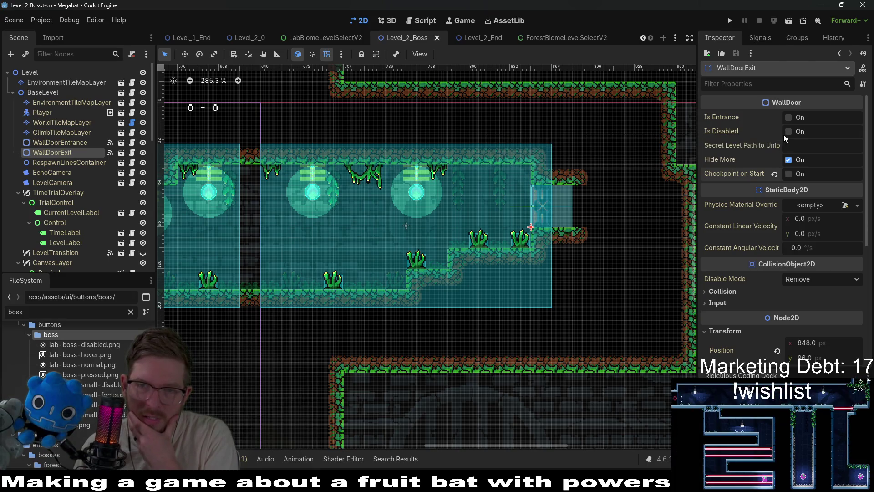
pyautogui.click(133, 153)
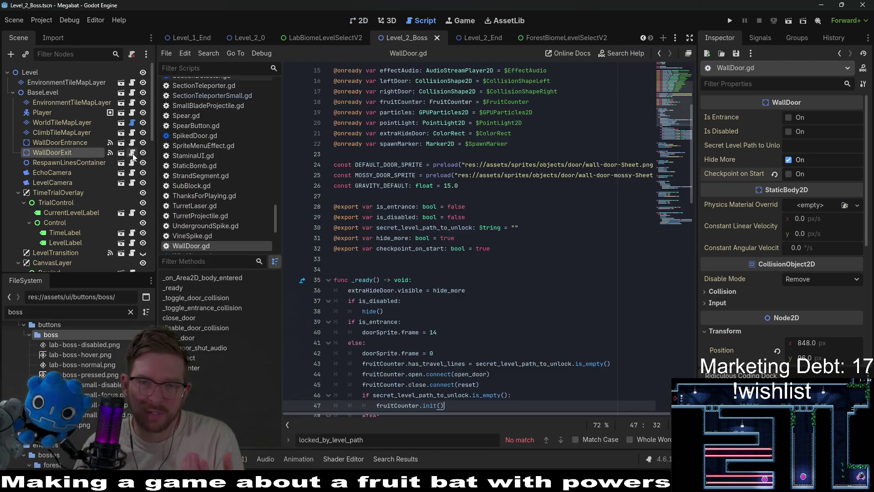
# Step: Search WallDoor.gd for is_disabled, inspect its use in the open_door condition, then return to 2D
pyautogui.scroll(-2, 478, 208)
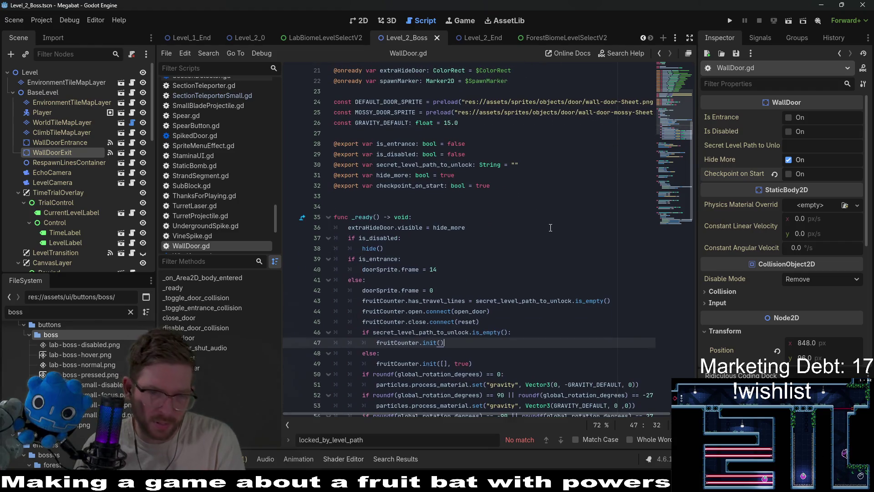
pyautogui.doubleClick(369, 237)
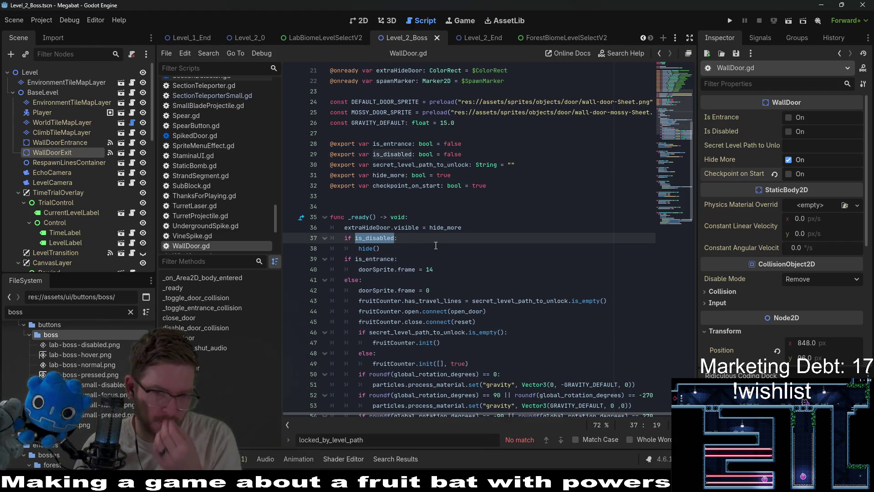
pyautogui.hotkey('ctrl', 'f')
pyautogui.press('Return')
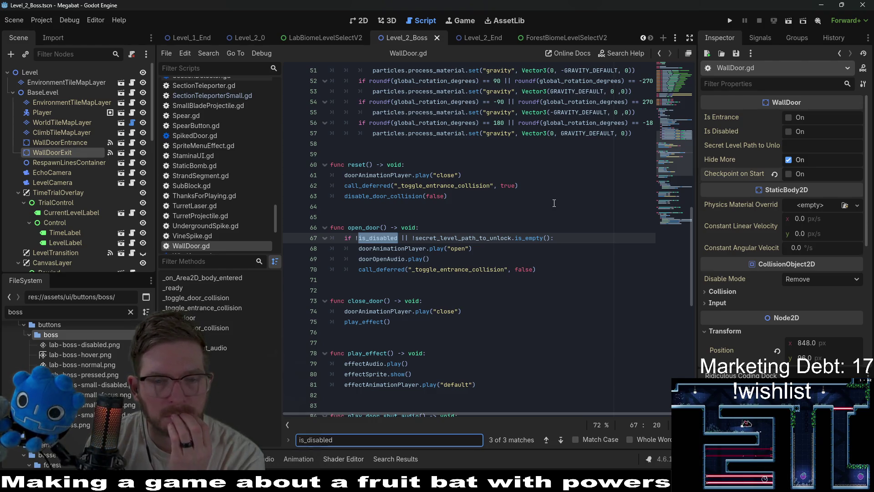
pyautogui.doubleClick(465, 238)
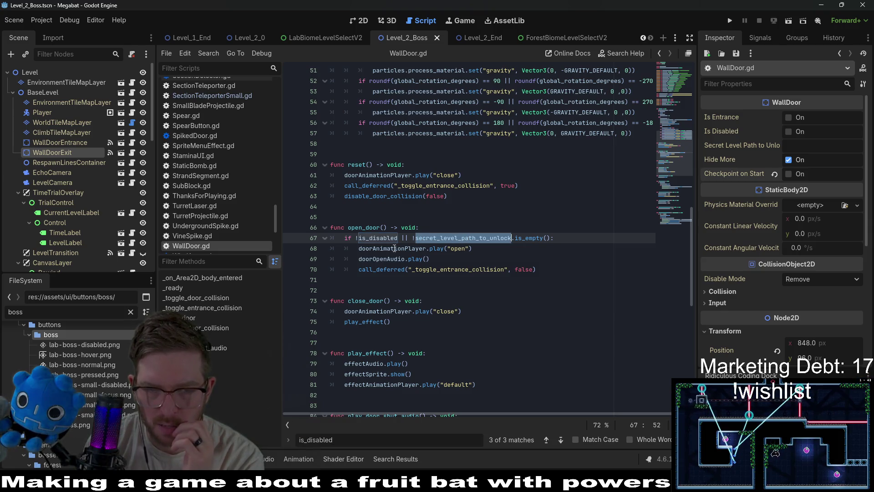
pyautogui.doubleClick(385, 239)
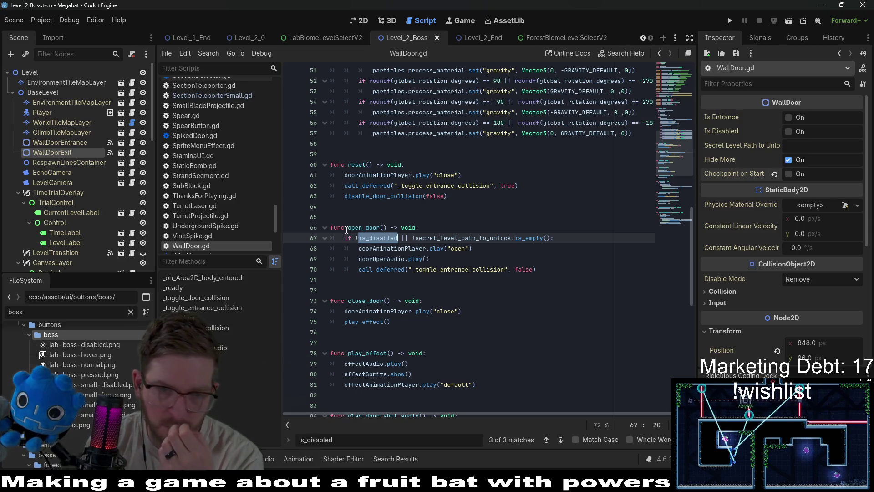
pyautogui.doubleClick(360, 227)
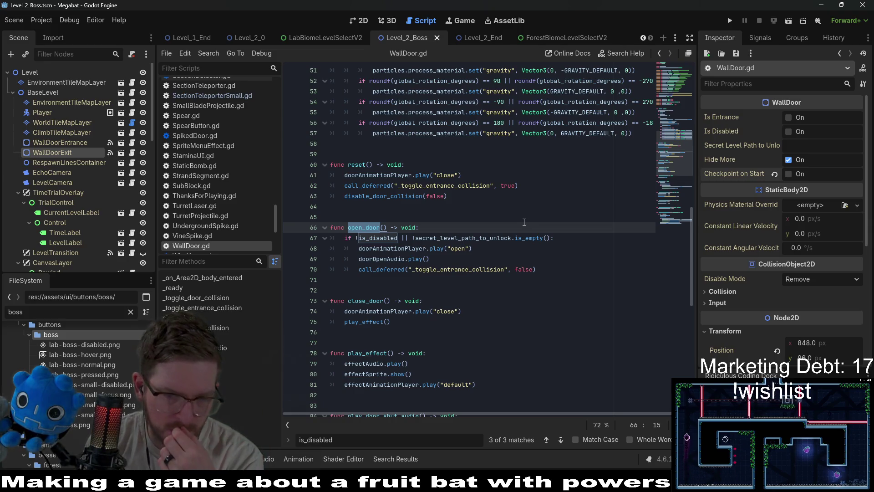
pyautogui.moveTo(481, 239)
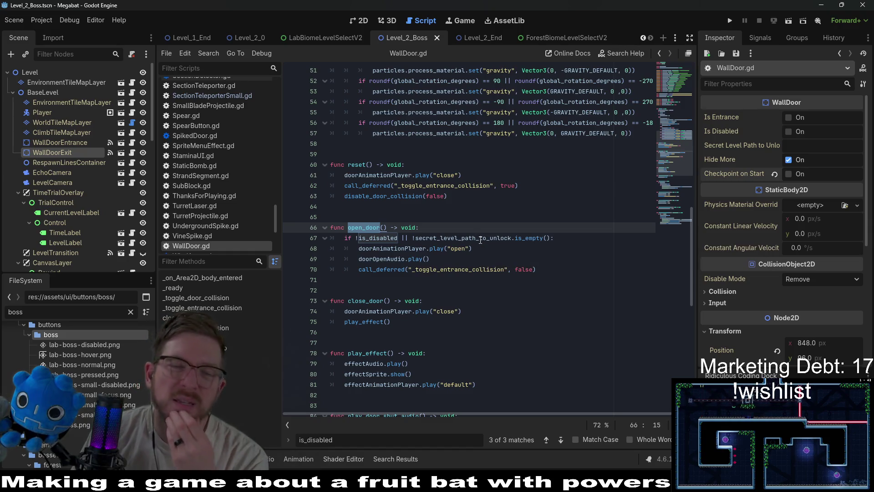
pyautogui.doubleClick(368, 239)
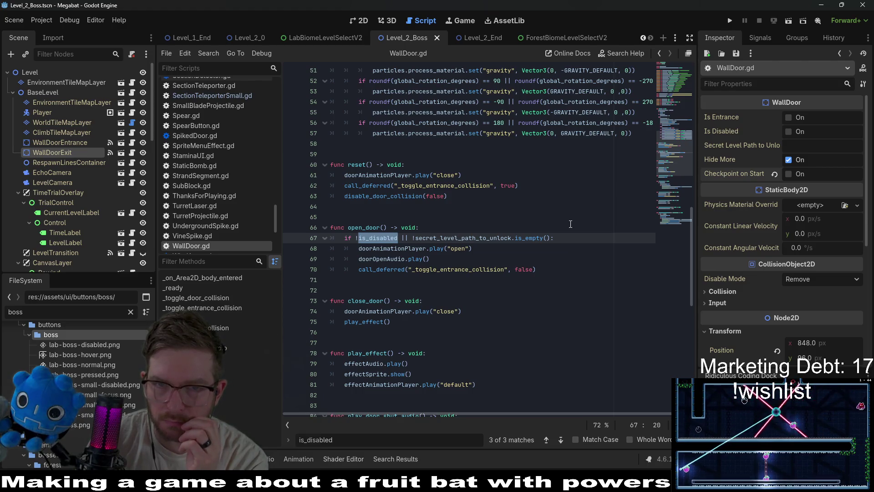
pyautogui.click(365, 23)
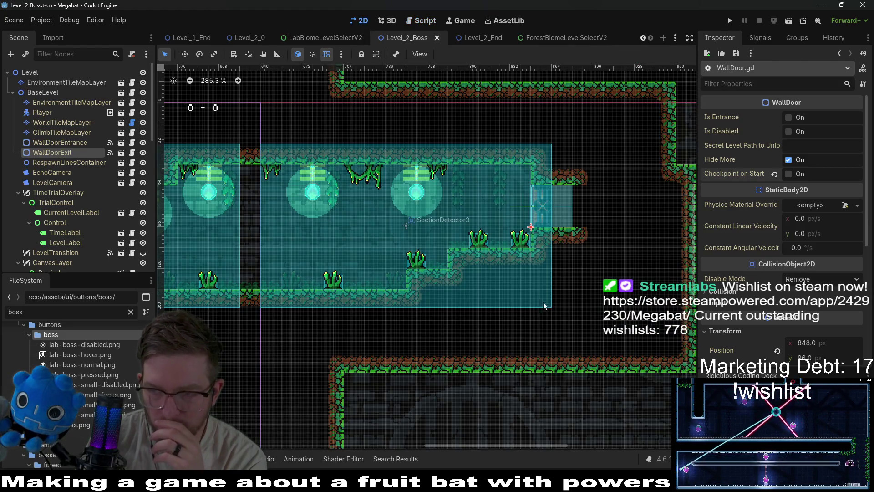
pyautogui.scroll(-3, 421, 282)
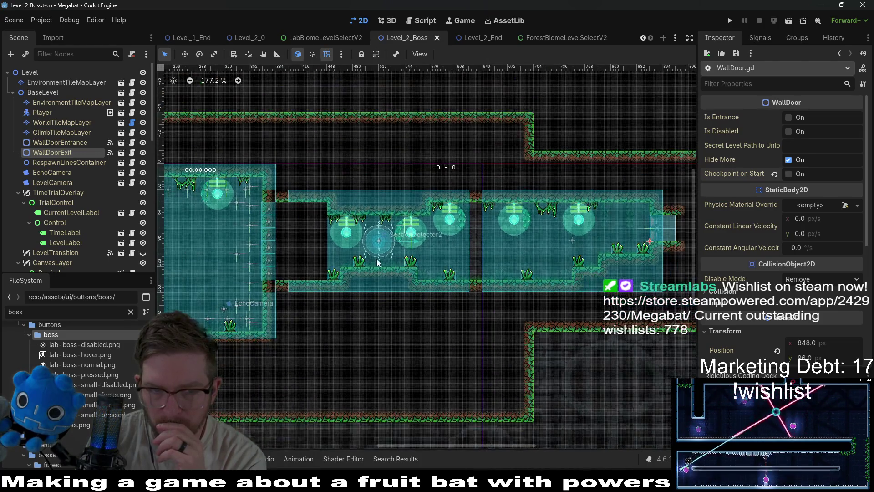
pyautogui.scroll(-2, 389, 261)
pyautogui.hscroll(3, 436, 284)
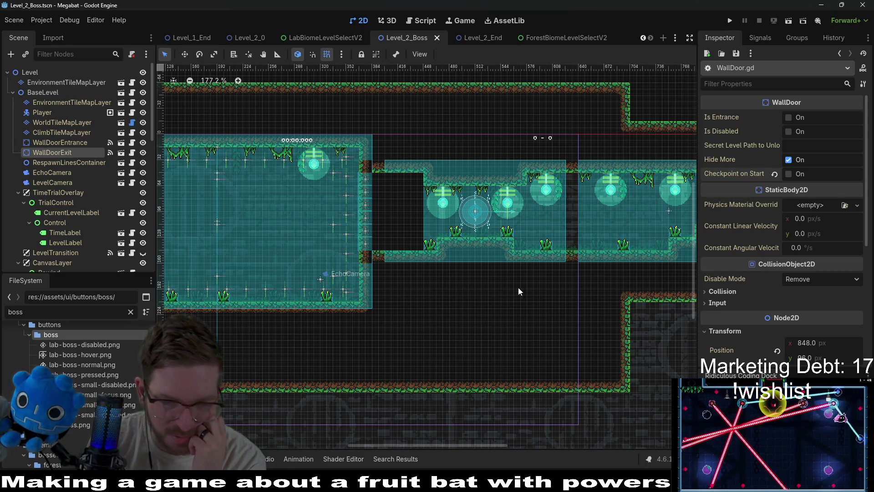
pyautogui.scroll(-2, 222, 264)
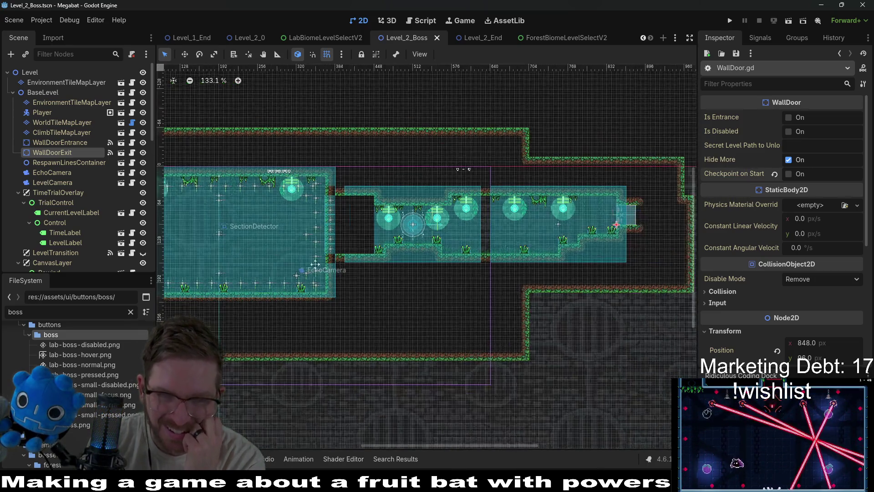
pyautogui.scroll(2, 494, 282)
pyautogui.scroll(-3, 386, 256)
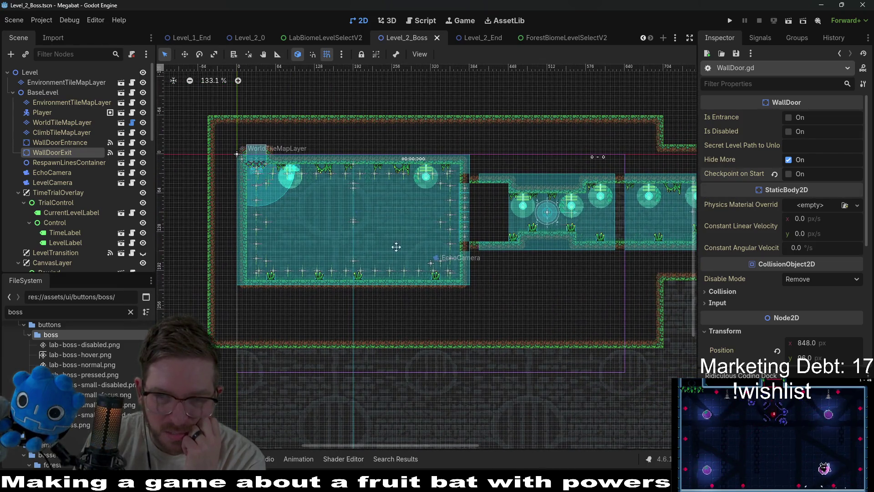
pyautogui.hscroll(3, 517, 222)
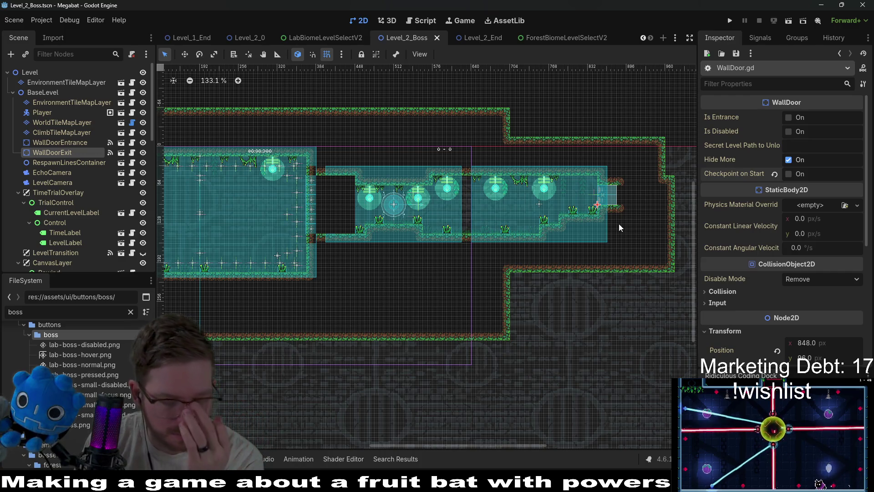
pyautogui.click(475, 39)
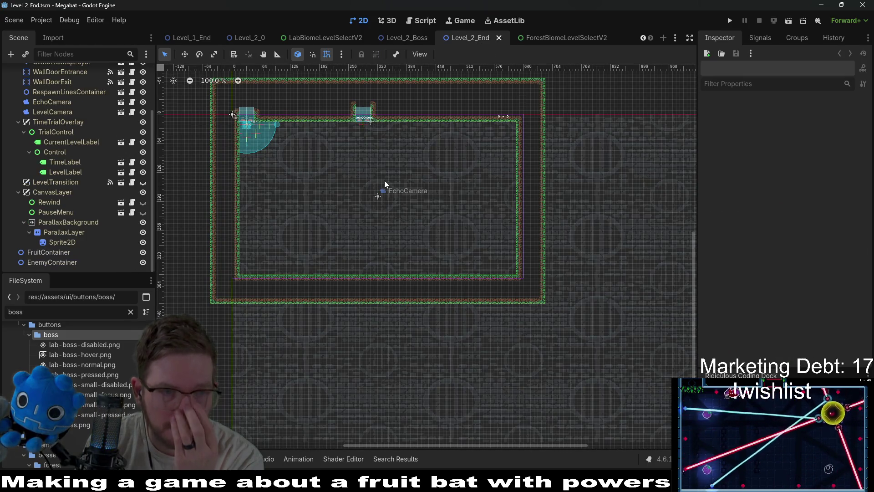
# Step: Switch to Level_2_0, then search Quick Open for 'level_2_1' and open Level_2_1.tscn
pyautogui.click(250, 37)
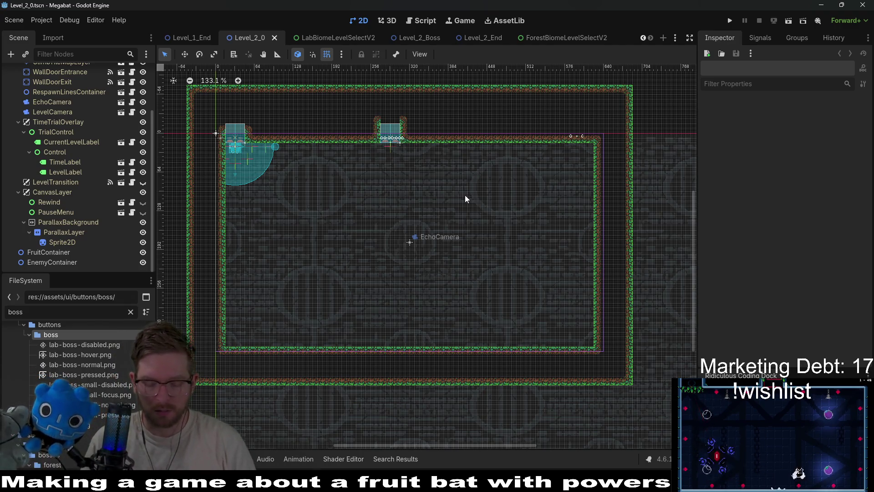
pyautogui.hotkey('shift', 'alt', 'o')
pyautogui.write('elve')
pyautogui.press('BackSpace')
pyautogui.press('BackSpace')
pyautogui.press('BackSpace')
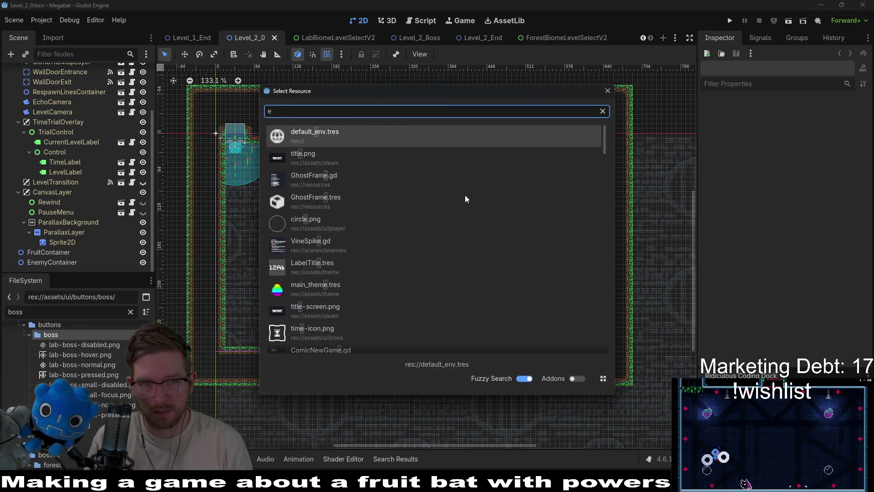
pyautogui.write('level_1')
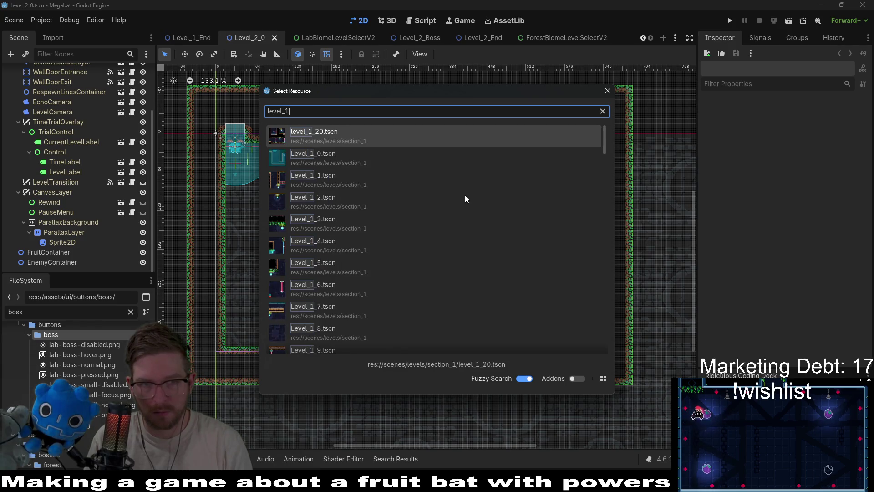
pyautogui.write('_')
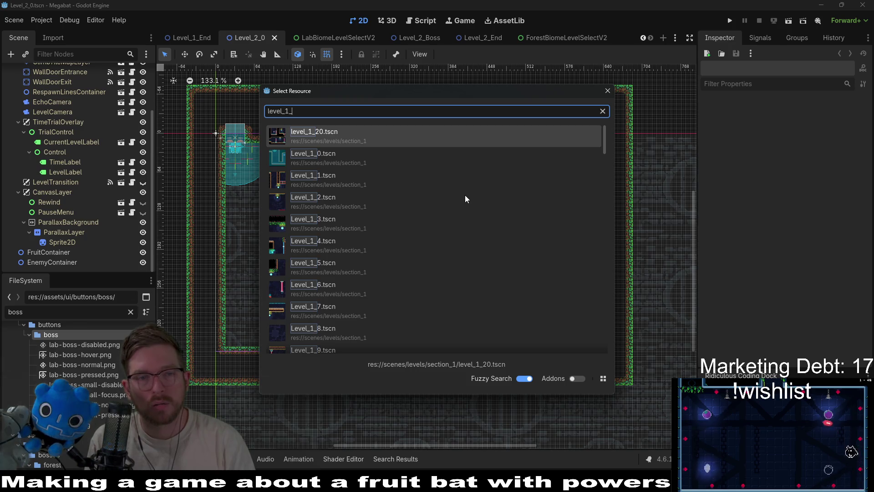
pyautogui.write('1')
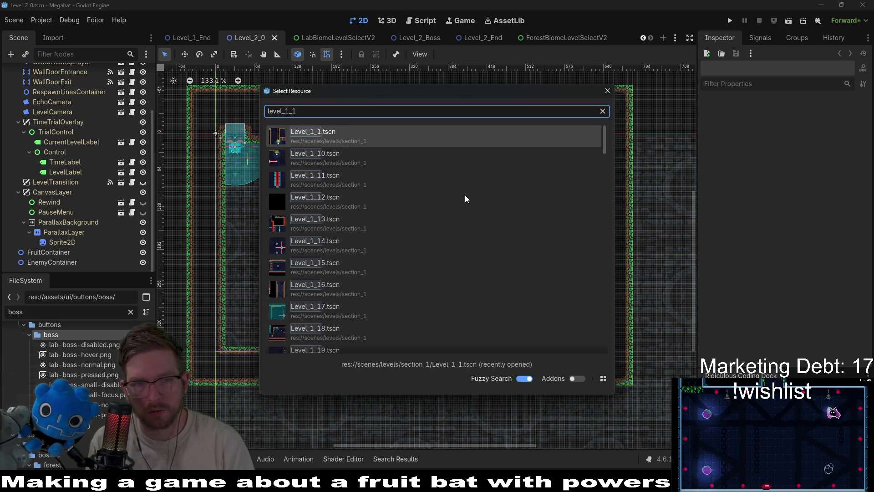
pyautogui.press('BackSpace')
pyautogui.press('BackSpace')
pyautogui.press('BackSpace')
pyautogui.write('2_1')
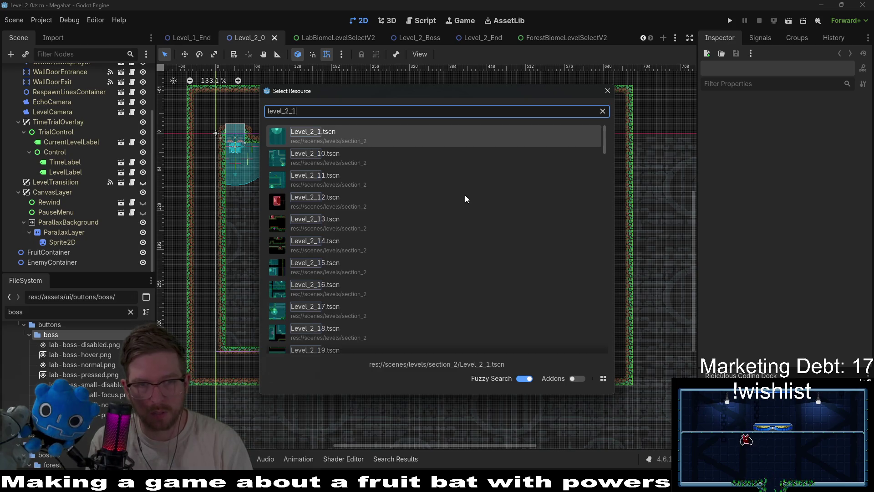
pyautogui.press('Return')
pyautogui.scroll(-3, 408, 212)
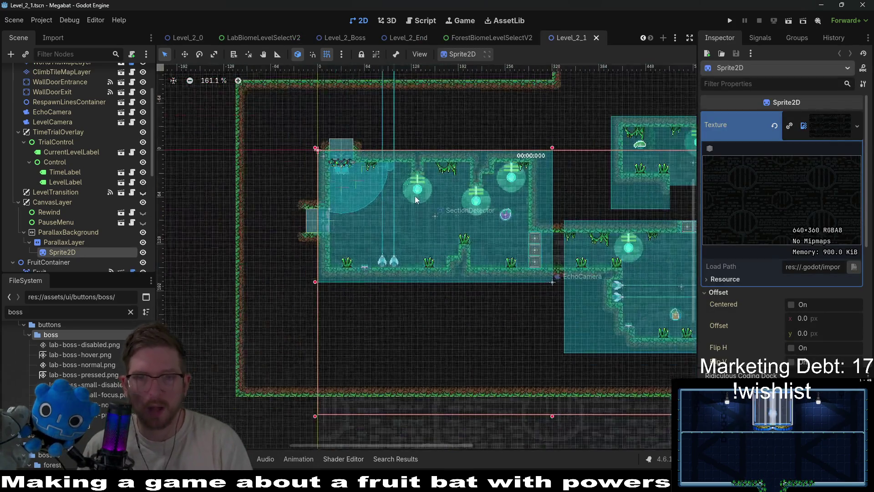
# Step: Look through the Level_1_0, Level_1_1 and Level_2_1 scene tabs
pyautogui.hscroll(3, 496, 276)
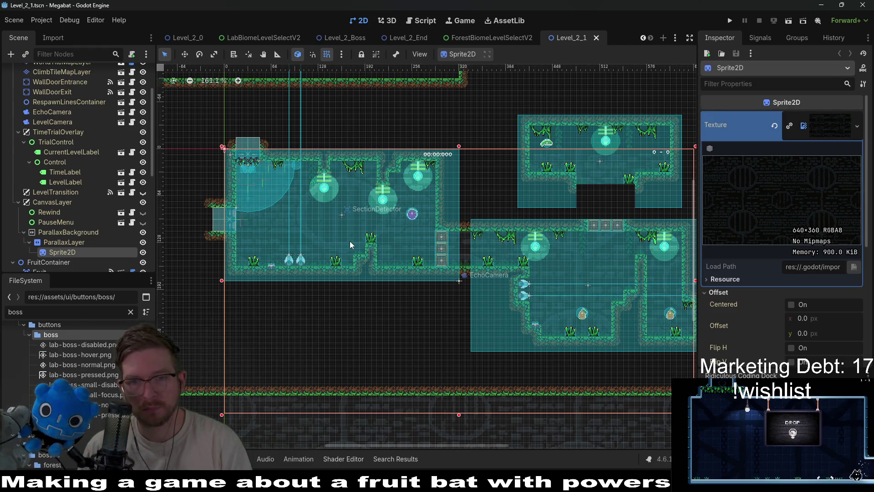
pyautogui.scroll(4, 263, 40)
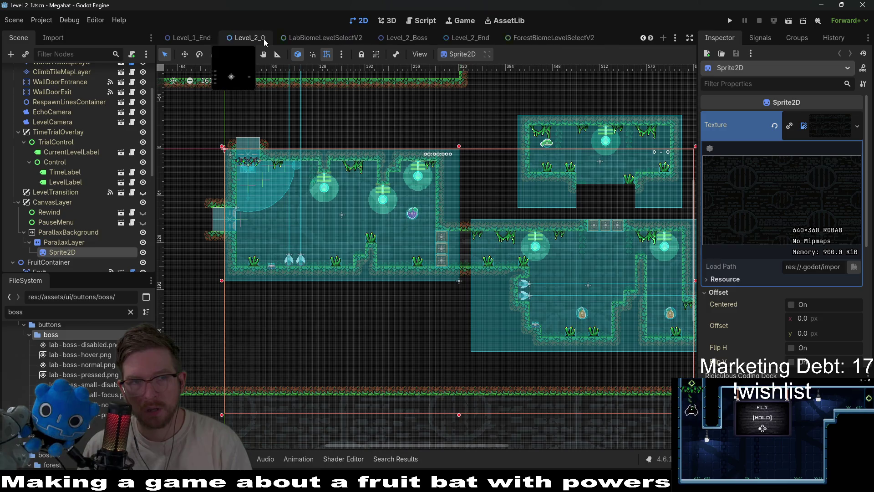
pyautogui.scroll(3, 263, 39)
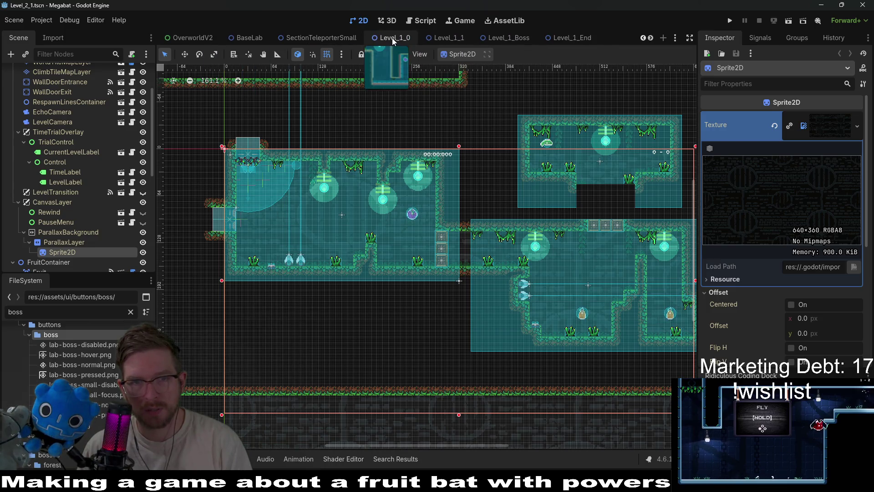
pyautogui.click(393, 39)
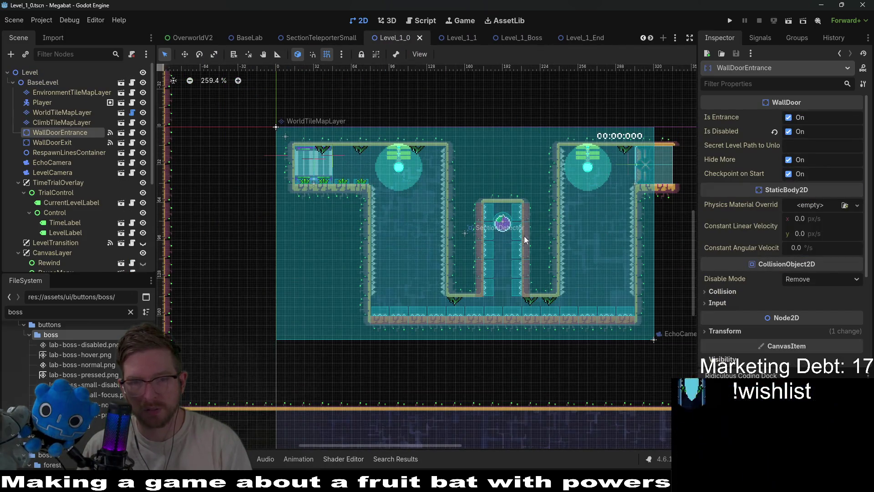
pyautogui.click(459, 39)
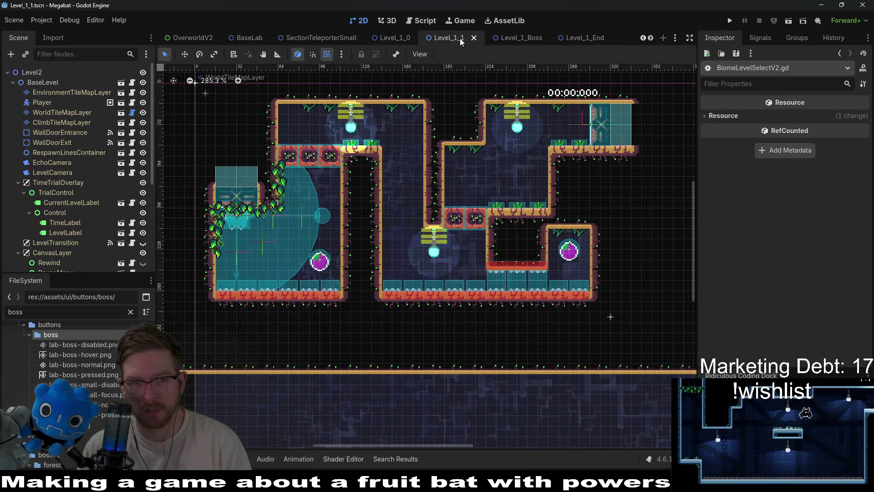
pyautogui.scroll(-2, 469, 42)
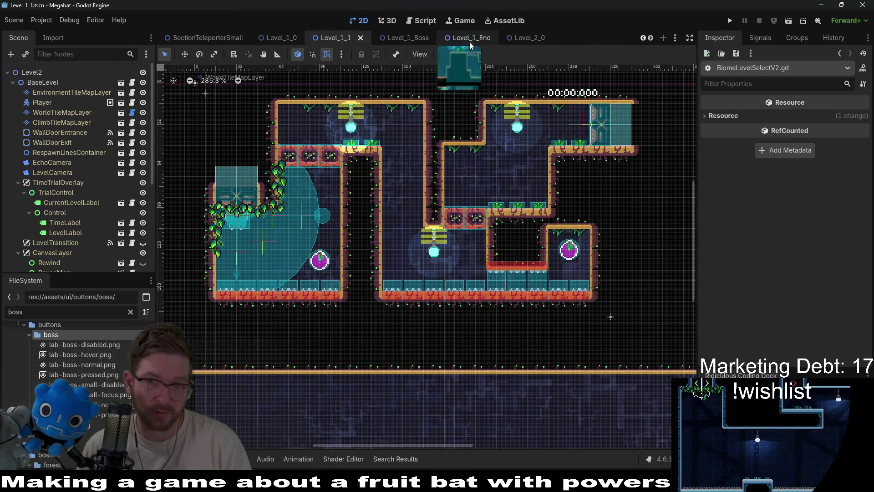
pyautogui.scroll(-5, 469, 41)
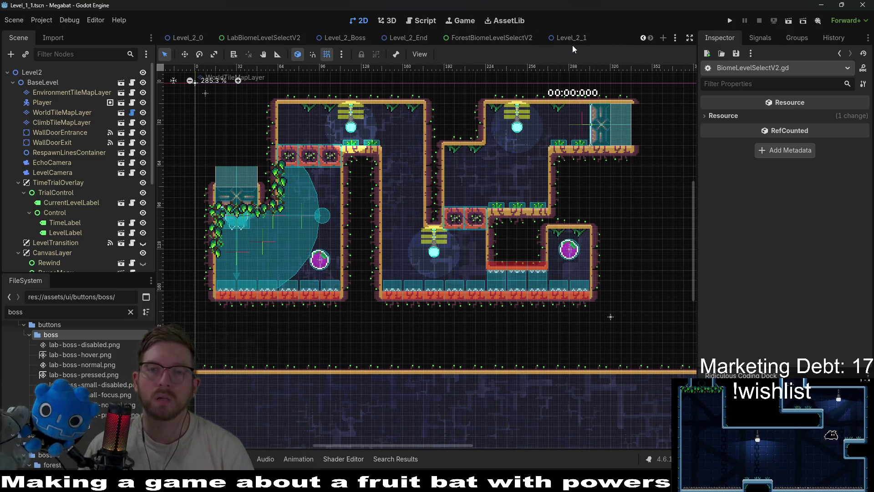
pyautogui.click(572, 44)
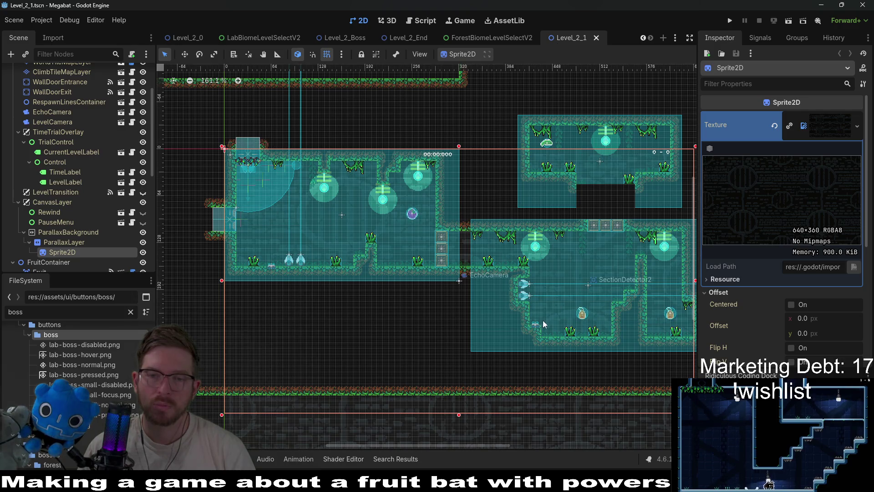
# Step: Switch to Level_2_0 and move its tab beside Level_2_1
pyautogui.scroll(6, 480, 37)
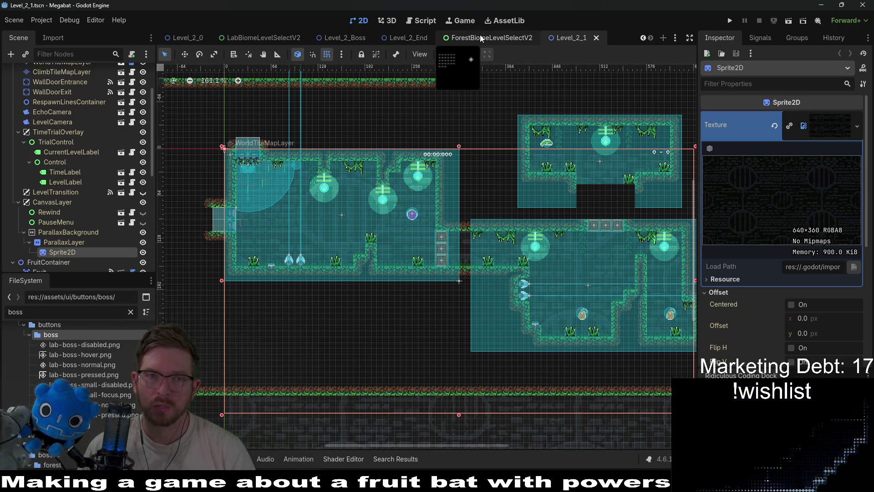
pyautogui.scroll(-6, 519, 36)
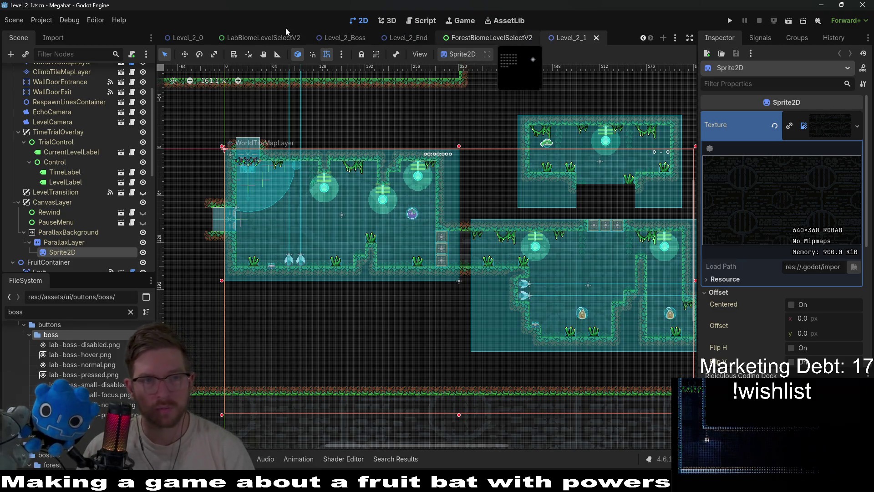
pyautogui.click(193, 40)
pyautogui.moveTo(195, 39)
pyautogui.mouseDown()
pyautogui.moveTo(593, 43)
pyautogui.moveTo(552, 39)
pyautogui.mouseUp()
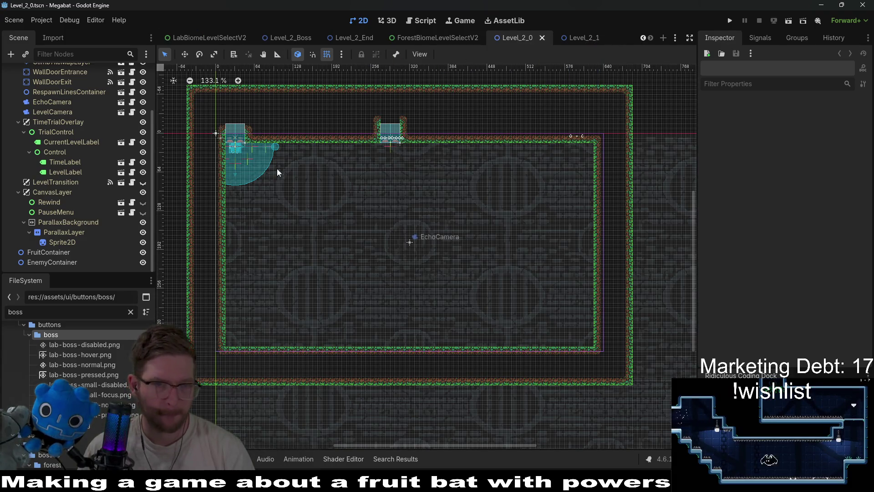
# Step: Duplicate EnemyContainer and rename the copy SectionContainer
pyautogui.click(61, 263)
pyautogui.hotkey('ctrl', 'd')
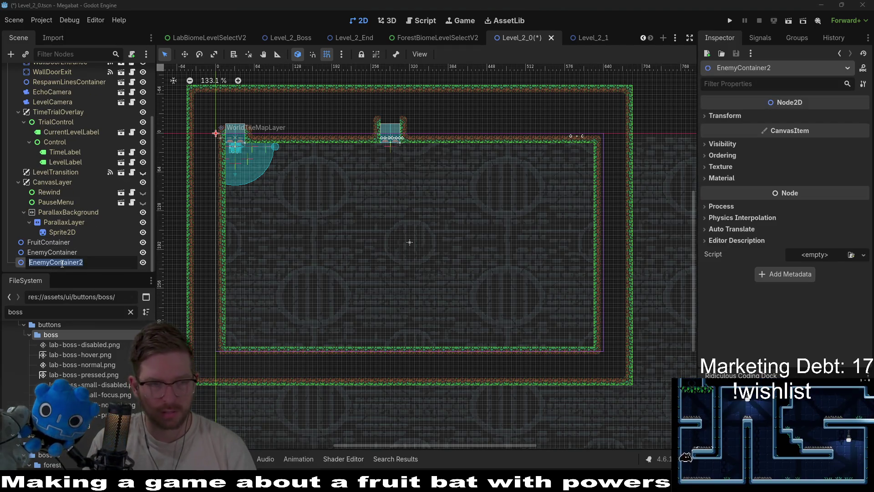
pyautogui.write('Sectio')
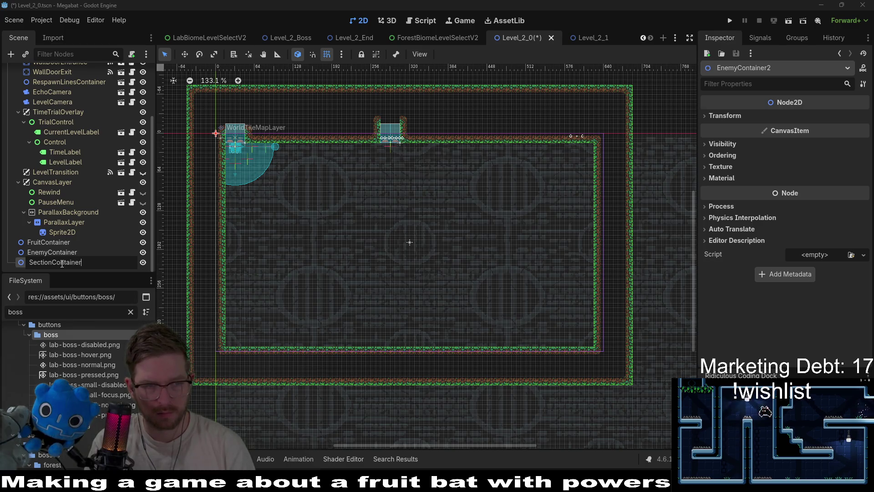
pyautogui.press('Return')
# Step: Instantiate SectionDetector.tscn under SectionContainer and place it in the room's top-left corner
pyautogui.rightClick(61, 263)
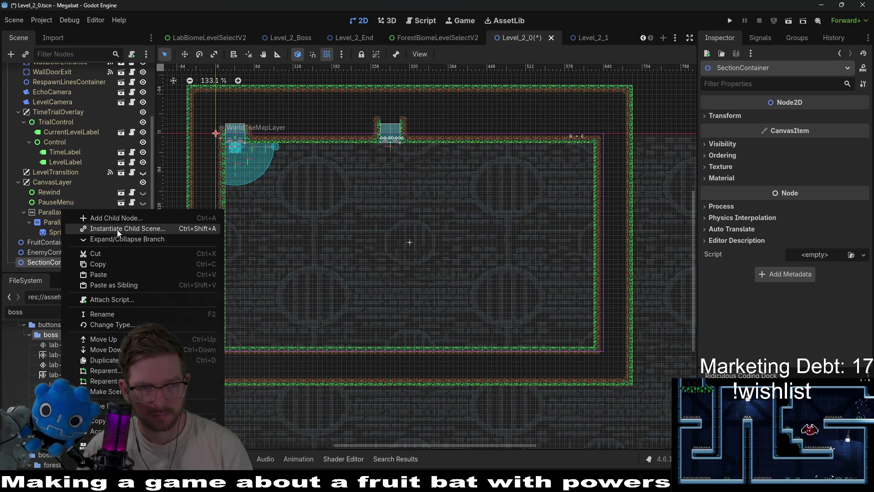
pyautogui.click(117, 228)
pyautogui.write('section')
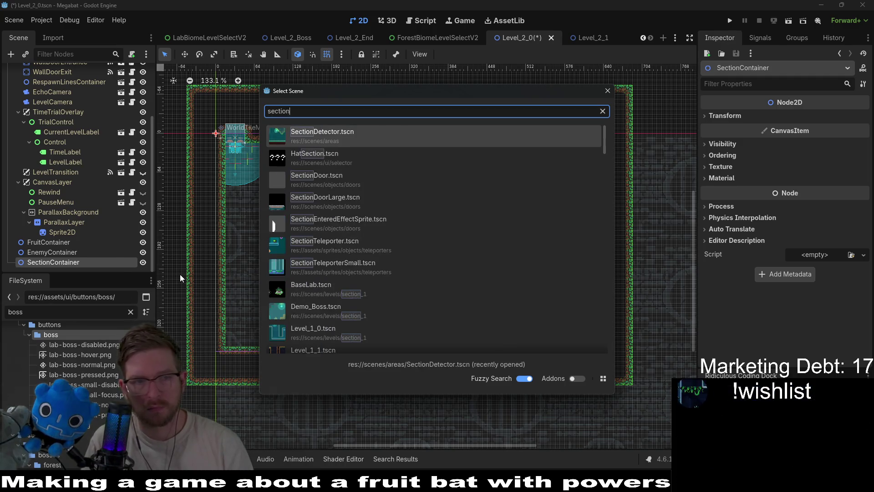
pyautogui.press('Return')
pyautogui.moveTo(187, 98); pyautogui.dragTo(245, 139)
pyautogui.scroll(2, 245, 137)
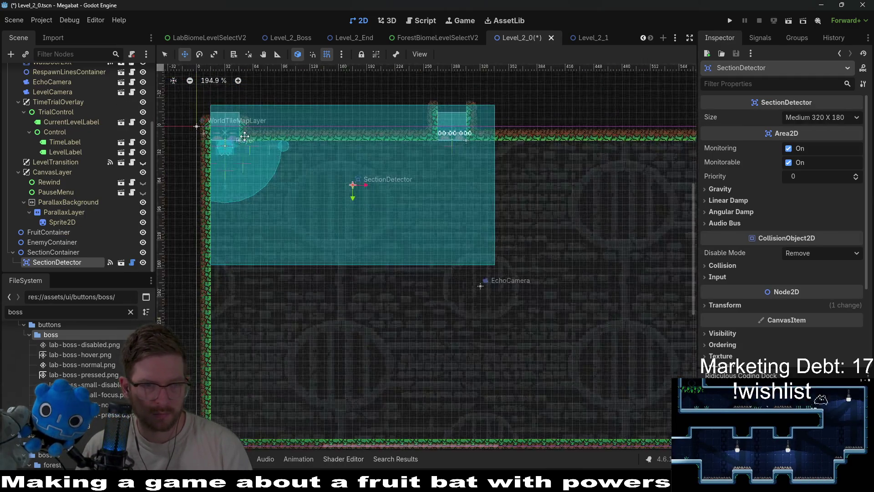
pyautogui.scroll(4, 244, 137)
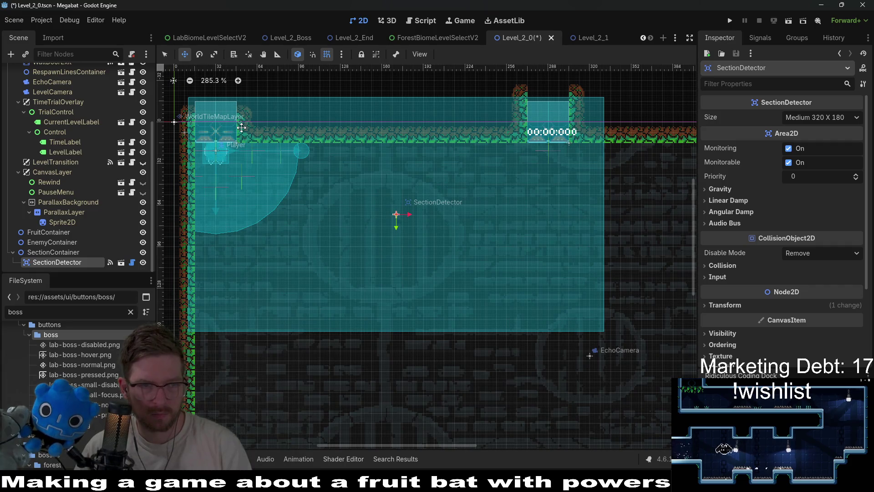
pyautogui.moveTo(241, 127)
pyautogui.mouseDown()
pyautogui.moveTo(230, 155)
pyautogui.moveTo(225, 142)
pyautogui.mouseUp()
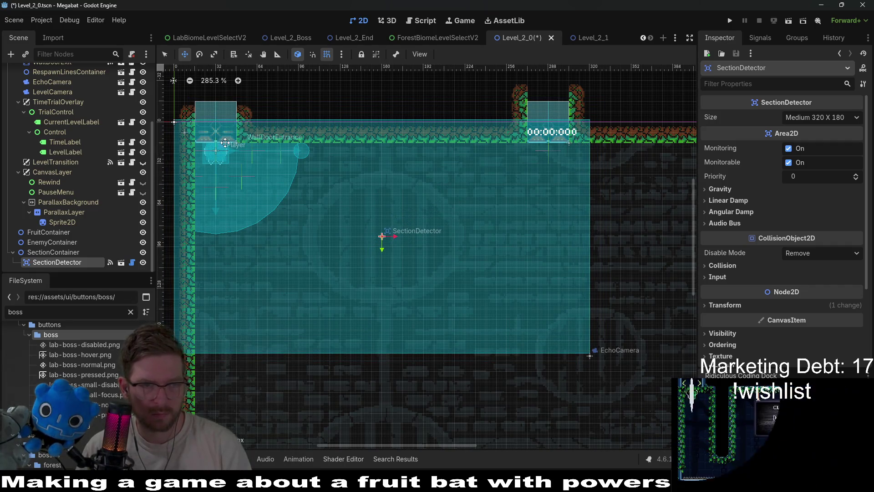
pyautogui.scroll(-7, 310, 175)
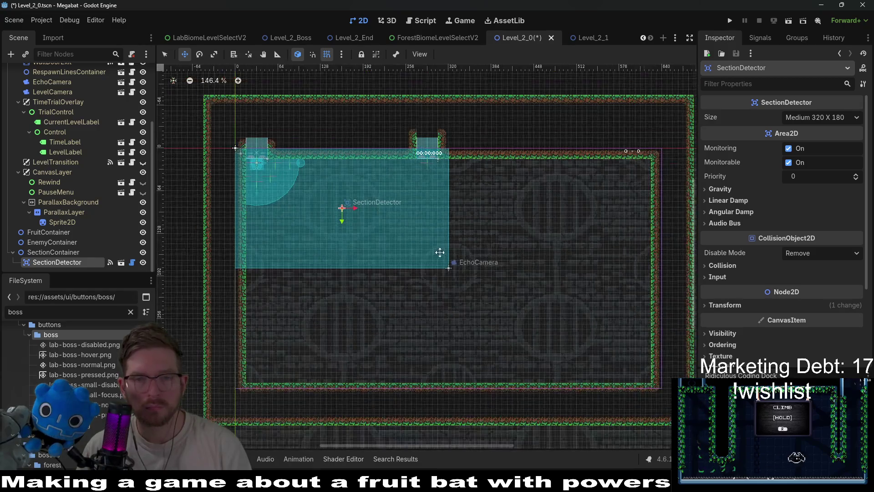
pyautogui.scroll(3, 410, 220)
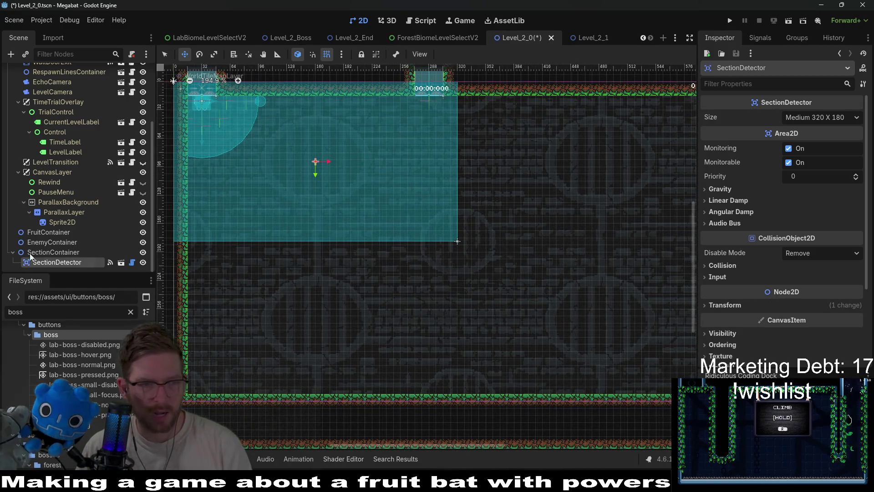
pyautogui.rightClick(67, 252)
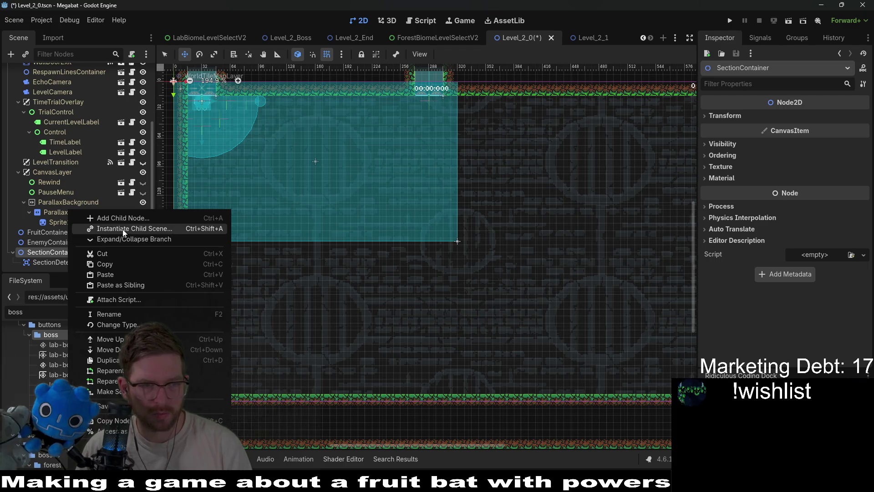
# Step: Instantiate a second SectionDetector.tscn under SectionContainer and drag it below the first detector
pyautogui.click(123, 228)
pyautogui.write('section')
pyautogui.press('Return')
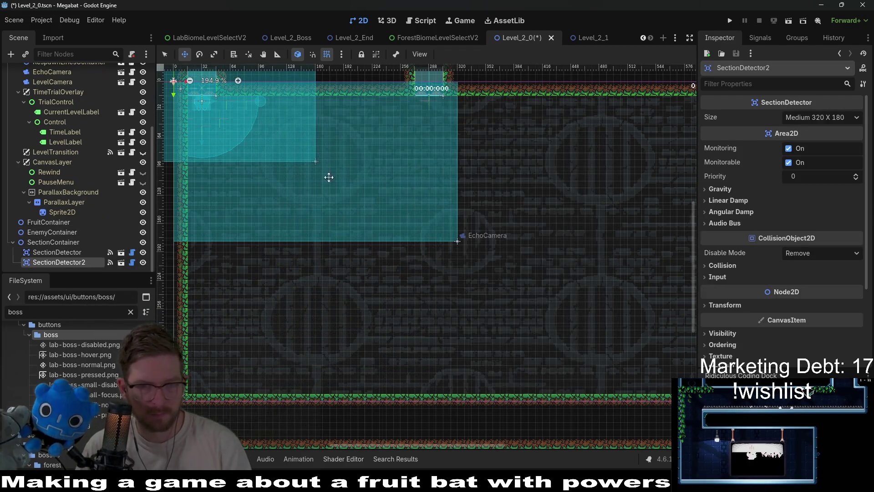
pyautogui.moveTo(329, 177)
pyautogui.mouseDown()
pyautogui.moveTo(352, 210)
pyautogui.moveTo(511, 269)
pyautogui.moveTo(267, 272)
pyautogui.mouseUp()
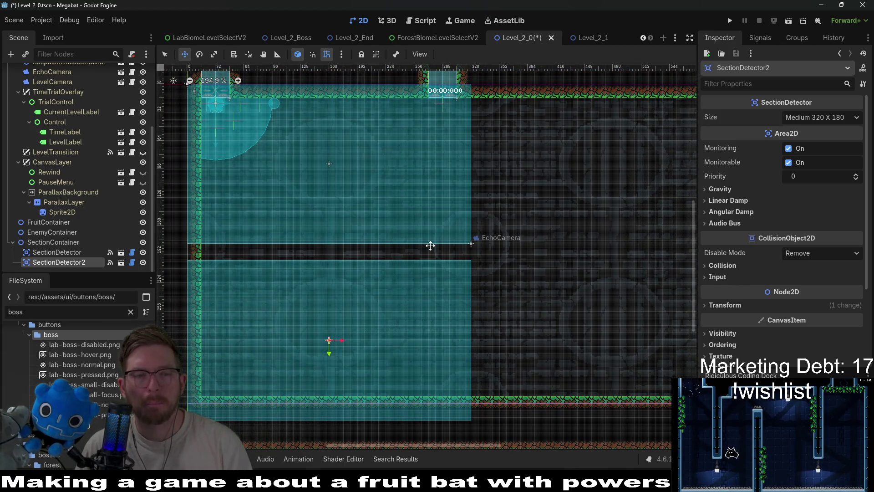
pyautogui.scroll(-1, 429, 244)
pyautogui.scroll(4, 240, 254)
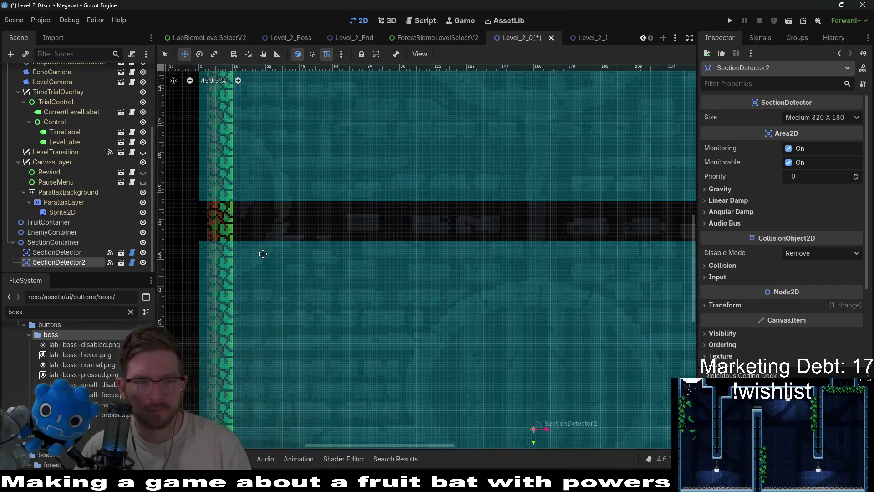
pyautogui.scroll(-5, 293, 253)
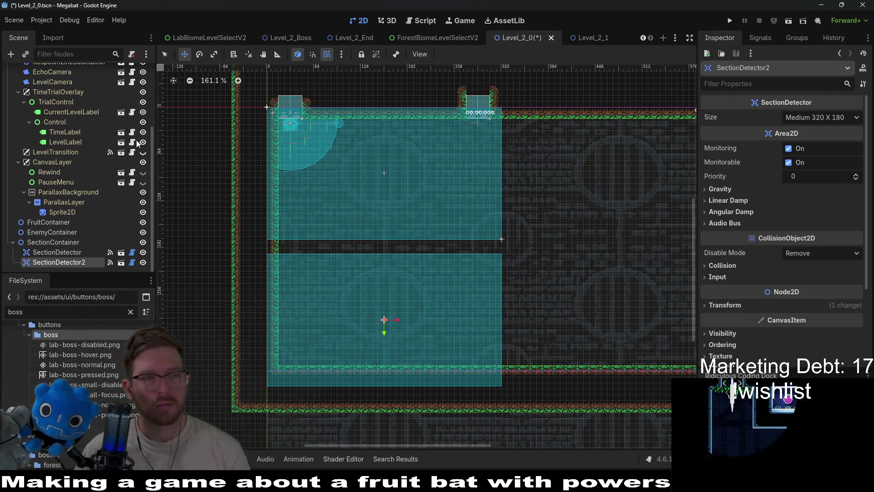
pyautogui.scroll(5, 92, 156)
# Step: Paint a 4x2 block of FOREST terrain on the room's top wall using WorldTileMapLayer
pyautogui.click(68, 112)
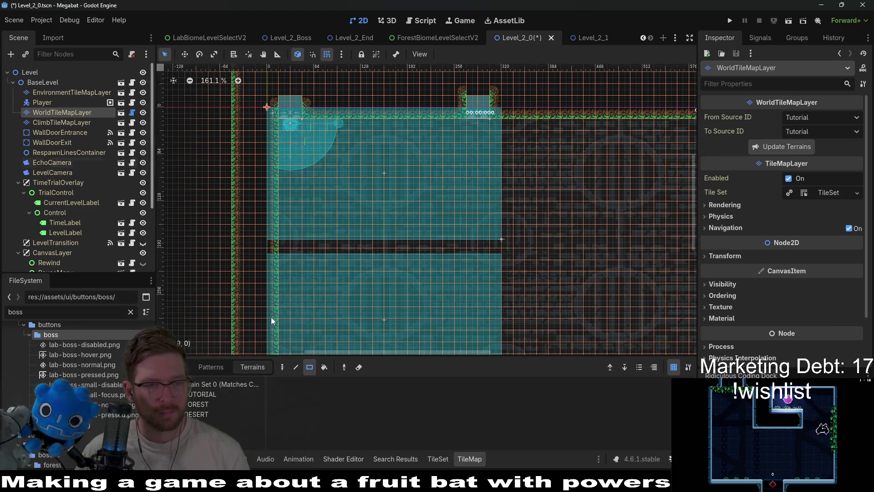
pyautogui.click(200, 406)
pyautogui.hscroll(5, 521, 198)
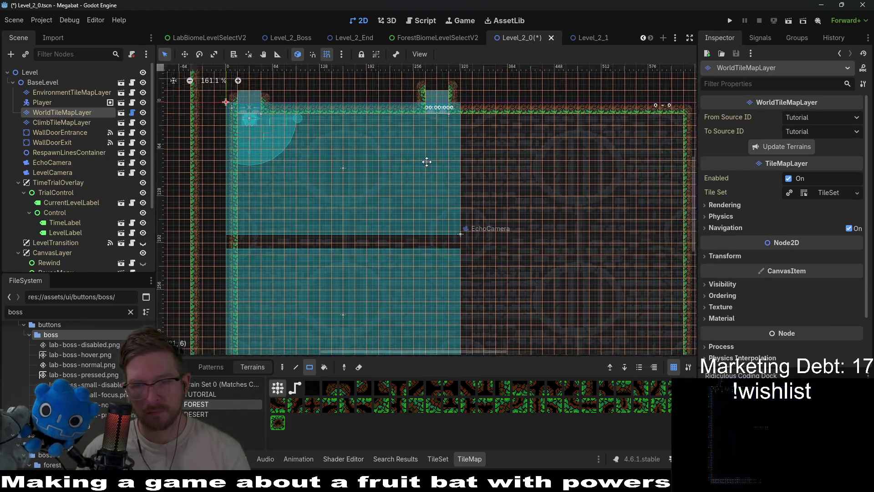
pyautogui.scroll(-1, 472, 166)
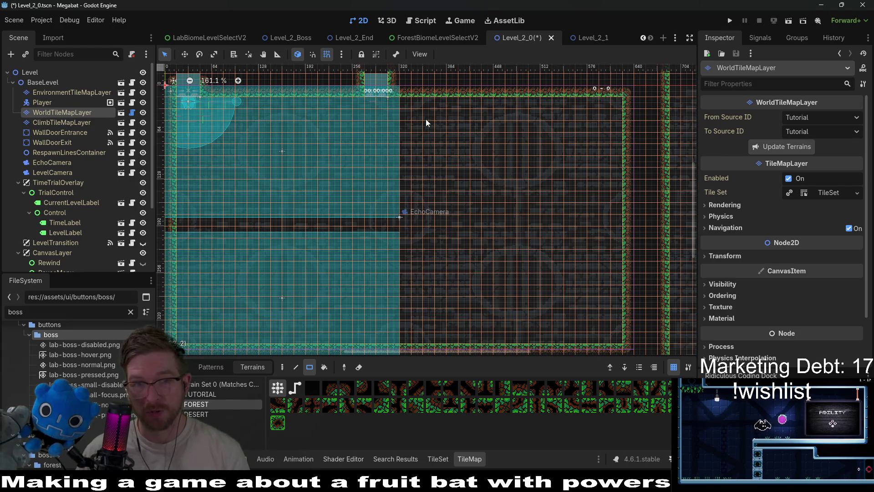
pyautogui.scroll(2, 409, 119)
pyautogui.hscroll(-1, 410, 119)
pyautogui.moveTo(371, 109); pyautogui.dragTo(418, 135)
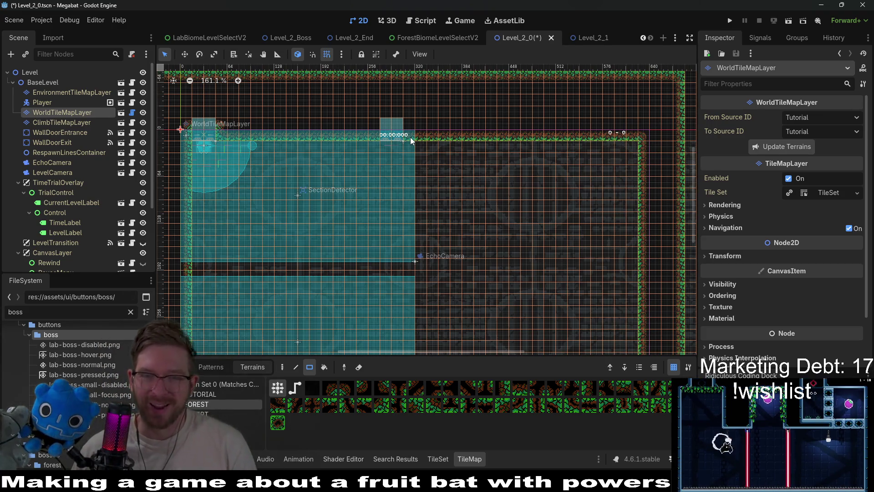
# Step: Review the painted walls, switching between ClimbTileMapLayer and WorldTileMapLayer
pyautogui.scroll(-2, 409, 154)
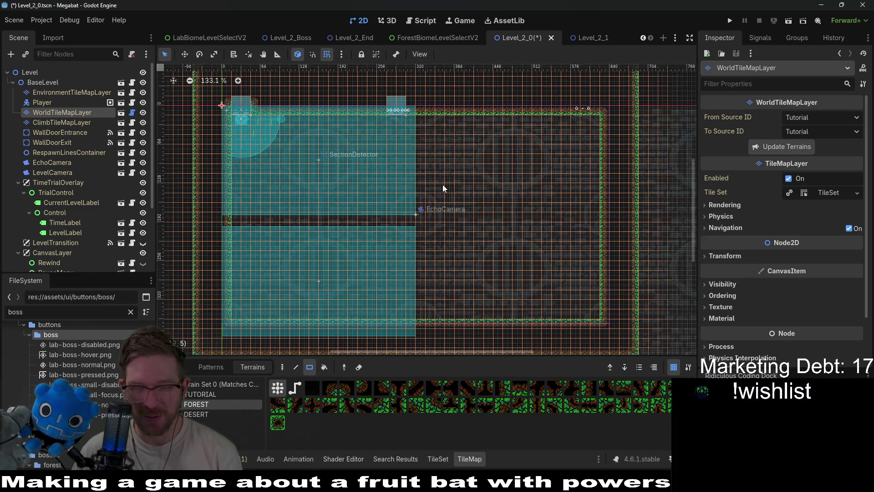
pyautogui.scroll(-2, 443, 164)
pyautogui.scroll(2, 404, 116)
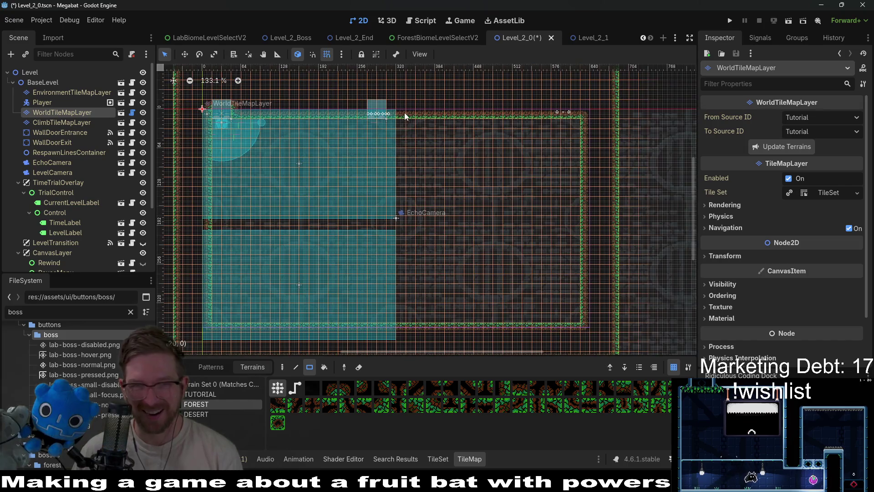
pyautogui.scroll(-2, 540, 171)
pyautogui.scroll(2, 409, 205)
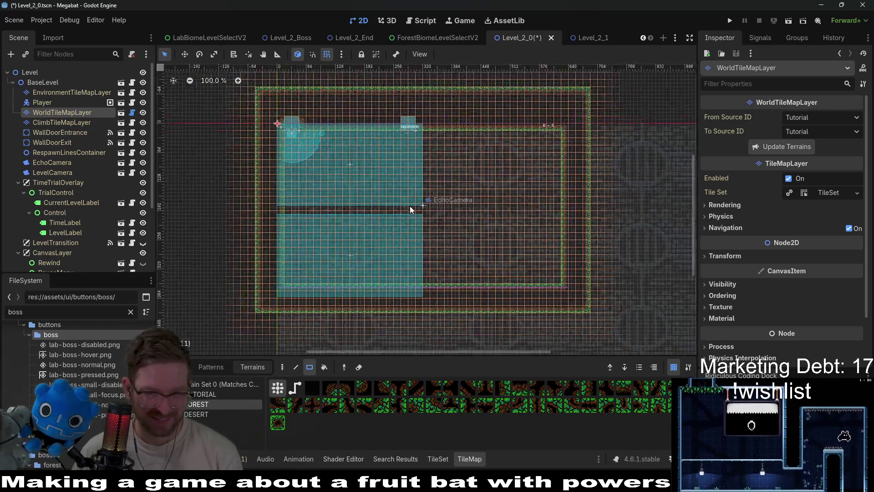
pyautogui.click(67, 122)
pyautogui.click(66, 115)
pyautogui.scroll(-4, 78, 219)
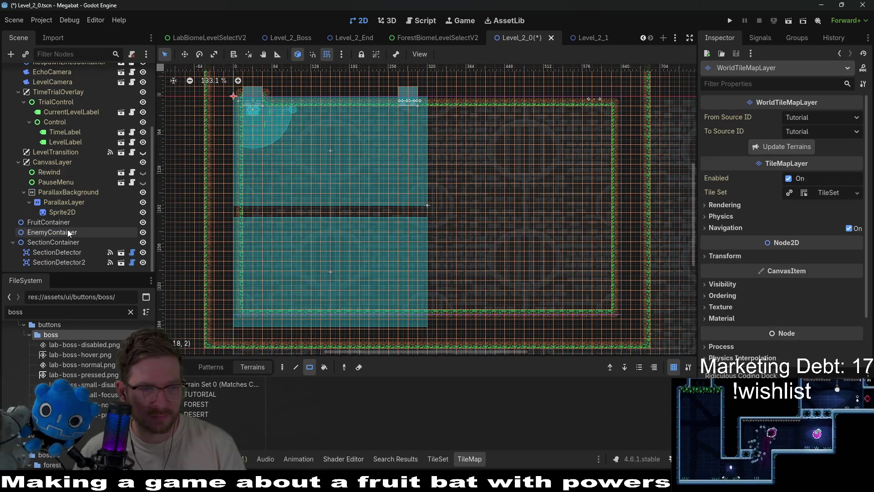
# Step: Set the first SectionDetector's Size to Small 224 x 126
pyautogui.click(67, 230)
pyautogui.click(72, 244)
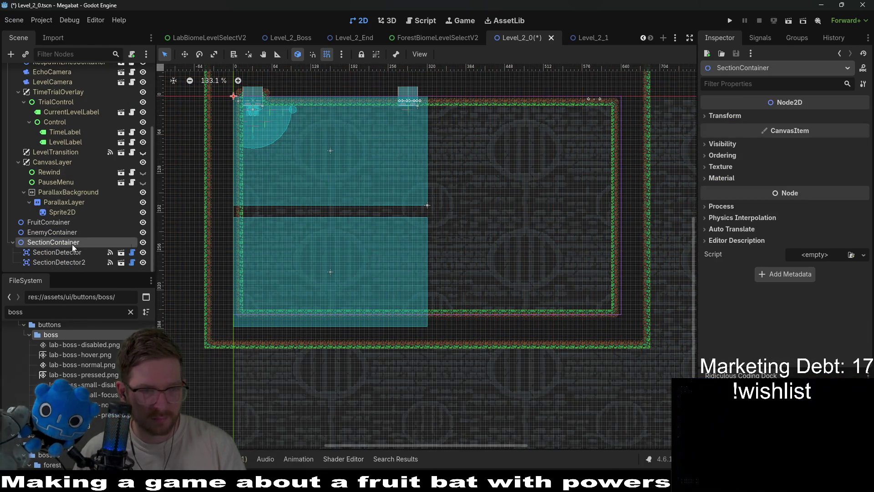
pyautogui.click(64, 259)
pyautogui.scroll(2, 413, 279)
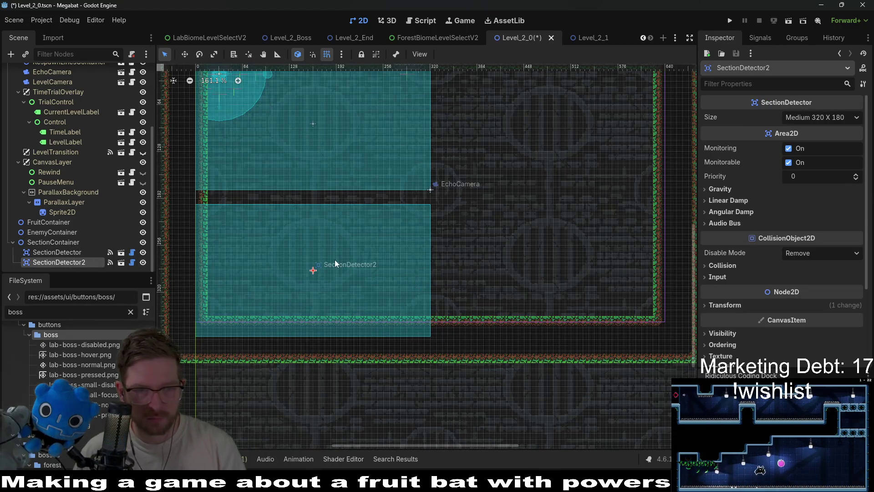
pyautogui.click(75, 251)
pyautogui.click(819, 117)
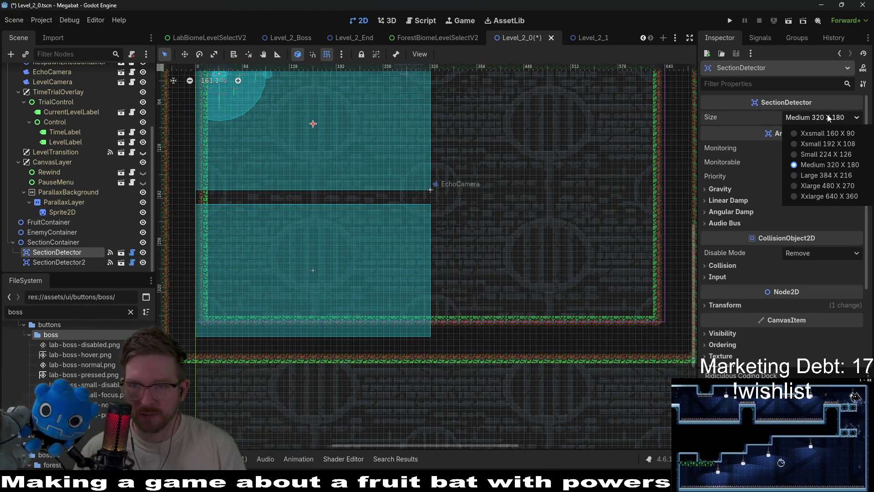
pyautogui.click(814, 154)
# Step: Move the first SectionDetector up-left and nudge it to fit the top-left room
pyautogui.press('w')
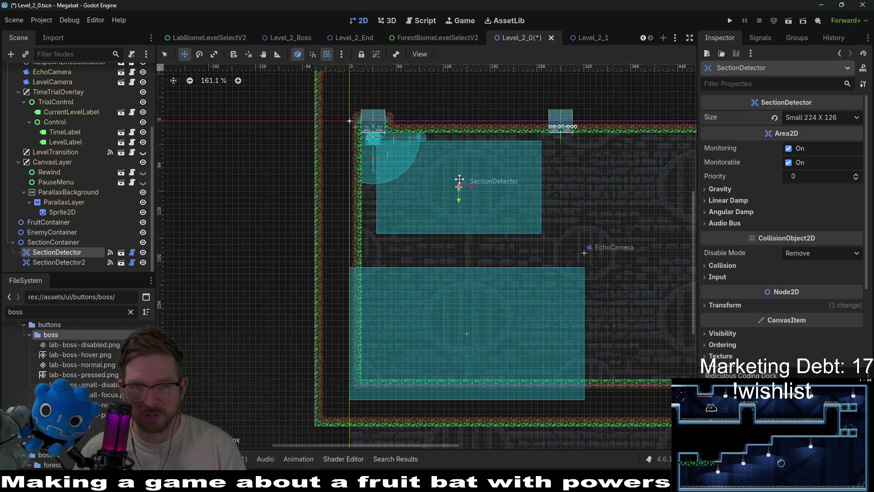
pyautogui.moveTo(451, 163); pyautogui.dragTo(432, 149)
pyautogui.scroll(3, 432, 149)
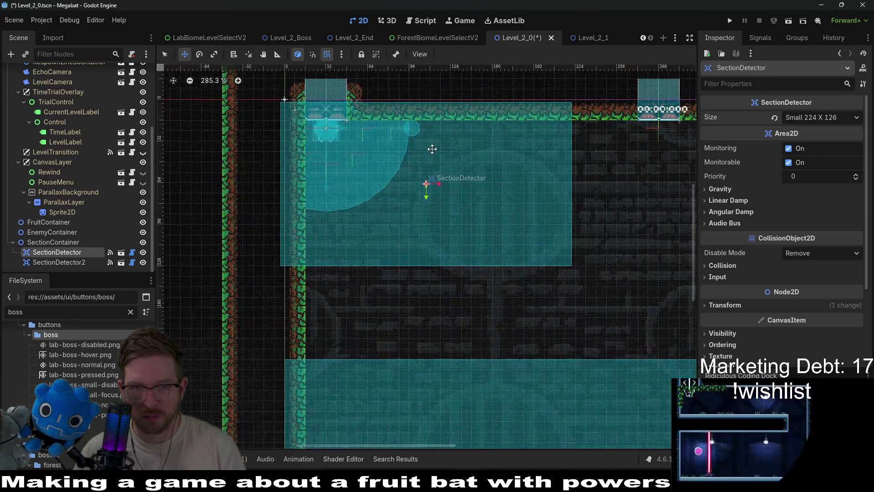
pyautogui.press('Right')
pyautogui.press('Up')
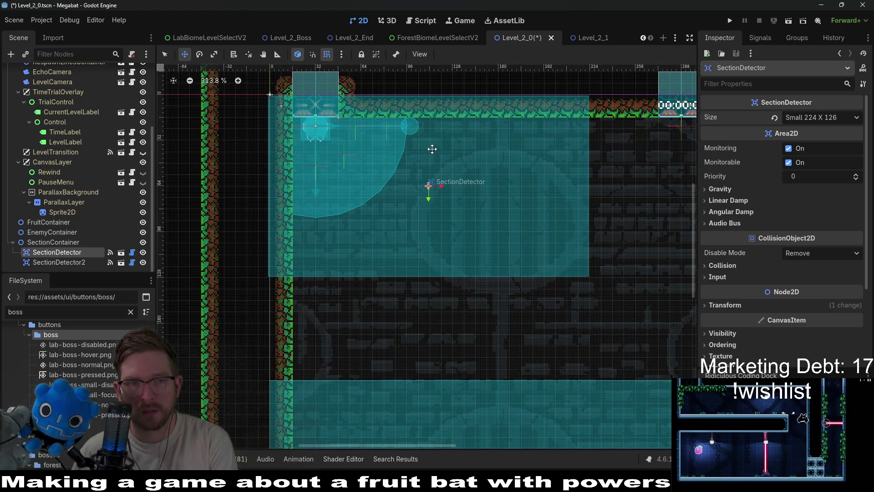
pyautogui.press('Right')
pyautogui.press('Right')
pyautogui.press('Up')
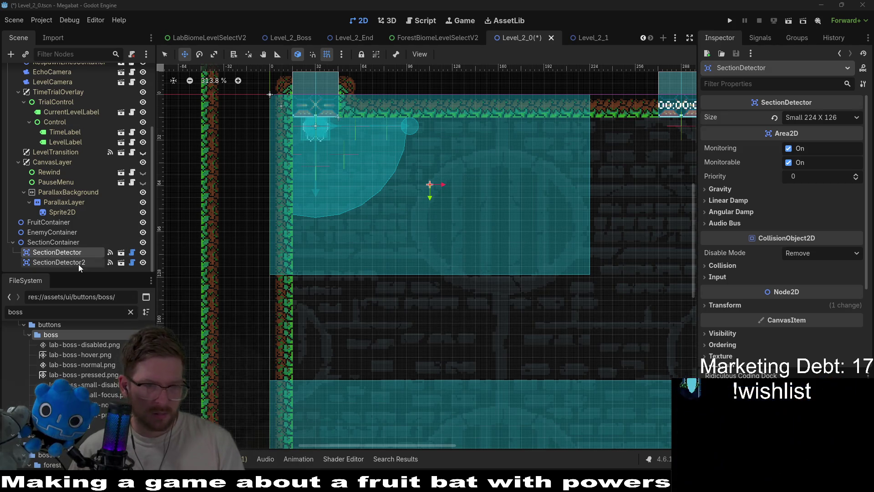
# Step: Drag SectionDetector2 up and right to sit over the lower room
pyautogui.click(538, 401)
pyautogui.moveTo(452, 354); pyautogui.dragTo(487, 299)
pyautogui.scroll(6, 488, 299)
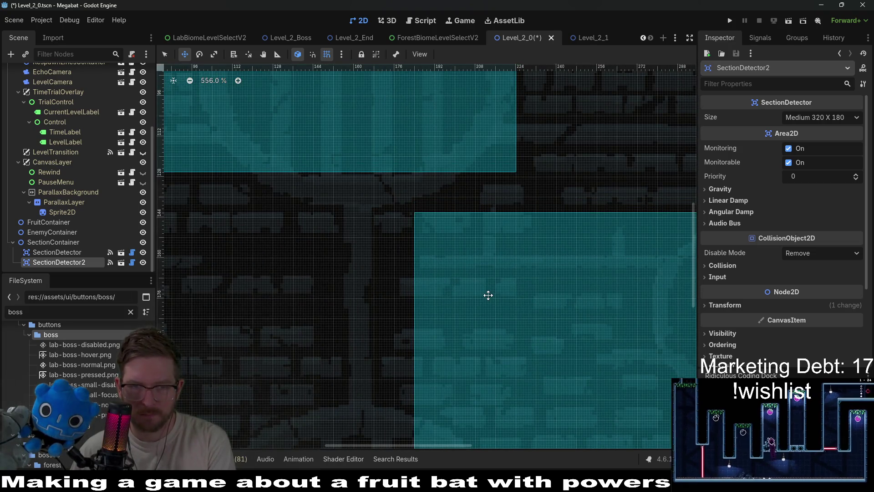
pyautogui.scroll(-2, 488, 295)
pyautogui.scroll(-2, 488, 295)
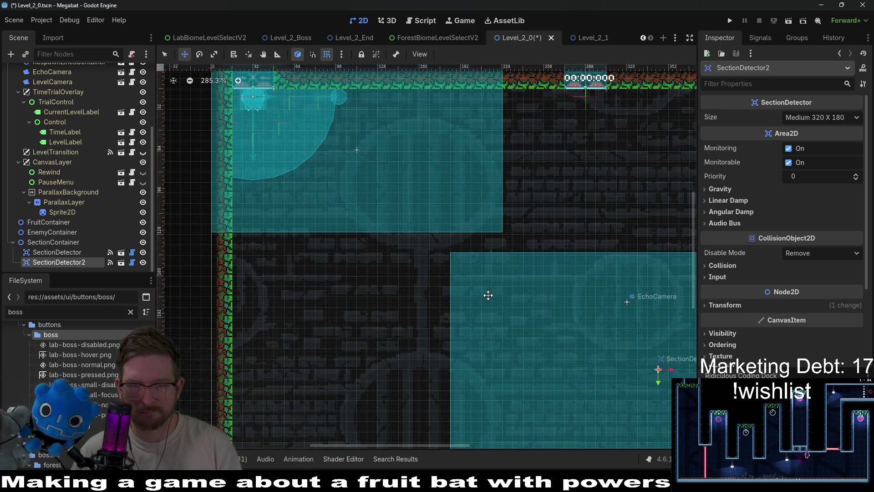
pyautogui.scroll(-3, 460, 279)
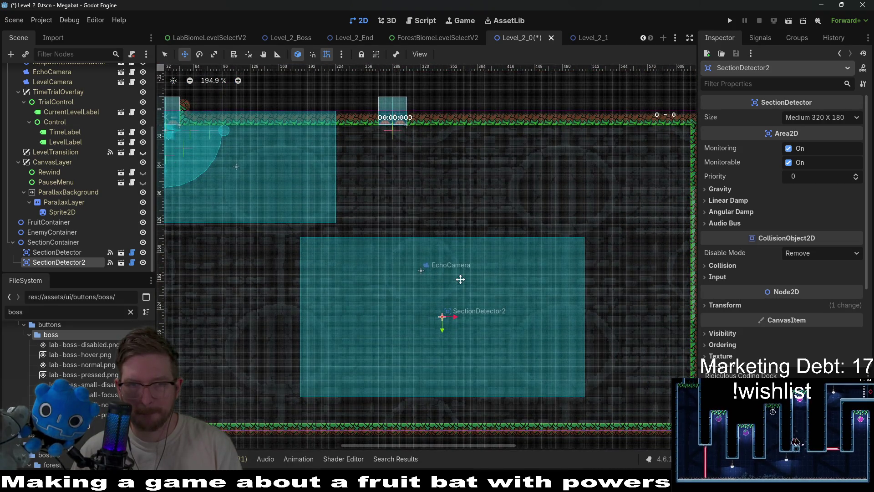
pyautogui.moveTo(548, 275); pyautogui.dragTo(667, 271)
pyautogui.scroll(5, 82, 176)
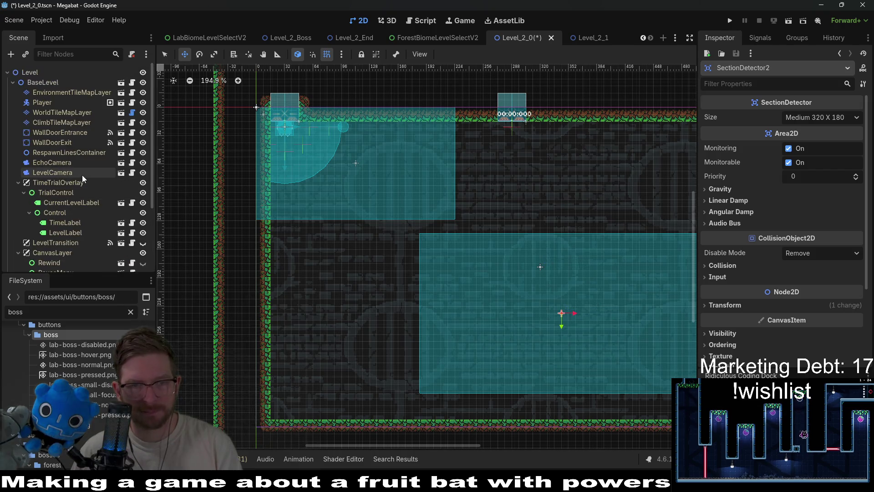
pyautogui.click(84, 113)
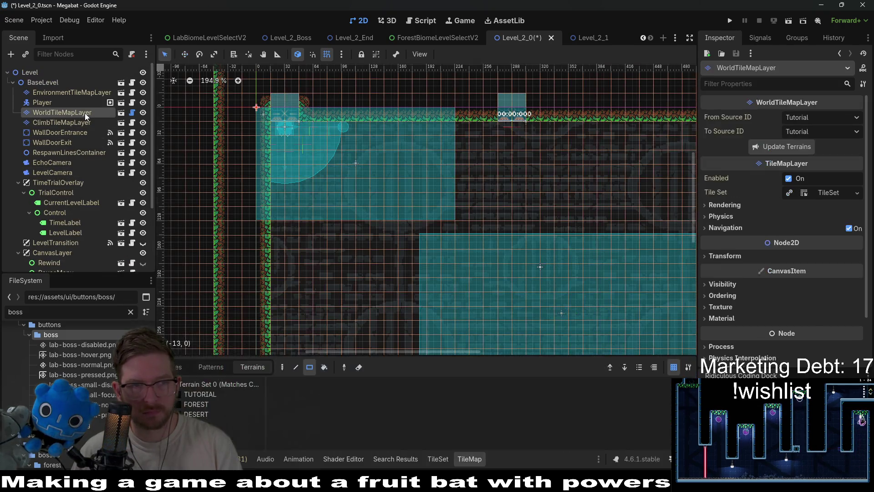
# Step: Paint FOREST walls: a 12x6 block, a 4x6 block, a small block and a long passage strip
pyautogui.click(195, 404)
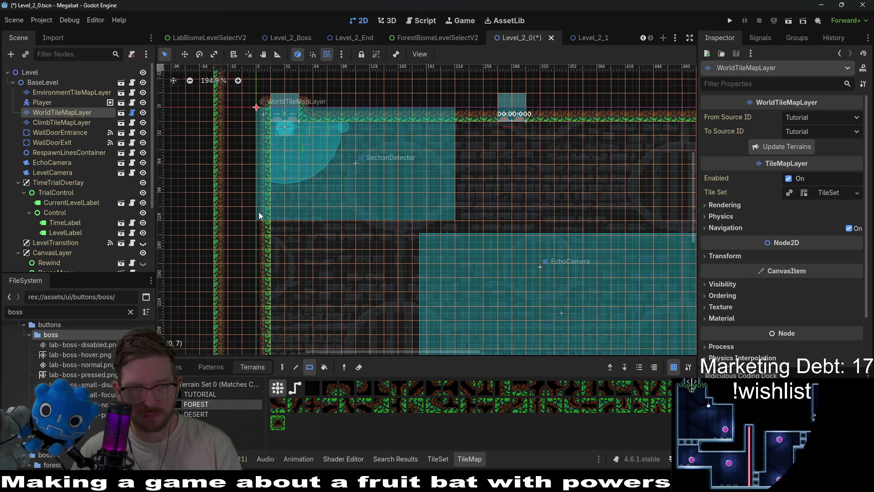
pyautogui.moveTo(258, 212); pyautogui.dragTo(406, 285)
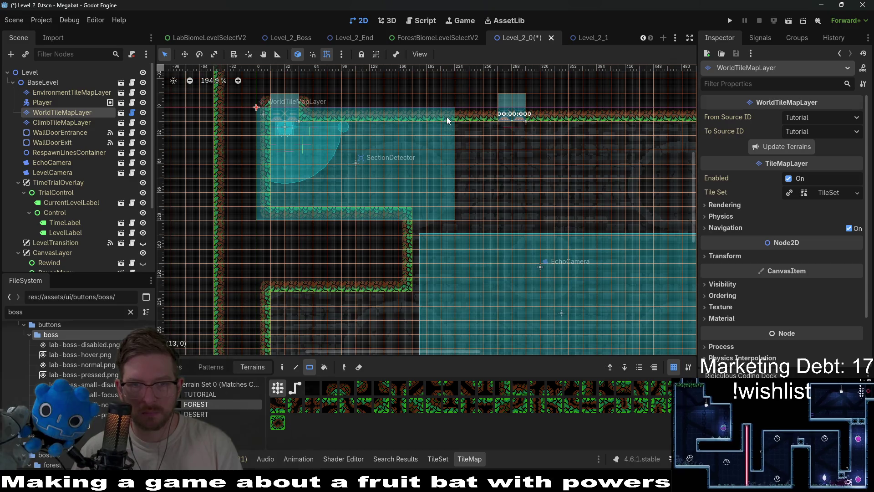
pyautogui.moveTo(446, 116)
pyautogui.mouseDown()
pyautogui.moveTo(488, 196)
pyautogui.moveTo(485, 214)
pyautogui.mouseUp()
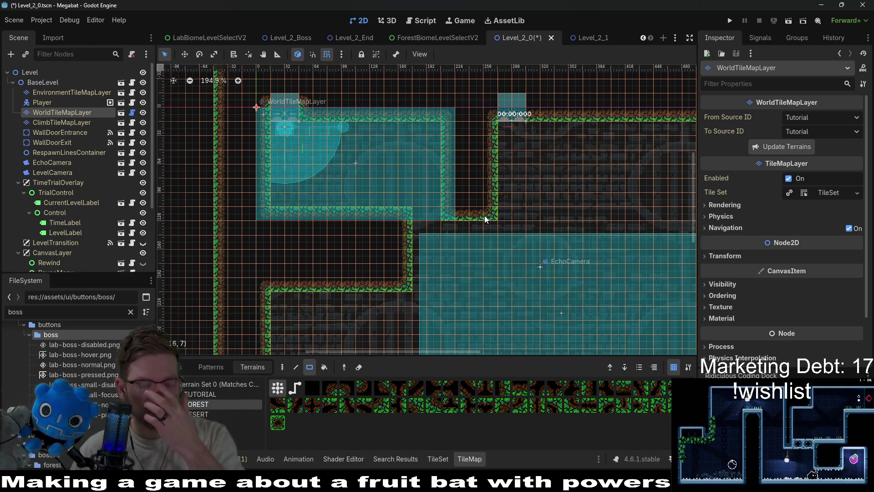
pyautogui.scroll(-4, 467, 200)
pyautogui.moveTo(434, 143)
pyautogui.mouseDown()
pyautogui.moveTo(471, 173)
pyautogui.moveTo(486, 157)
pyautogui.moveTo(477, 158)
pyautogui.mouseUp()
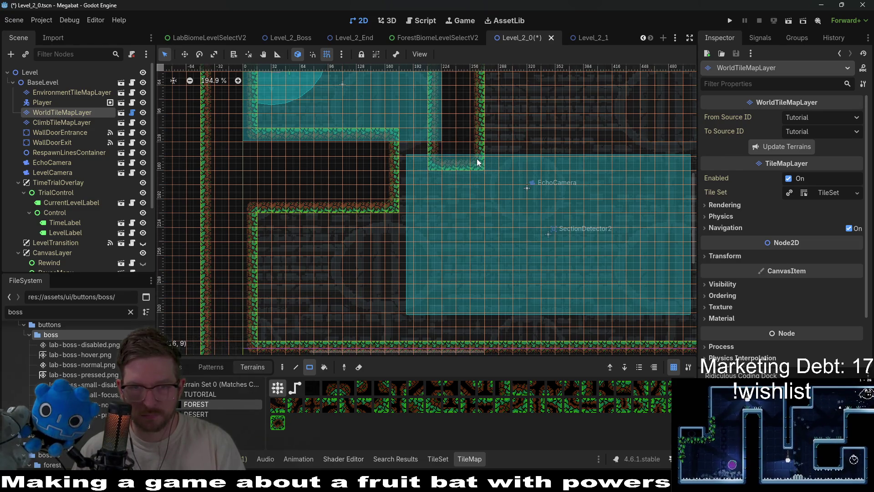
pyautogui.hscroll(4, 386, 143)
pyautogui.moveTo(386, 143); pyautogui.dragTo(605, 179)
pyautogui.scroll(3, 408, 157)
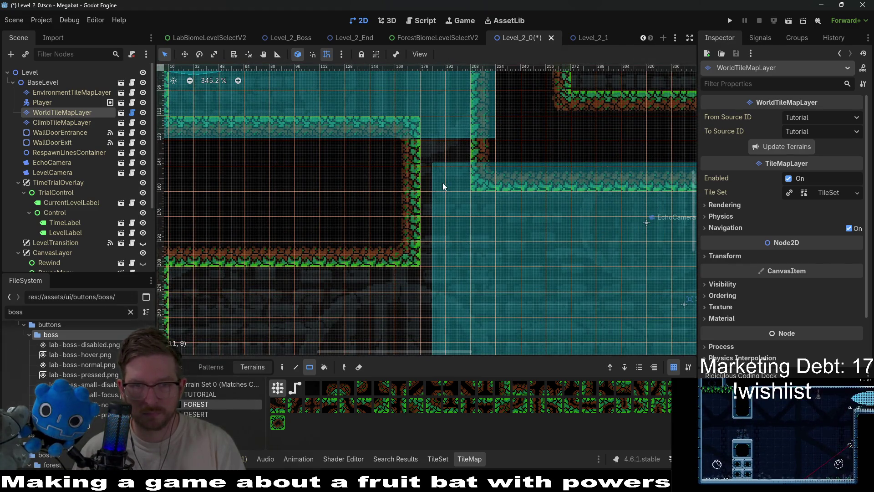
# Step: Nudge SectionDetector2 two steps left to line up with the inner forest wall
pyautogui.click(73, 130)
pyautogui.click(74, 121)
pyautogui.scroll(-5, 67, 187)
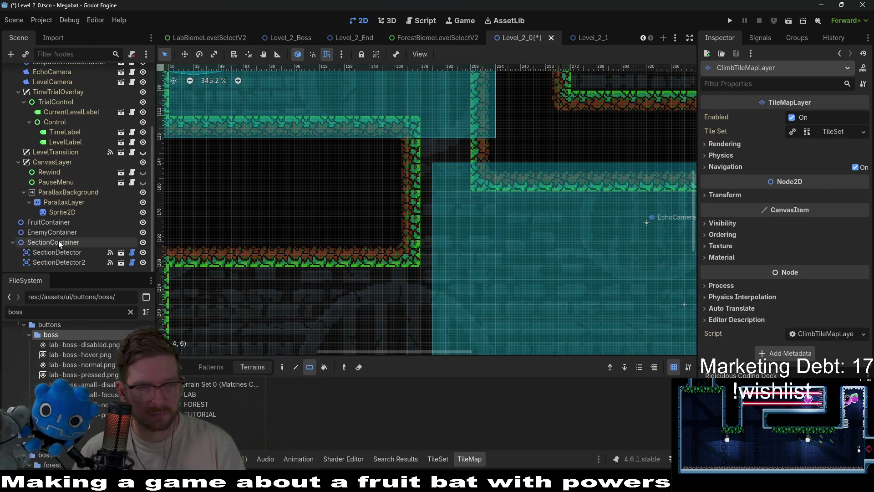
pyautogui.click(58, 243)
pyautogui.click(104, 262)
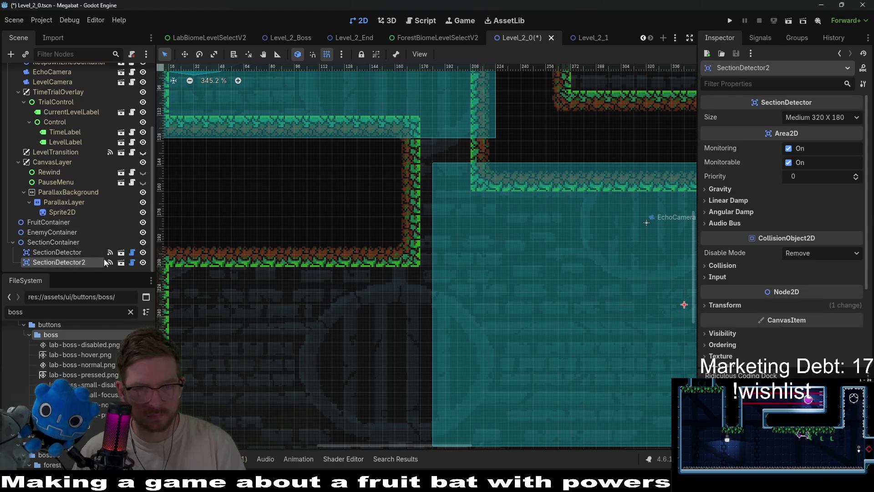
pyautogui.scroll(3, 500, 212)
pyautogui.press('w')
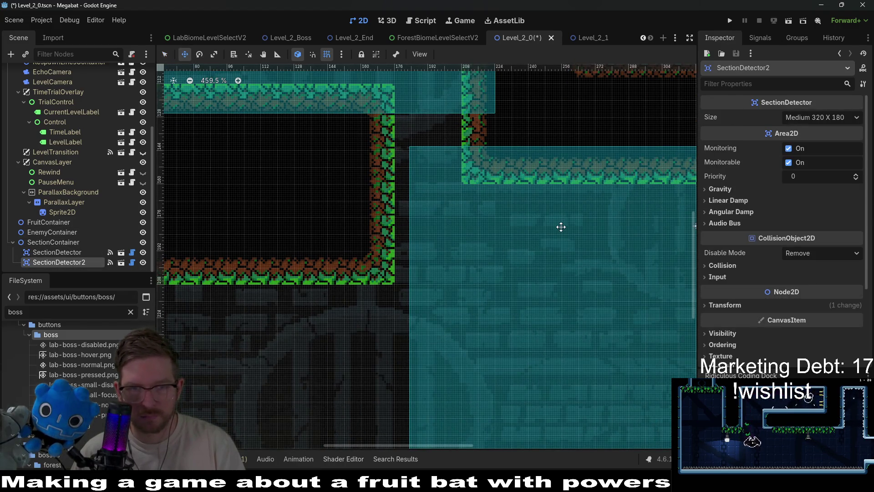
pyautogui.press('Left')
pyautogui.press('Left')
pyautogui.press('Left')
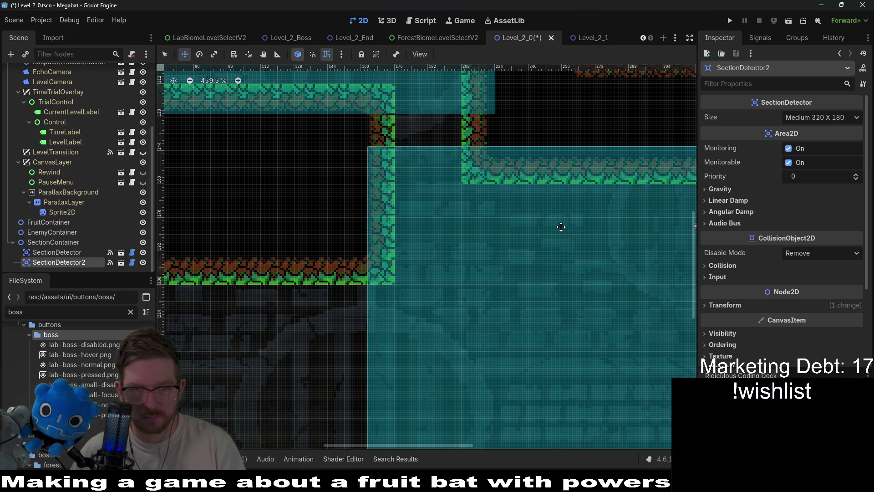
pyautogui.press('Left')
pyautogui.press('Left')
pyautogui.press('Left')
pyautogui.scroll(-2, 535, 231)
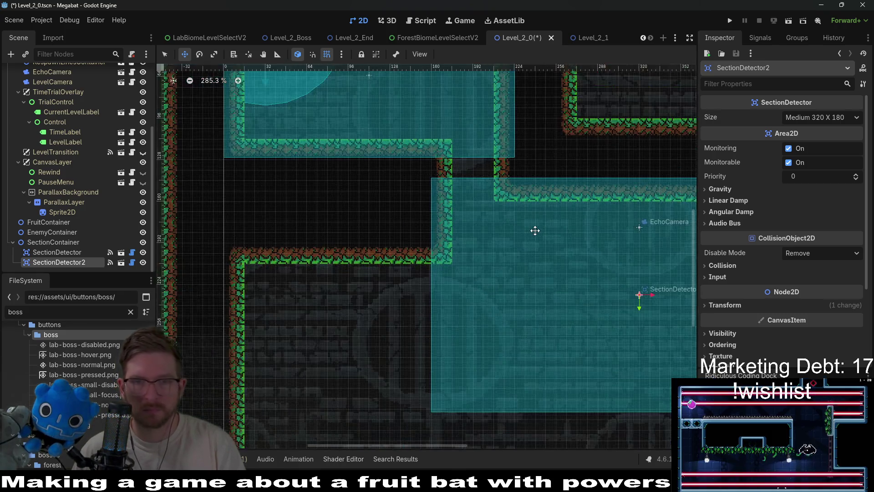
pyautogui.scroll(-11, 535, 230)
pyautogui.scroll(5, 96, 106)
pyautogui.click(68, 112)
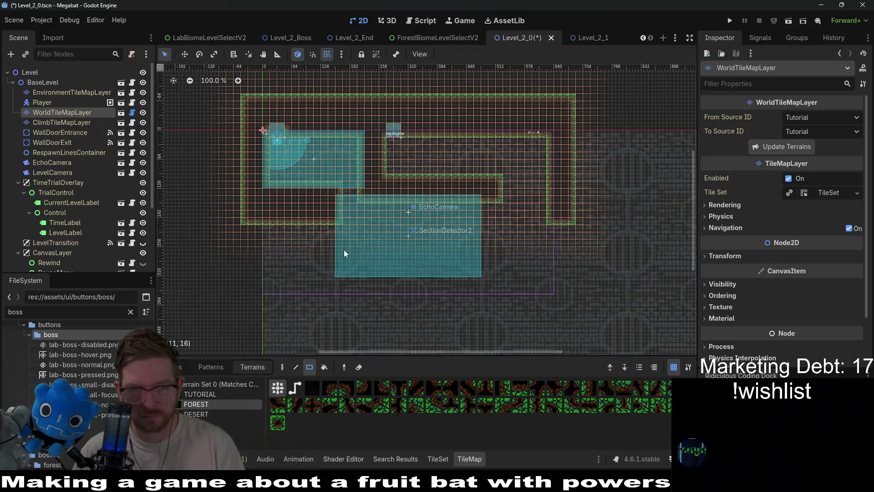
# Step: Erase the old top corridor wall and right-hand wall tiles
pyautogui.scroll(5, 531, 247)
pyautogui.scroll(-3, 364, 119)
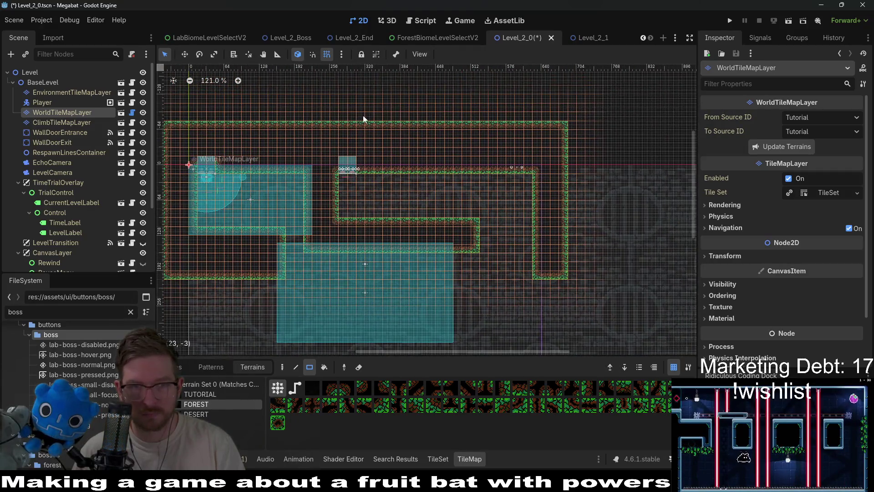
pyautogui.moveTo(339, 122); pyautogui.dragTo(562, 202)
pyautogui.moveTo(519, 182); pyautogui.dragTo(592, 308)
pyautogui.scroll(3, 447, 254)
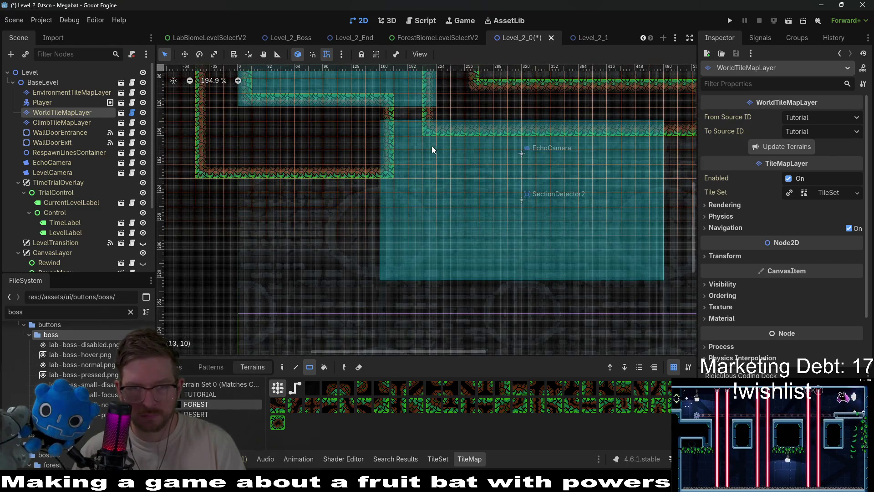
# Step: Draw new forest walls below the corridor floor and at its end, enclosing the lower room
pyautogui.moveTo(327, 185)
pyautogui.mouseDown()
pyautogui.moveTo(374, 258)
pyautogui.moveTo(385, 309)
pyautogui.mouseUp()
pyautogui.moveTo(570, 271); pyautogui.dragTo(401, 221)
pyautogui.scroll(-2, 498, 128)
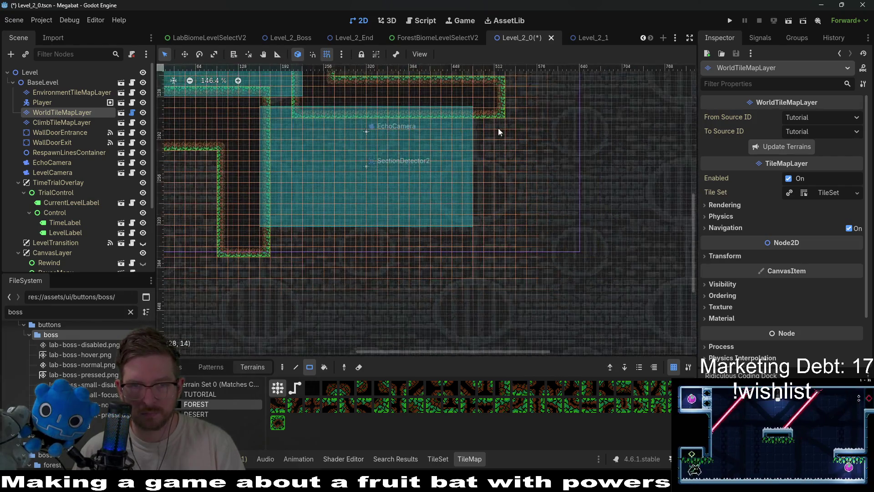
pyautogui.moveTo(498, 127)
pyautogui.mouseDown()
pyautogui.moveTo(429, 205)
pyautogui.moveTo(438, 326)
pyautogui.mouseUp()
pyautogui.moveTo(186, 303)
pyautogui.mouseDown()
pyautogui.moveTo(207, 238)
pyautogui.moveTo(447, 267)
pyautogui.mouseUp()
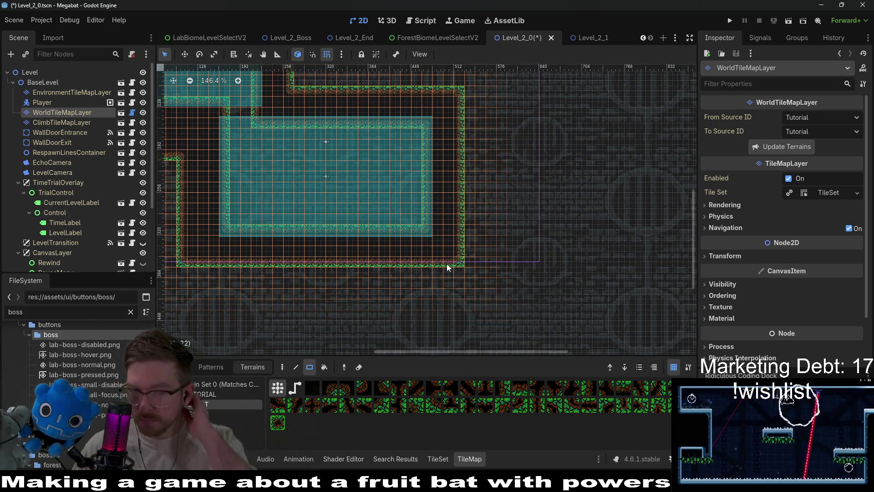
pyautogui.scroll(3, 351, 224)
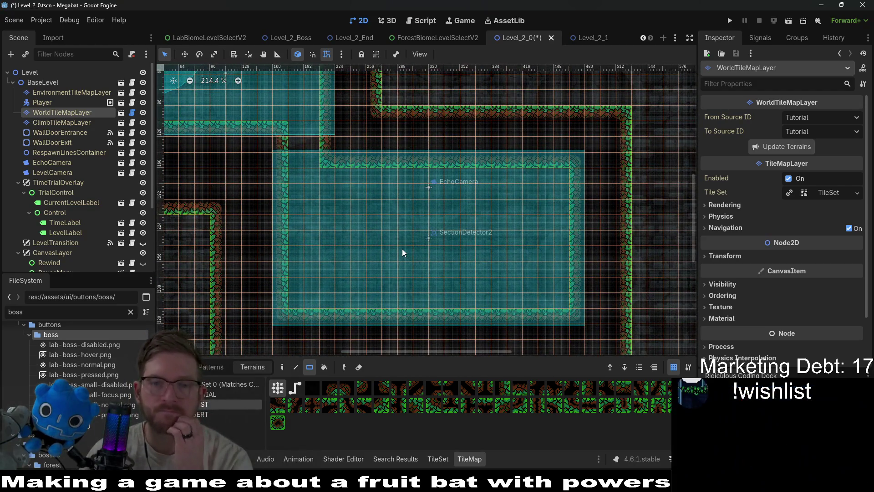
pyautogui.scroll(2, 410, 237)
pyautogui.hscroll(-2, 409, 237)
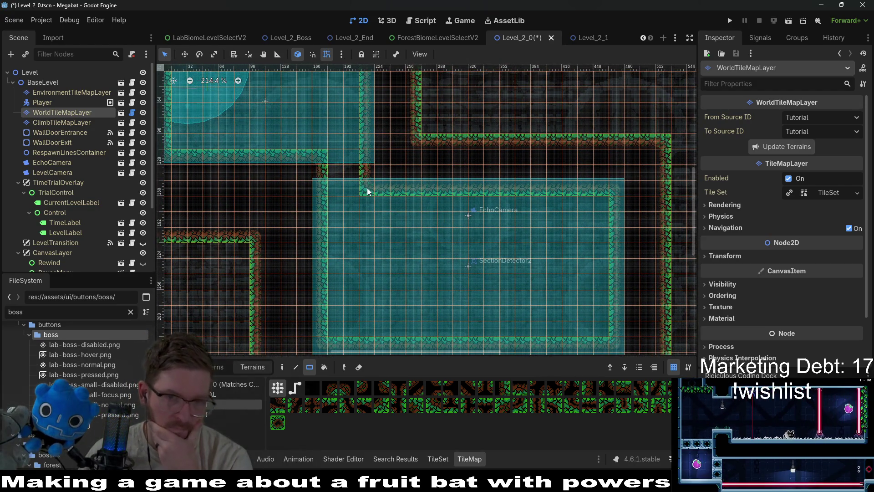
pyautogui.moveTo(369, 182); pyautogui.dragTo(476, 252)
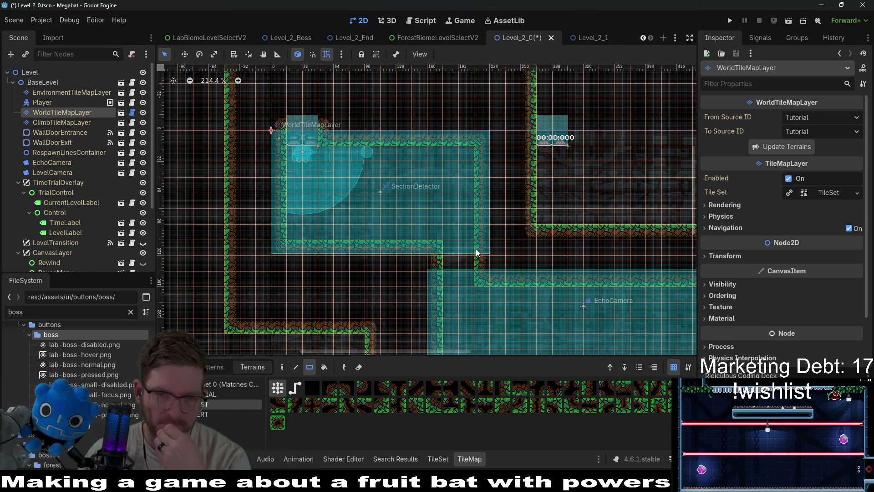
pyautogui.scroll(-4, 58, 138)
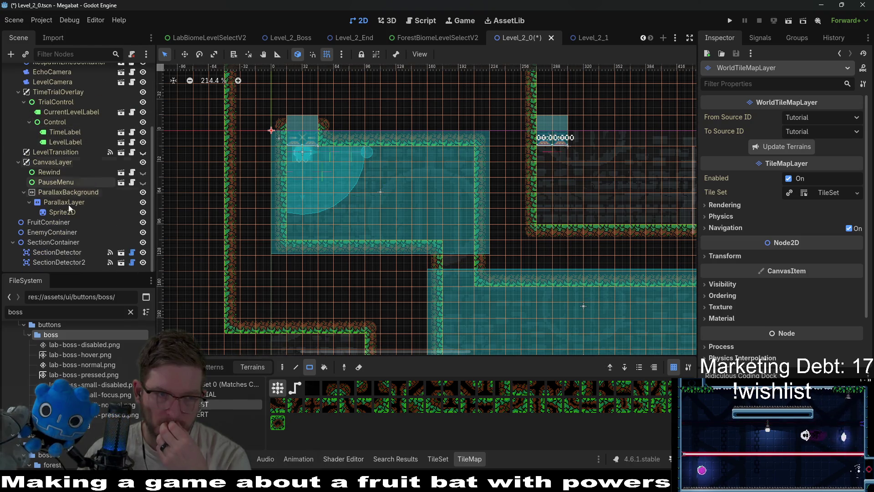
pyautogui.rightClick(50, 223)
# Step: Instantiate Fruit.tscn under FruitContainer and drag it into the upper room
pyautogui.click(87, 229)
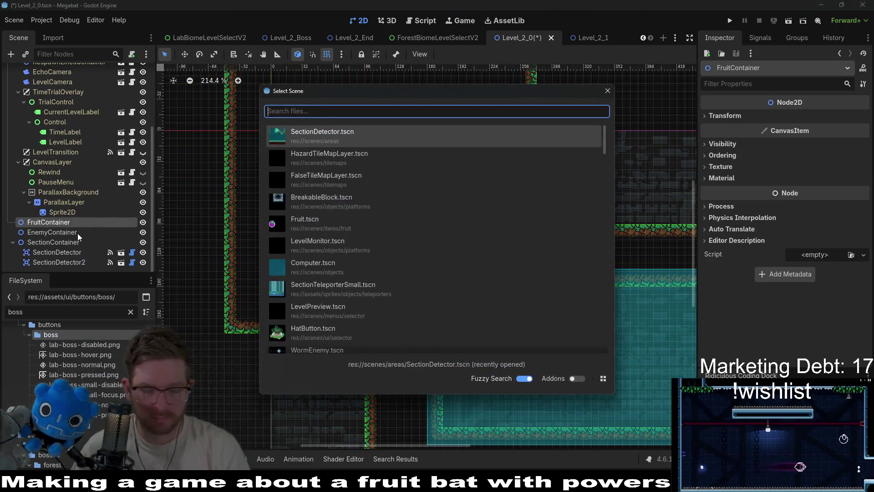
pyautogui.write('fruit')
pyautogui.press('Return')
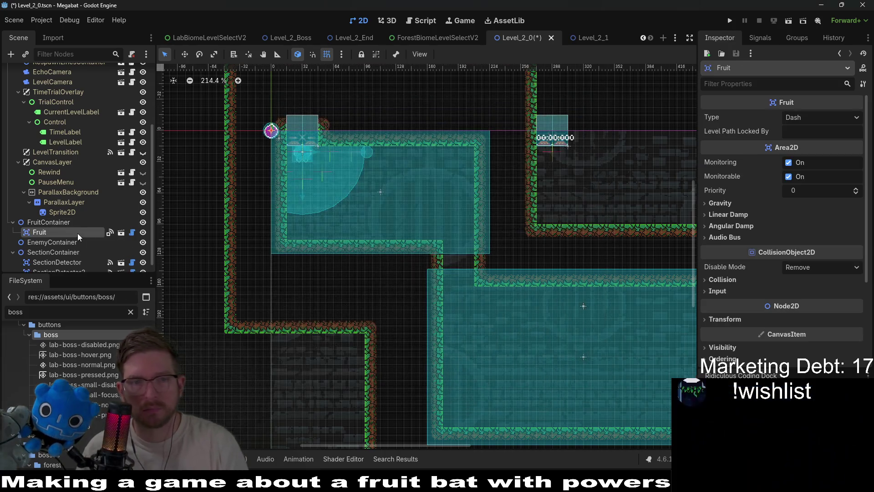
pyautogui.press('w')
pyautogui.moveTo(243, 142); pyautogui.dragTo(383, 228)
# Step: Set the fruit's Type to Teleport in the Inspector
pyautogui.click(799, 119)
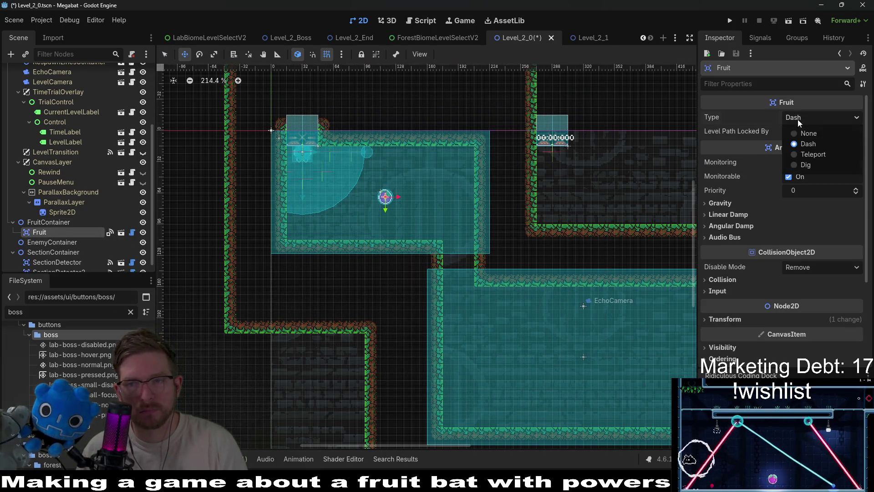
pyautogui.click(813, 154)
pyautogui.scroll(4, 391, 200)
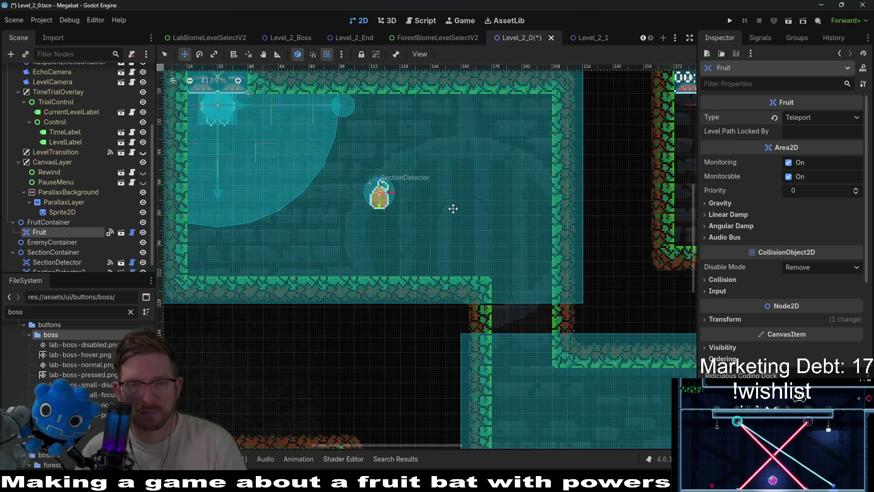
pyautogui.scroll(-3, 452, 208)
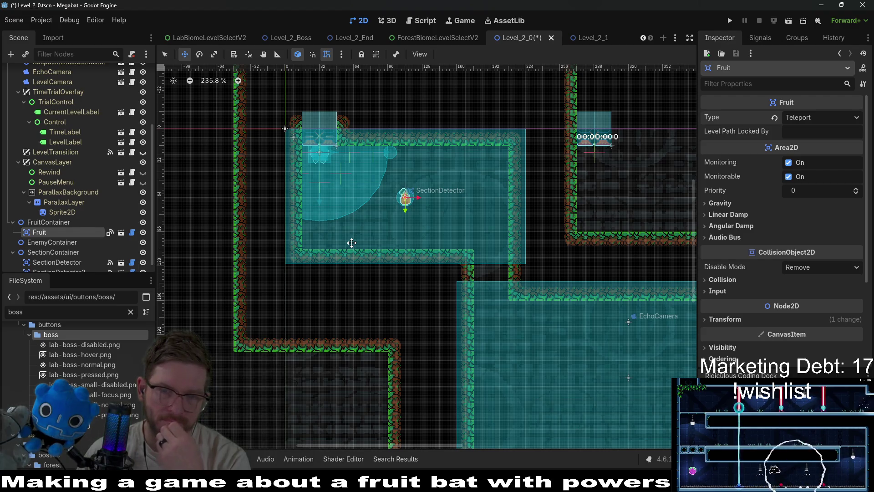
pyautogui.scroll(-1, 64, 224)
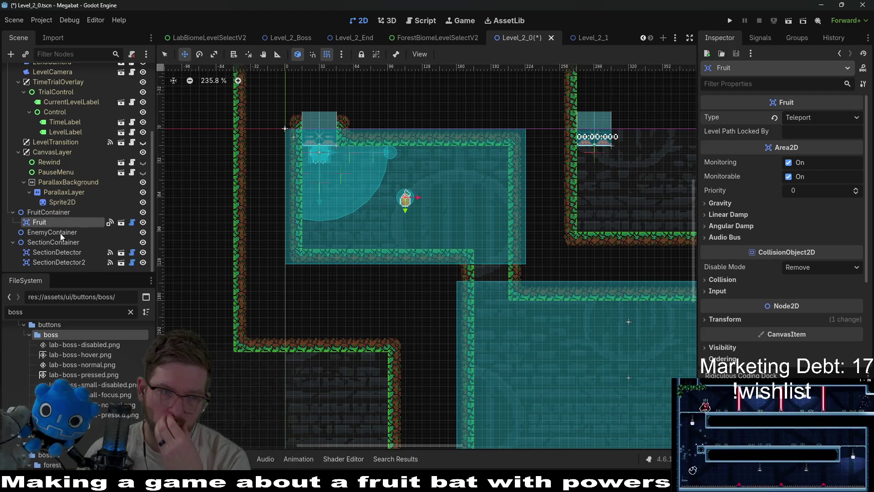
# Step: Instantiate LaserWall.tscn under EnemyContainer
pyautogui.rightClick(60, 233)
pyautogui.click(127, 230)
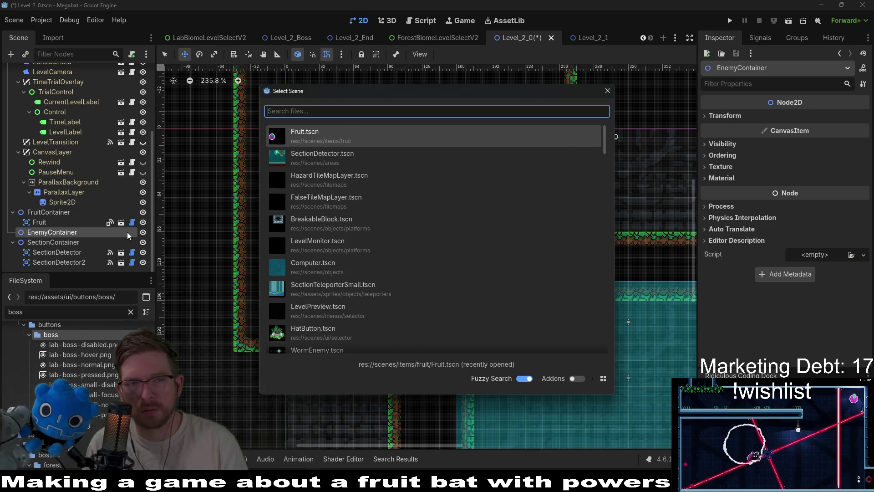
pyautogui.write('laser')
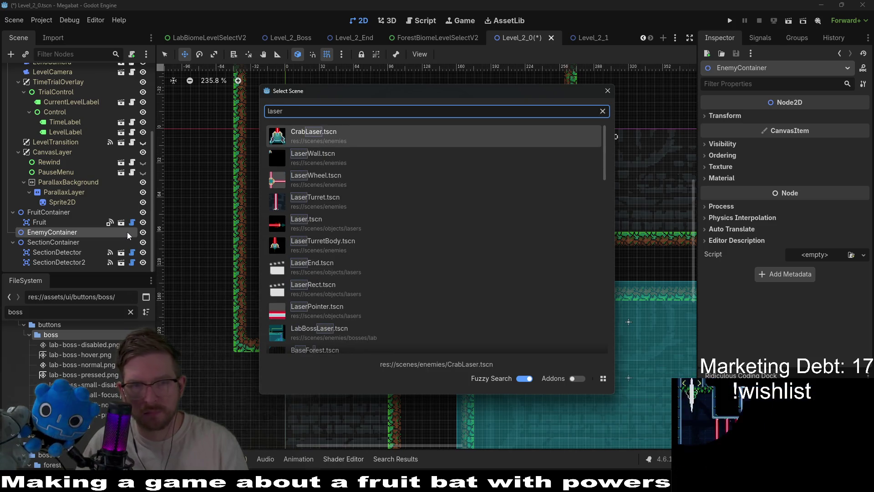
pyautogui.press('Down')
pyautogui.press('Return')
pyautogui.moveTo(285, 133); pyautogui.dragTo(437, 204)
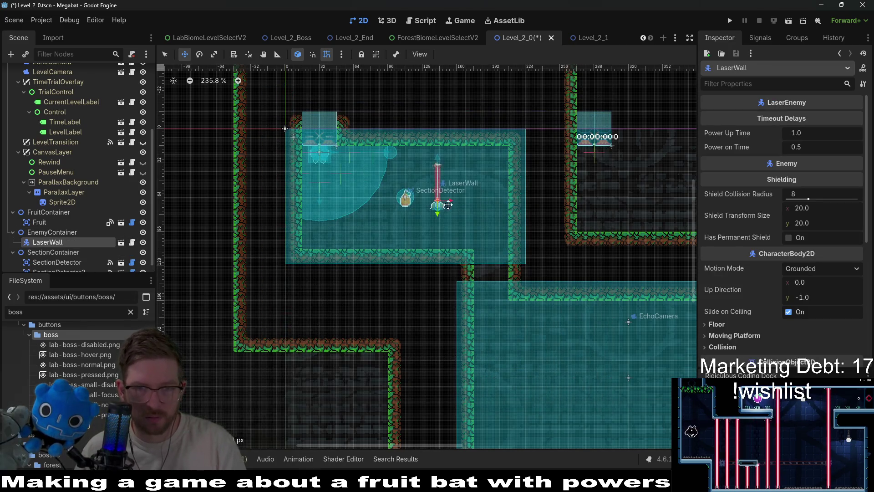
pyautogui.scroll(-5, 766, 274)
pyautogui.scroll(-2, 766, 274)
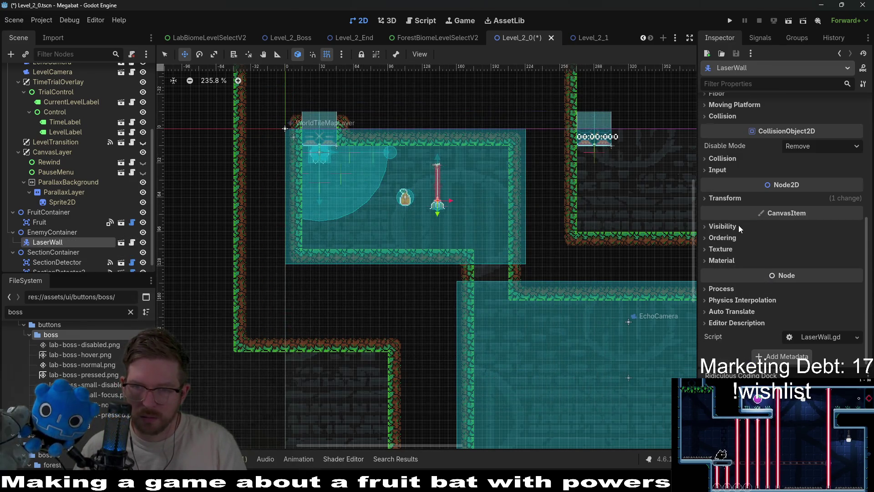
# Step: Rotate the laser wall 180 degrees and hang it under the room's ceiling
pyautogui.click(728, 198)
pyautogui.click(805, 239)
pyautogui.write('180')
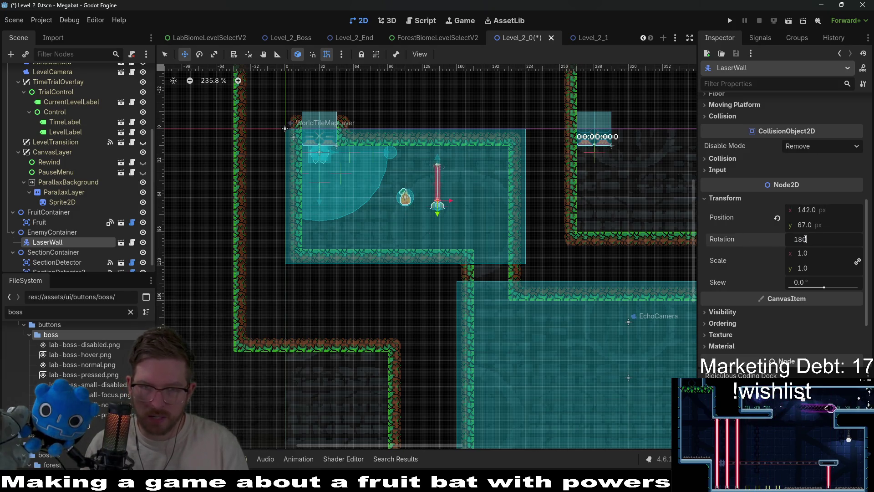
pyautogui.press('Return')
pyautogui.scroll(3, 415, 189)
pyautogui.moveTo(437, 187); pyautogui.dragTo(525, 117)
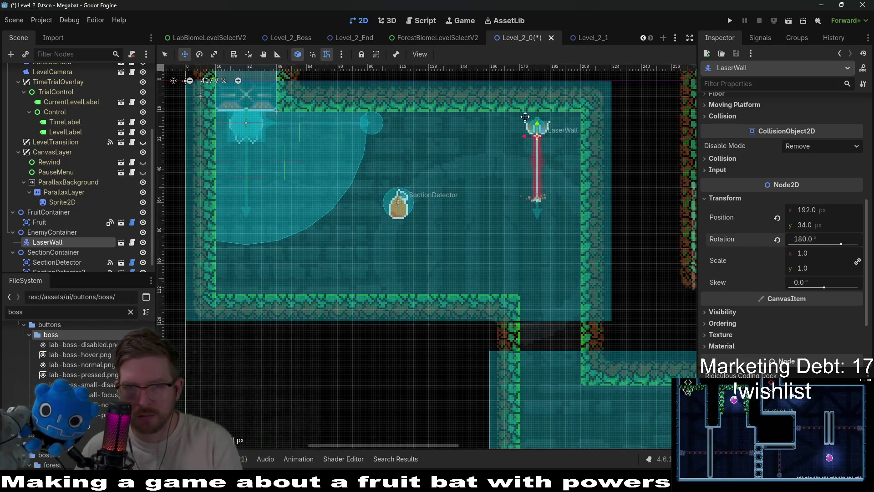
pyautogui.scroll(4, 525, 117)
pyautogui.moveTo(532, 179); pyautogui.dragTo(503, 150)
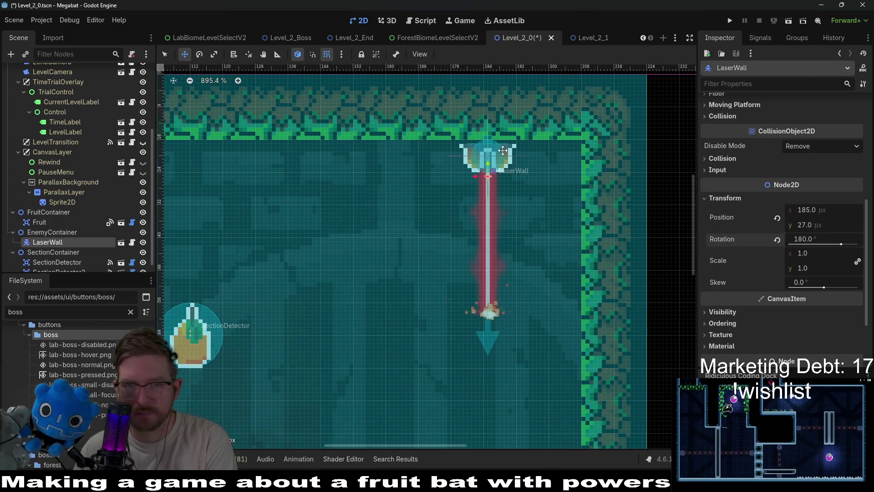
# Step: Duplicate the laser wall as LaserWall2 and shift it right beside the first
pyautogui.hotkey('ctrl', 'd')
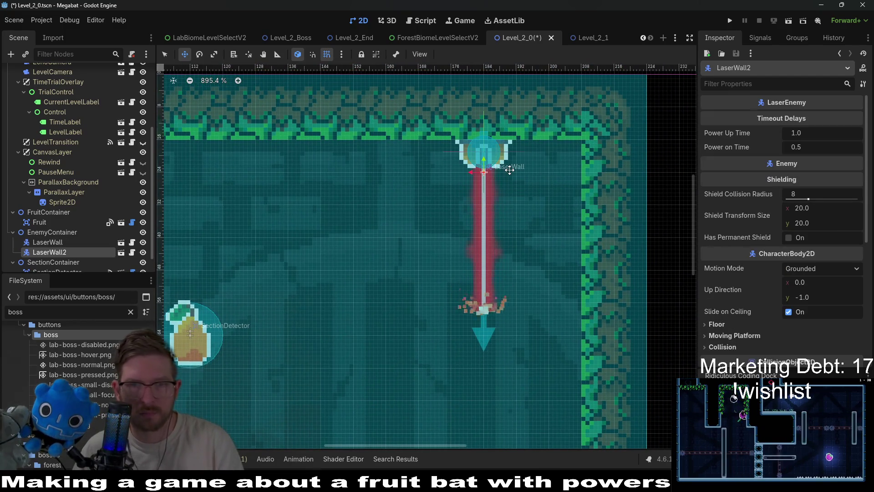
pyautogui.press('Right')
pyautogui.press('Right')
pyautogui.press('Right')
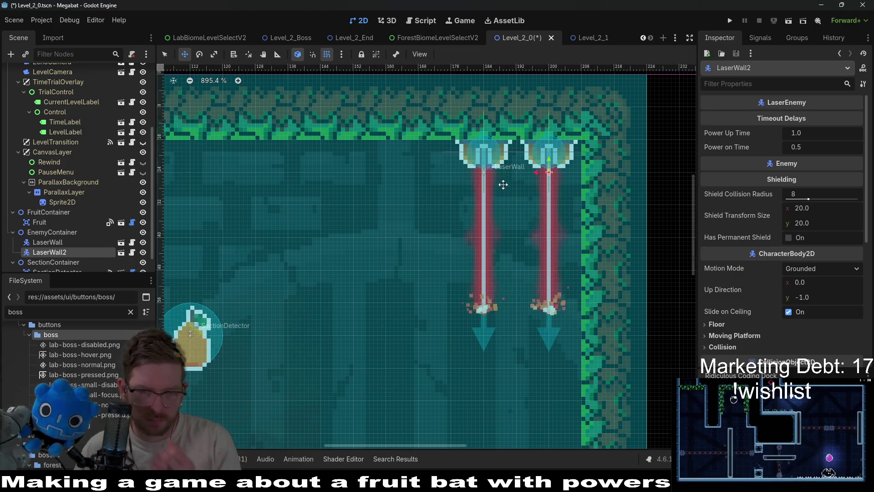
pyautogui.scroll(-8, 503, 185)
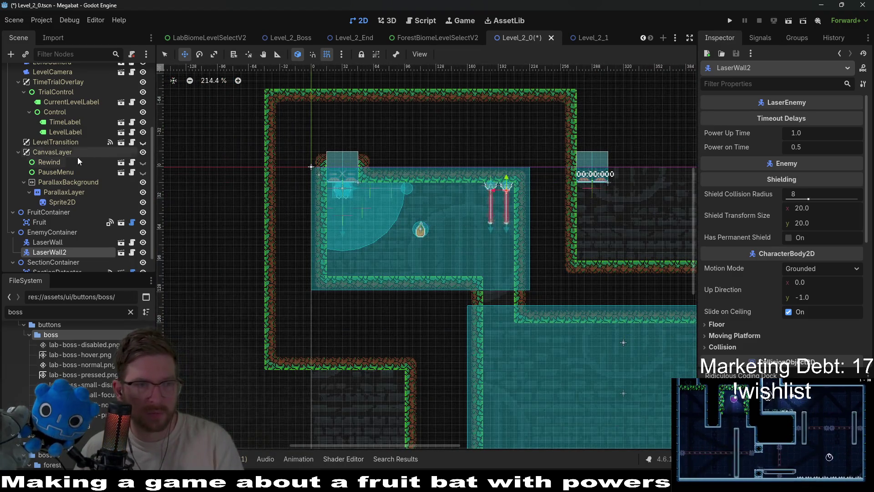
pyautogui.scroll(5, 76, 158)
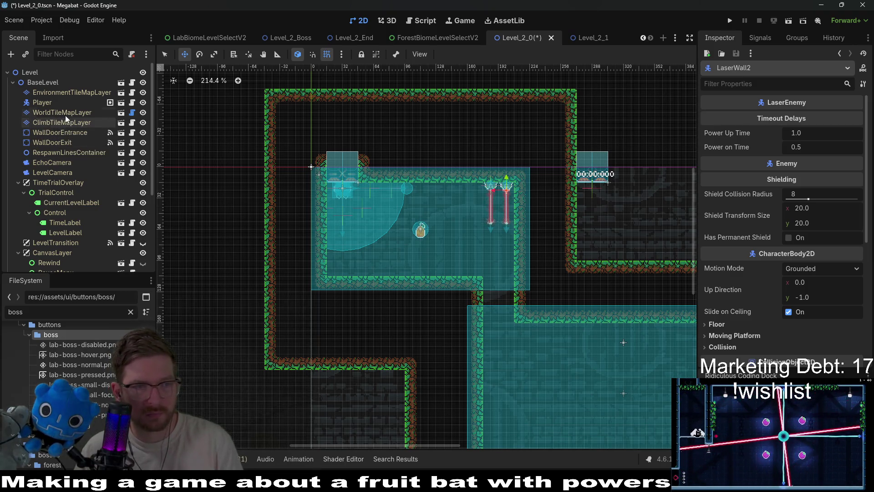
# Step: Paint a FOREST wall on WorldTileMapLayer dividing the laser walls from the main room
pyautogui.click(65, 115)
pyautogui.click(204, 404)
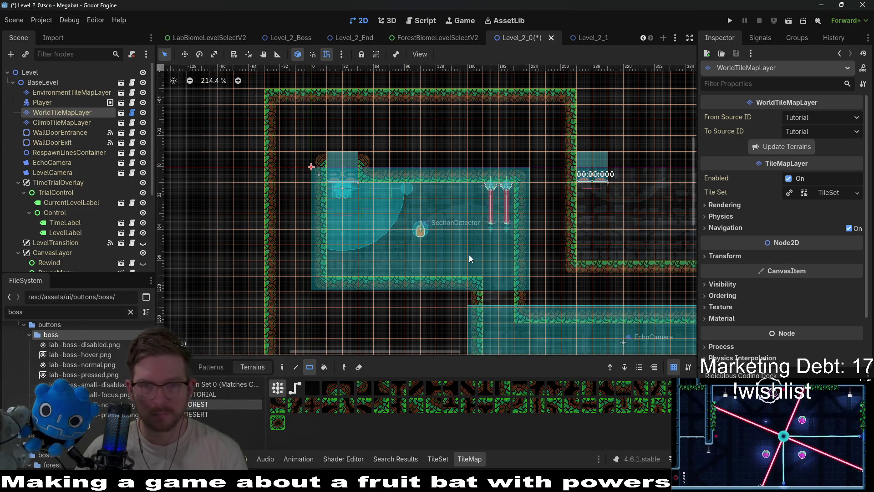
pyautogui.scroll(-5, 470, 267)
pyautogui.hscroll(4, 427, 234)
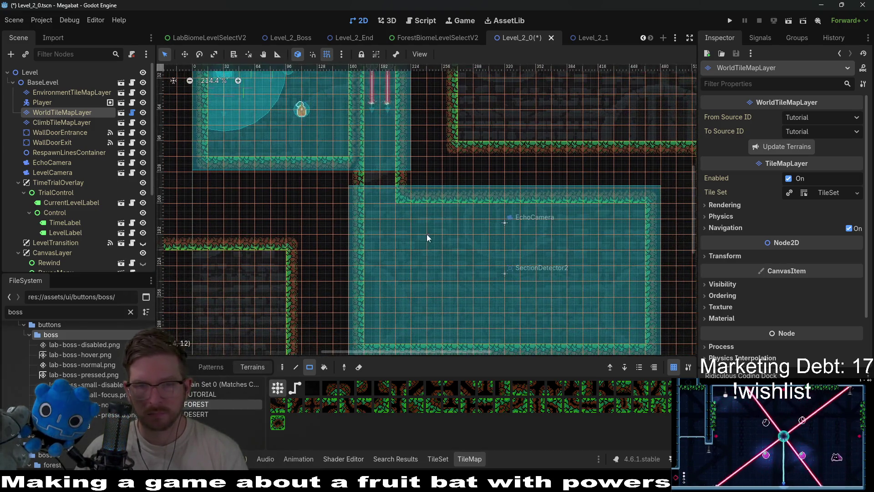
pyautogui.scroll(6, 412, 211)
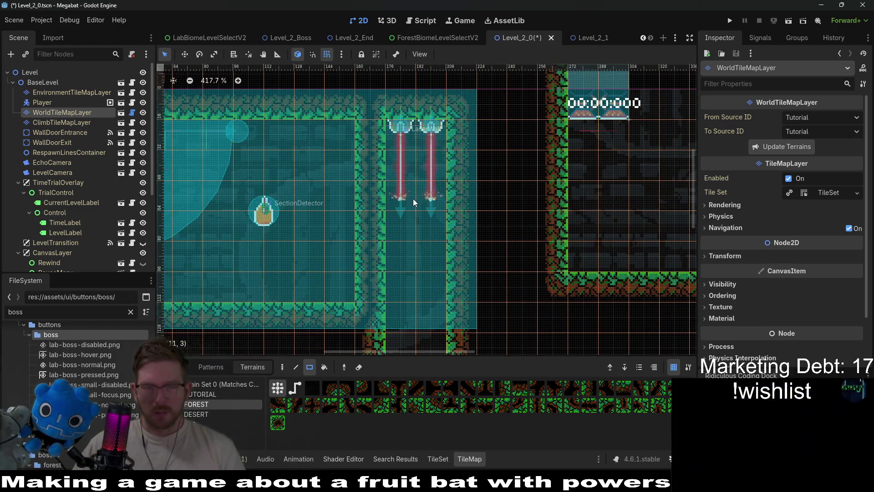
pyautogui.scroll(-3, 413, 199)
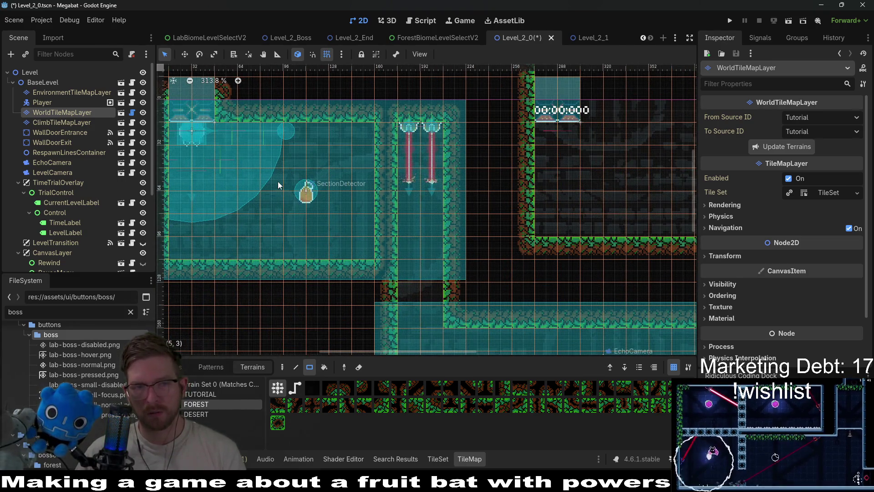
# Step: Save the Level_2_0 scene with Ctrl+S
pyautogui.hotkey('ctrl', 's')
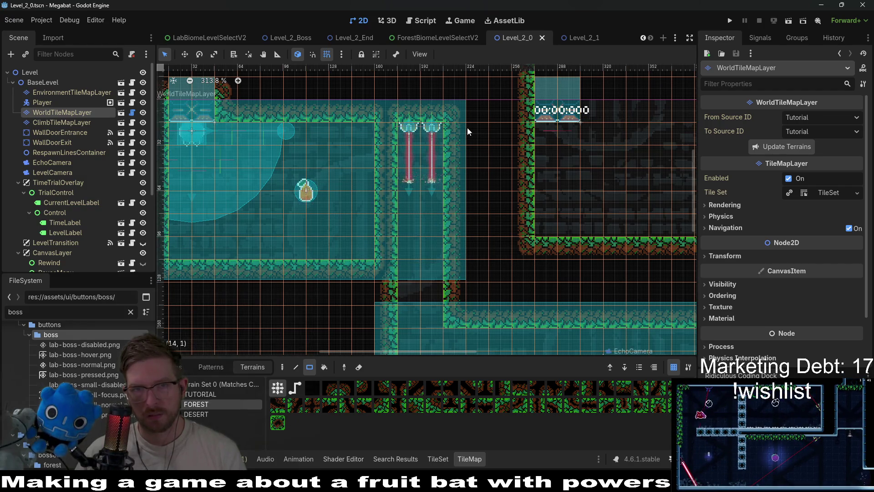
pyautogui.hscroll(-3, 399, 171)
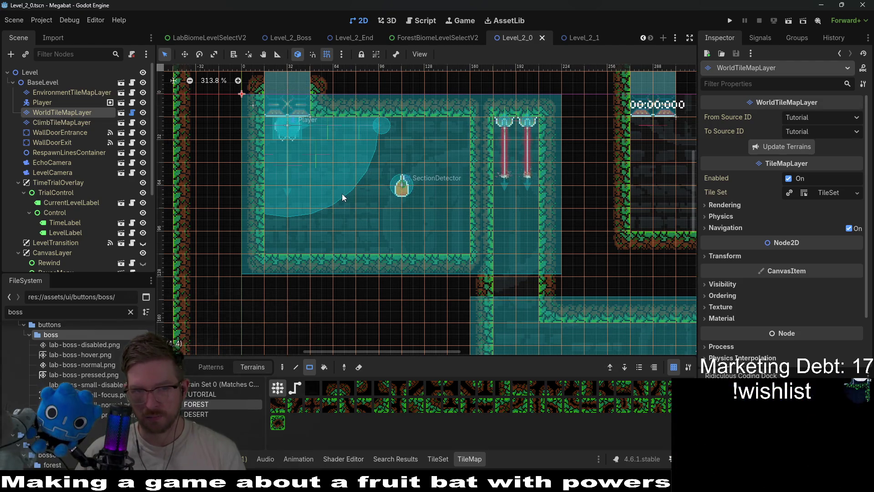
pyautogui.hscroll(3, 496, 198)
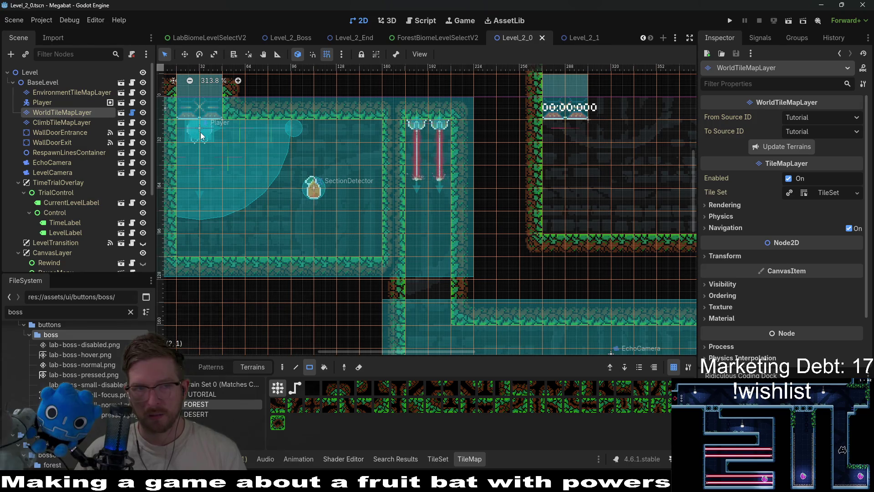
pyautogui.click(56, 141)
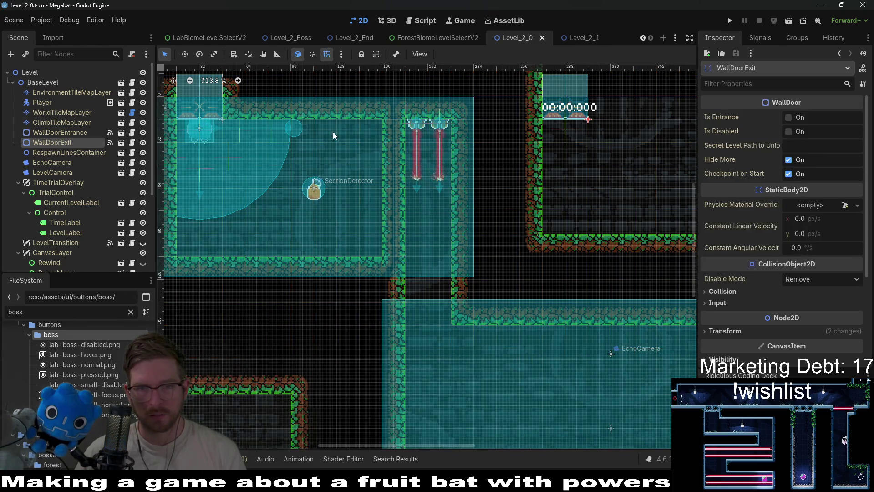
# Step: Move WallDoorEntrance up so it sits above the top of the forest walls
pyautogui.moveTo(332, 132); pyautogui.dragTo(355, 245)
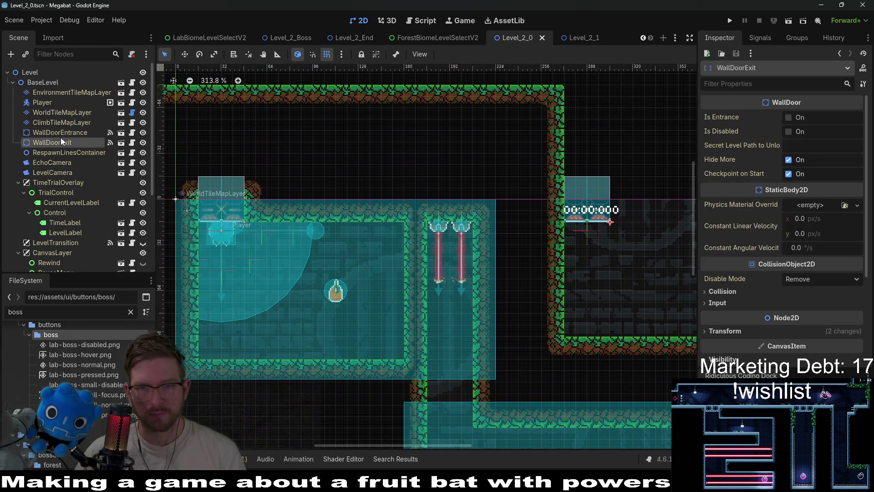
pyautogui.click(60, 133)
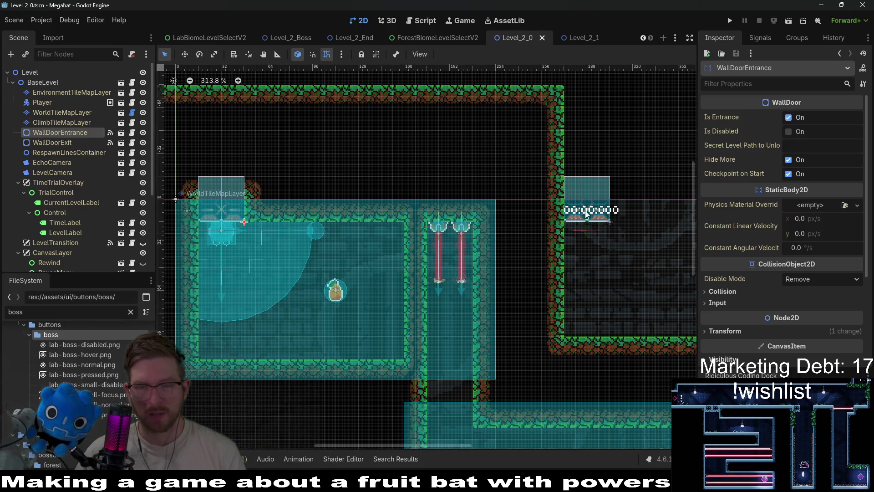
pyautogui.press('w')
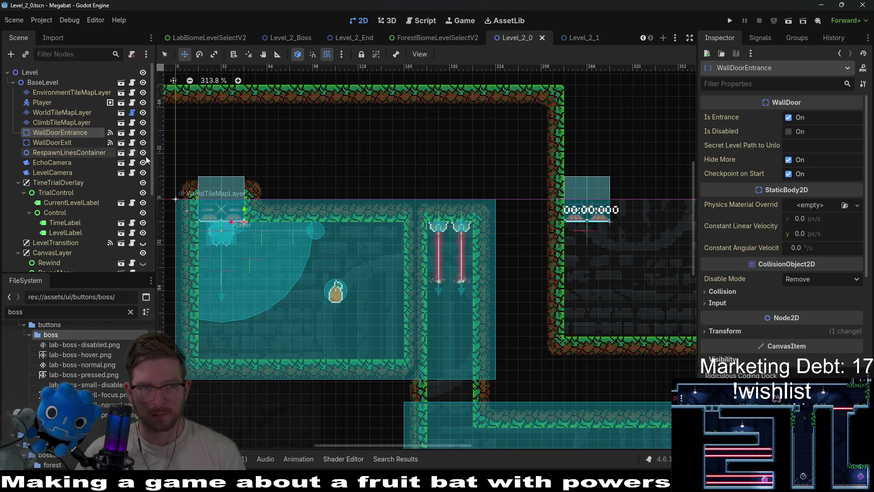
pyautogui.moveTo(243, 224)
pyautogui.mouseDown()
pyautogui.moveTo(367, 157)
pyautogui.moveTo(357, 192)
pyautogui.moveTo(400, 118)
pyautogui.moveTo(460, 82)
pyautogui.moveTo(392, 185)
pyautogui.moveTo(376, 110)
pyautogui.moveTo(362, 91)
pyautogui.mouseUp()
pyautogui.scroll(3, 395, 132)
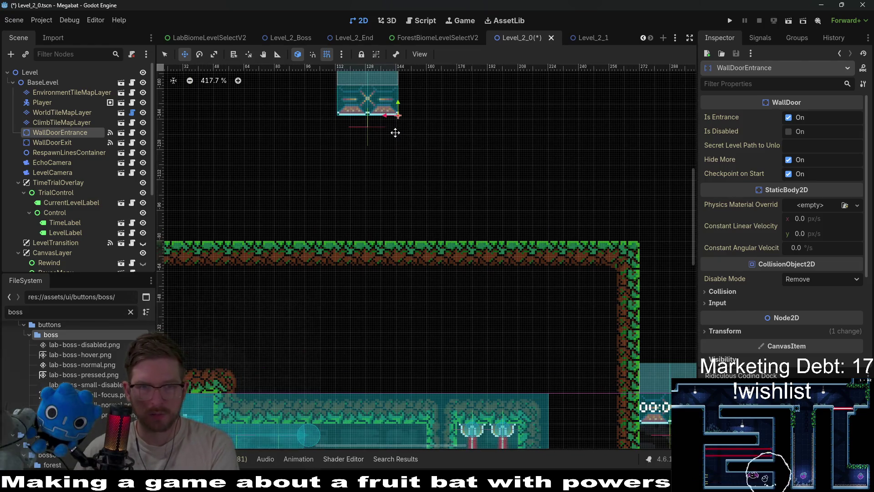
pyautogui.scroll(-4, 258, 179)
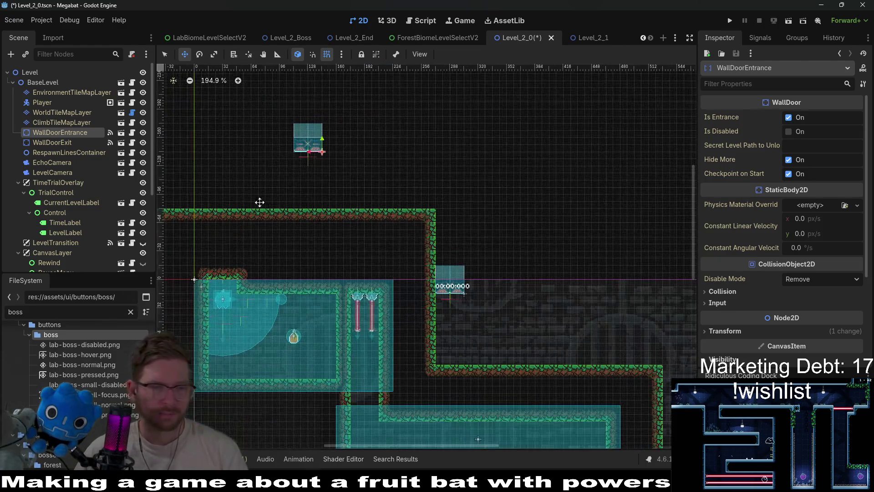
pyautogui.click(59, 122)
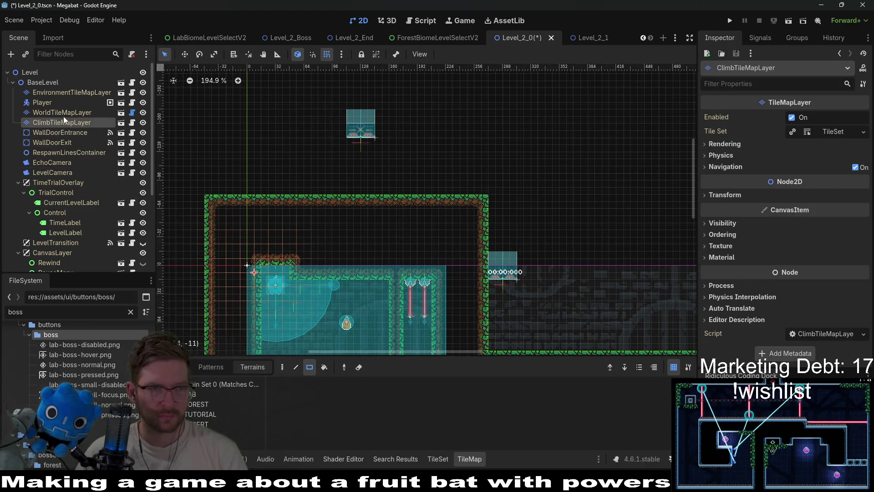
# Step: On the world tile layer, paint a Forest wall column to the ground and a wall and ceiling above
pyautogui.click(63, 114)
pyautogui.click(200, 404)
pyautogui.scroll(3, 284, 307)
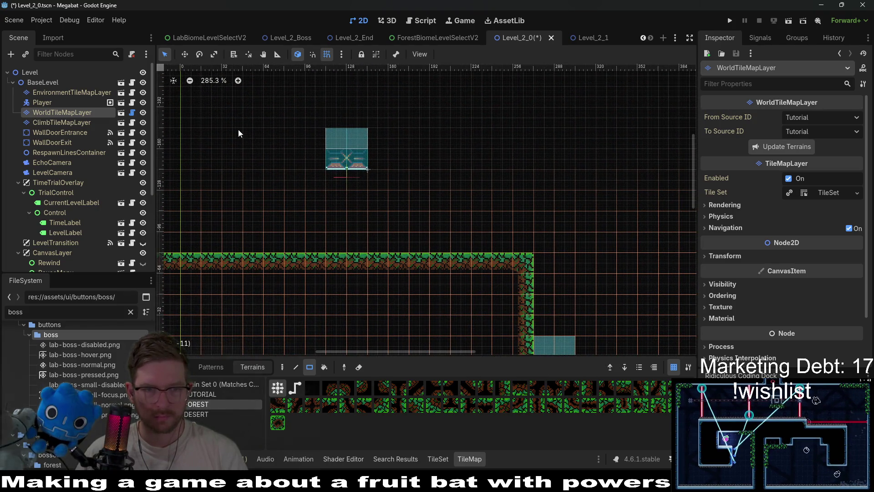
pyautogui.moveTo(238, 133); pyautogui.dragTo(299, 262)
pyautogui.moveTo(225, 98)
pyautogui.mouseDown()
pyautogui.moveTo(438, 128)
pyautogui.moveTo(447, 154)
pyautogui.mouseUp()
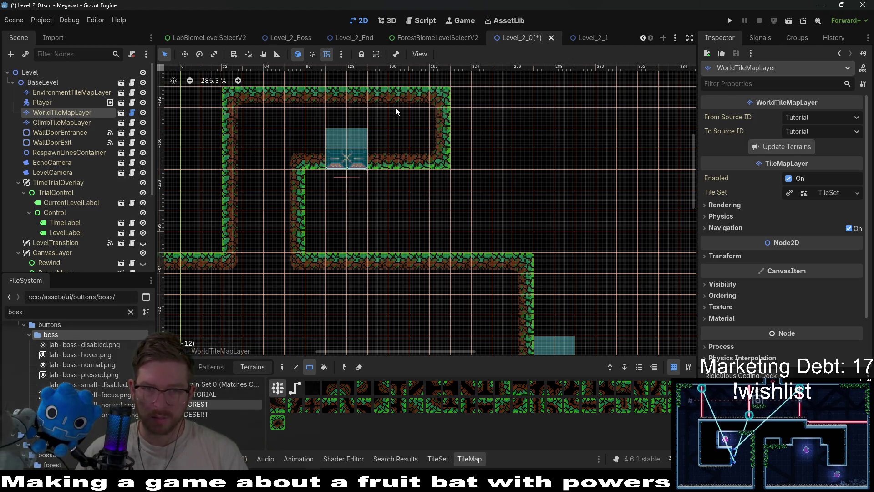
# Step: Paint an inner forest wall and widen the right forest wall down to the floor
pyautogui.moveTo(395, 108); pyautogui.dragTo(435, 266)
pyautogui.moveTo(456, 95); pyautogui.dragTo(471, 262)
pyautogui.scroll(-3, 350, 261)
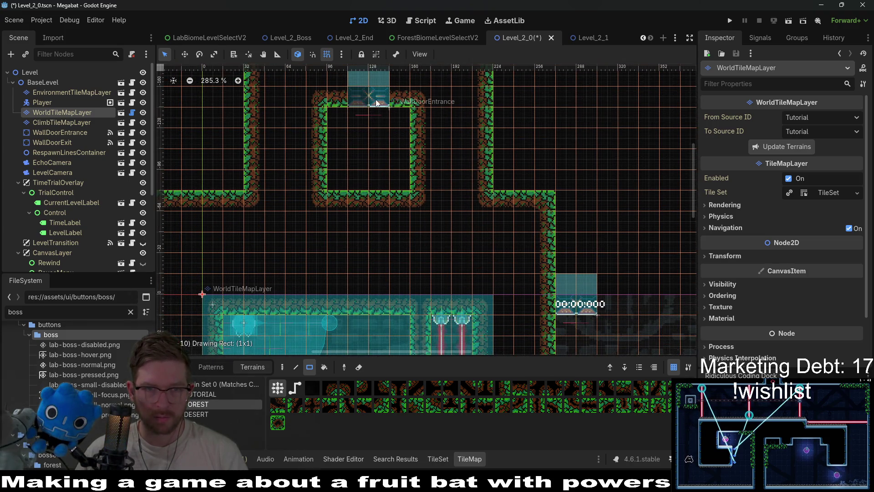
pyautogui.scroll(-3, 376, 100)
pyautogui.hscroll(-3, 415, 159)
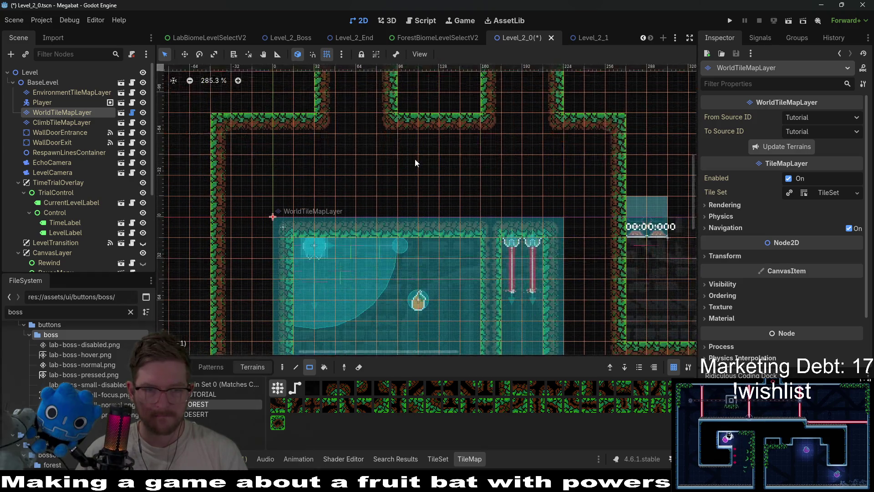
pyautogui.scroll(-2, 414, 159)
pyautogui.scroll(5, 347, 223)
pyautogui.hscroll(2, 348, 223)
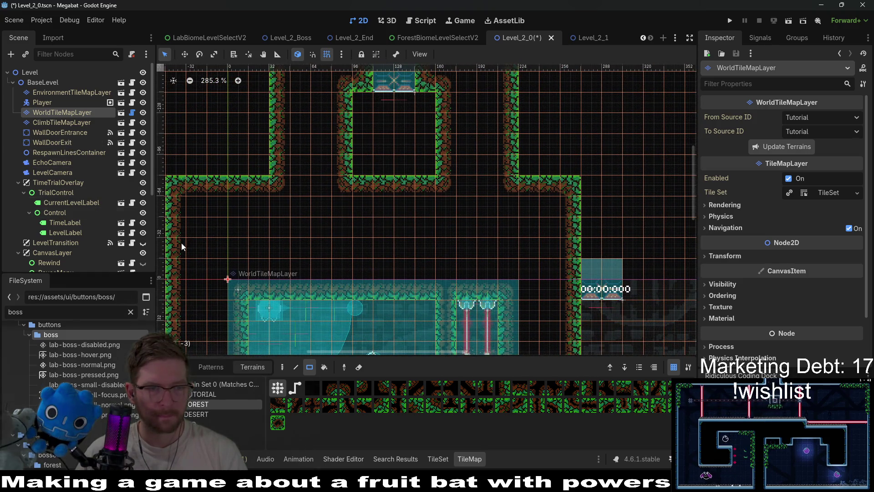
# Step: Move the Player up into the upper room
pyautogui.click(50, 103)
pyautogui.press('w')
pyautogui.moveTo(270, 307)
pyautogui.mouseDown()
pyautogui.moveTo(364, 105)
pyautogui.moveTo(393, 93)
pyautogui.mouseUp()
# Step: Open Instantiate Child Scene on the Level root node to list LaserWall, Fruit and SectionDetector scenes
pyautogui.scroll(3, 402, 91)
pyautogui.scroll(4, 405, 159)
pyautogui.hscroll(1, 405, 159)
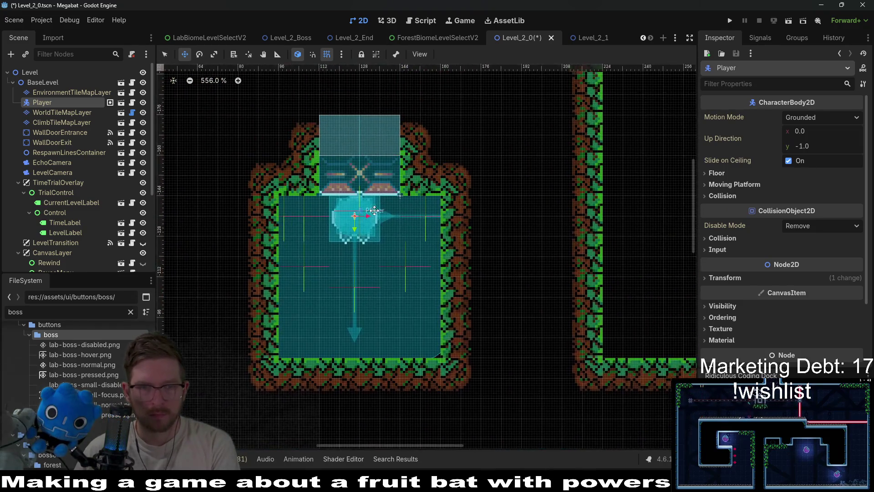
pyautogui.scroll(1, 408, 223)
pyautogui.scroll(-9, 408, 224)
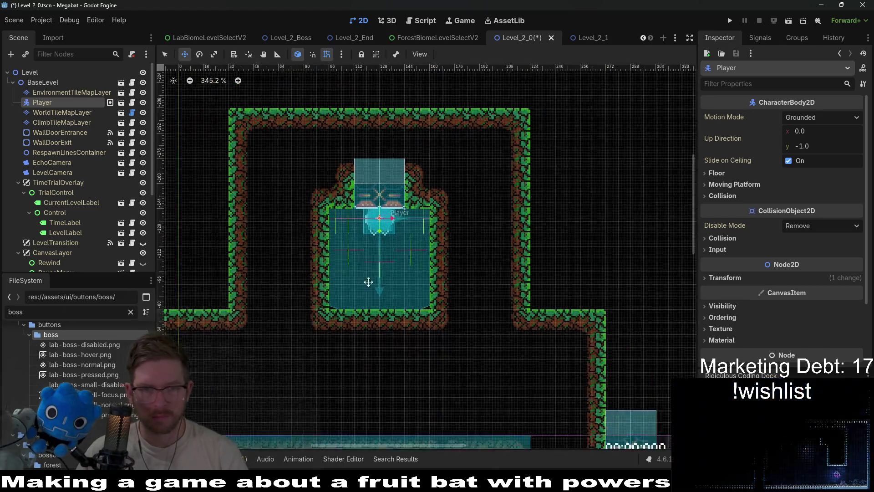
pyautogui.scroll(-5, 63, 189)
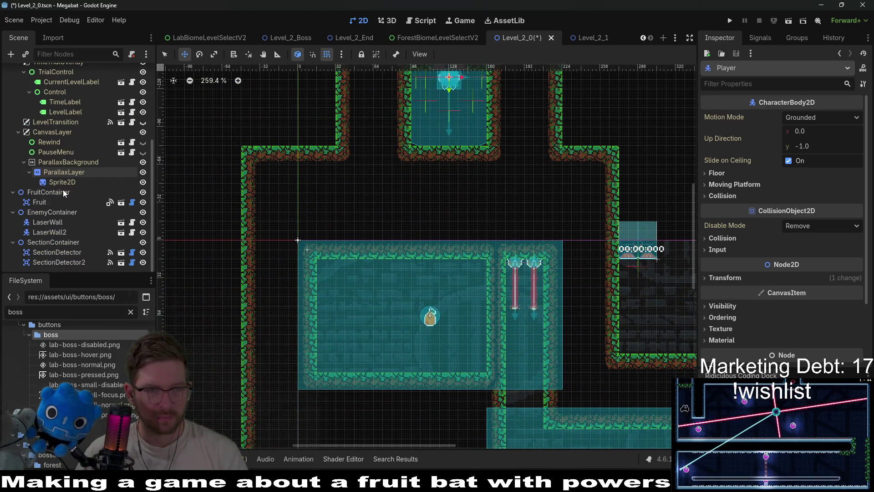
pyautogui.scroll(5, 62, 189)
pyautogui.click(42, 75)
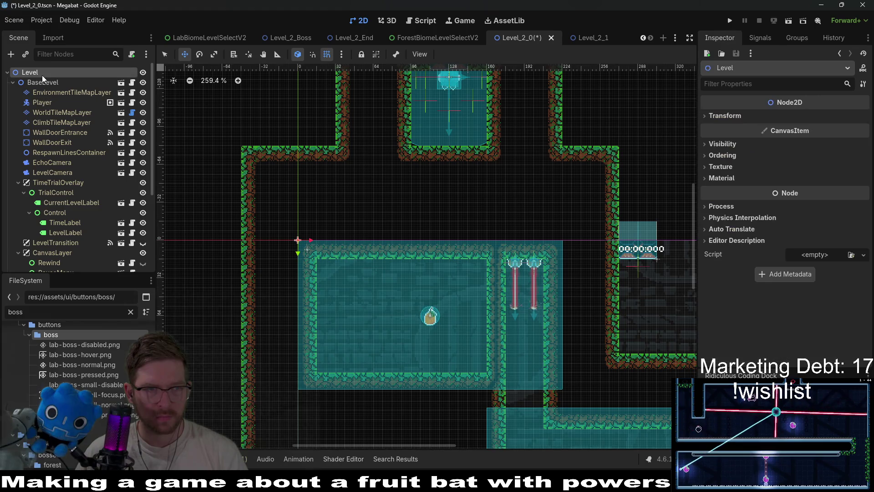
pyautogui.rightClick(42, 75)
pyautogui.click(91, 96)
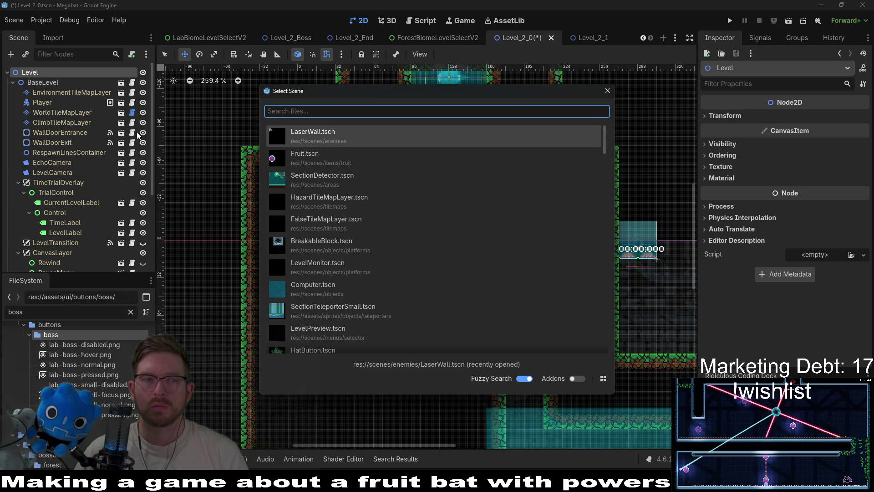
# Step: Dismiss the scene picker and add a Node2D child to the level
pyautogui.press('Escape')
pyautogui.hotkey('ctrl', 'a')
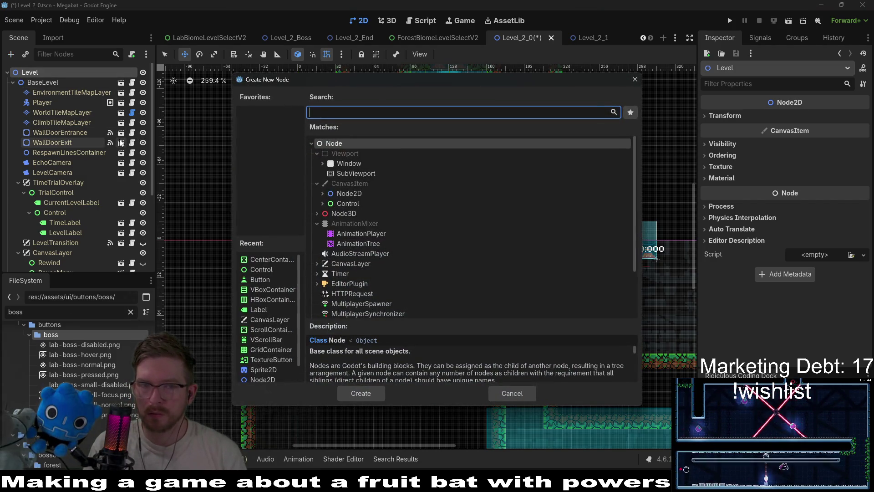
pyautogui.write('node2d')
pyautogui.press('Return')
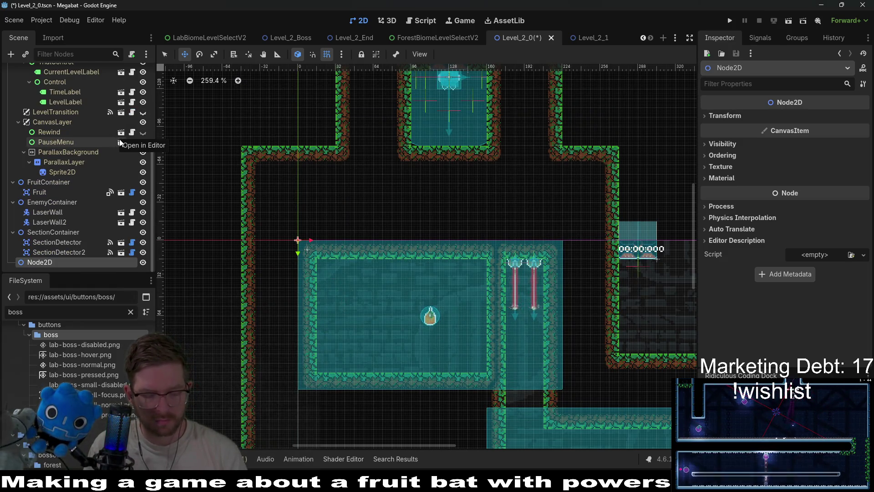
# Step: Instance SectionTeleporterSmall under the Node2D and place it in the room's lower-left corner
pyautogui.hotkey('ctrl', 'shift', 'a')
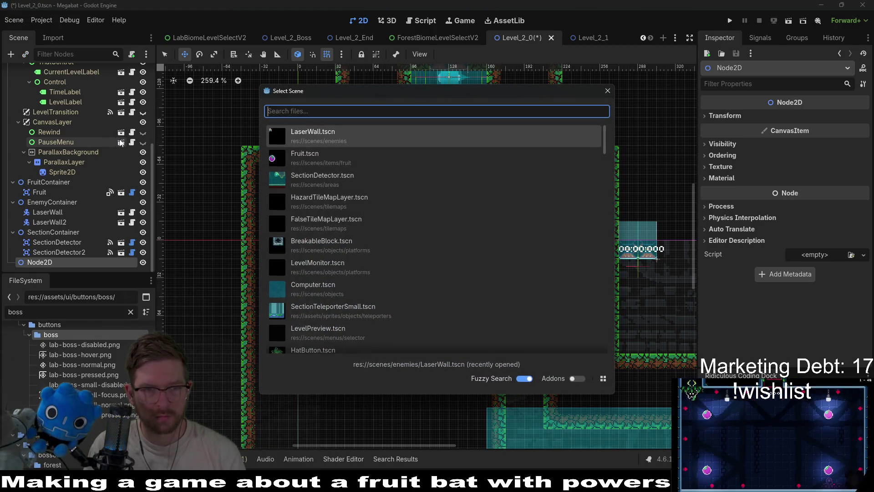
pyautogui.write('section')
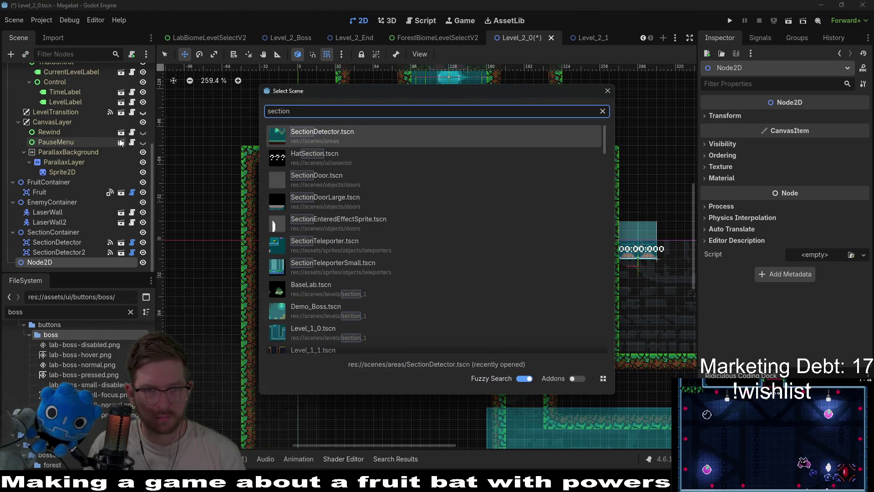
pyautogui.write('tele')
pyautogui.press('Down')
pyautogui.press('Return')
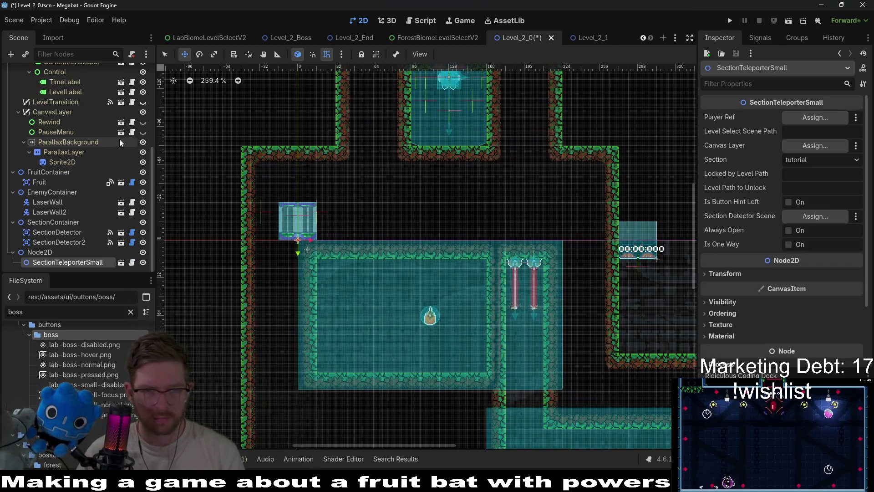
pyautogui.moveTo(320, 234)
pyautogui.mouseDown()
pyautogui.moveTo(354, 284)
pyautogui.moveTo(348, 375)
pyautogui.mouseUp()
pyautogui.scroll(3, 354, 283)
pyautogui.scroll(2, 346, 369)
pyautogui.scroll(-3, 348, 375)
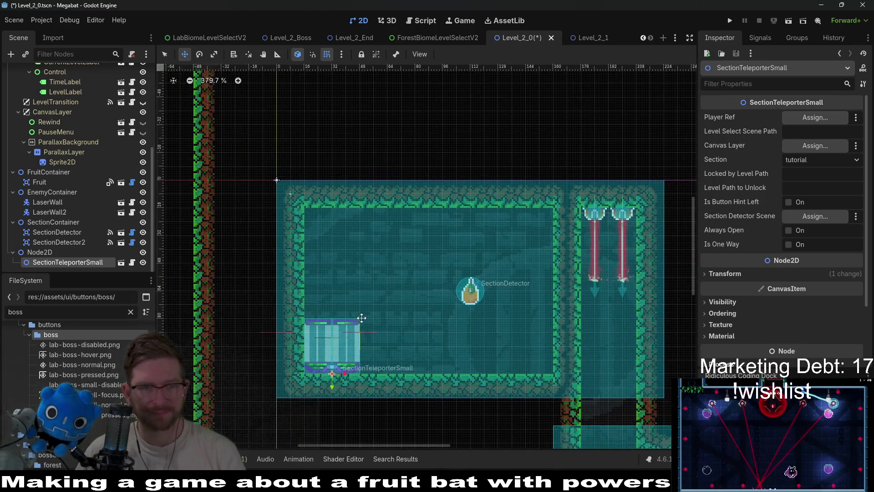
# Step: Set the teleporter's player reference to Player and enable Always Open and Is One Way
pyautogui.click(76, 232)
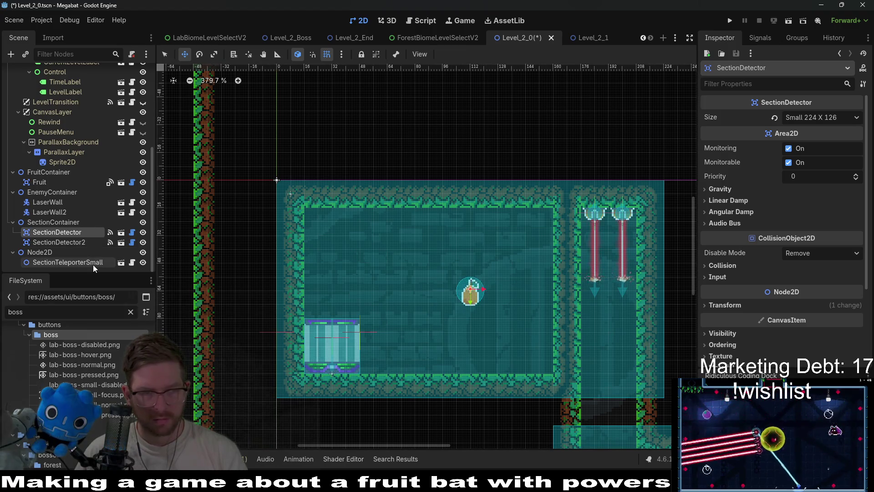
pyautogui.click(64, 262)
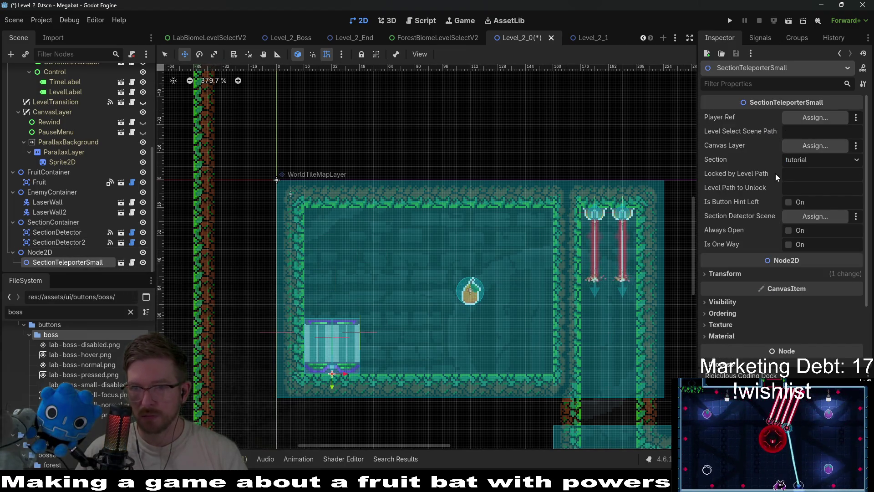
pyautogui.click(801, 118)
pyautogui.doubleClick(398, 155)
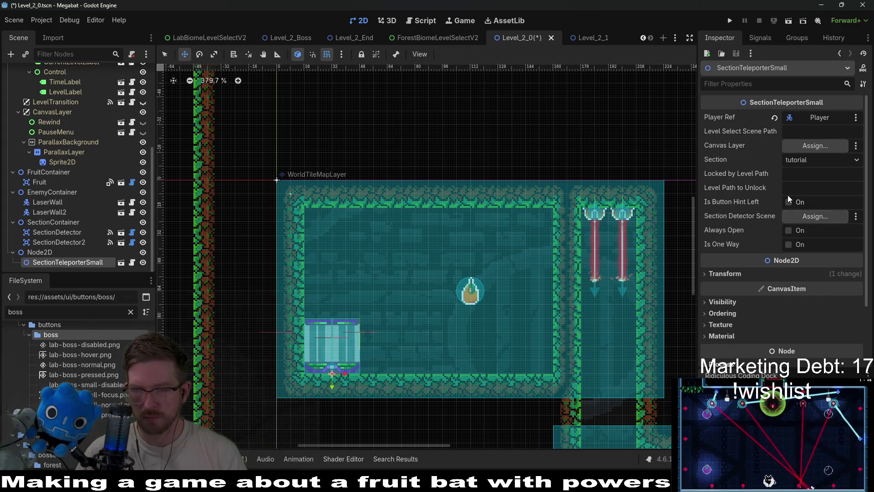
pyautogui.click(789, 230)
pyautogui.click(789, 245)
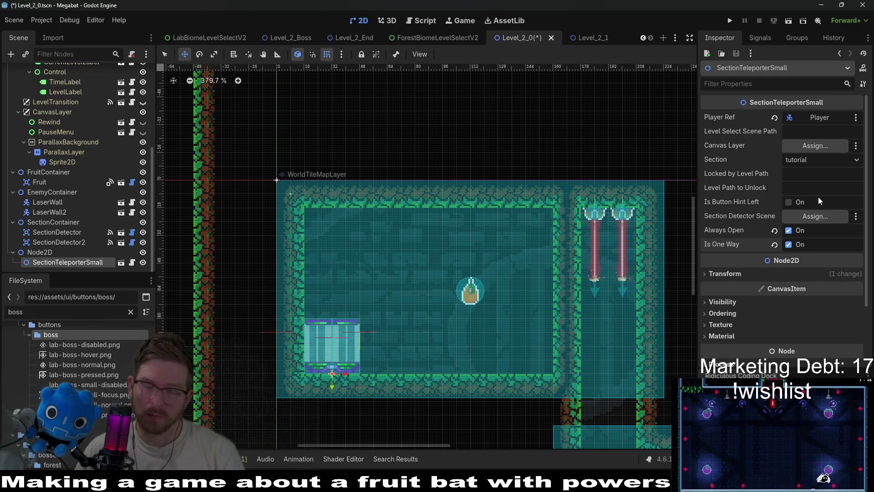
# Step: Link SectionDetector as the teleporter's section detector and set its Section to forest
pyautogui.click(797, 217)
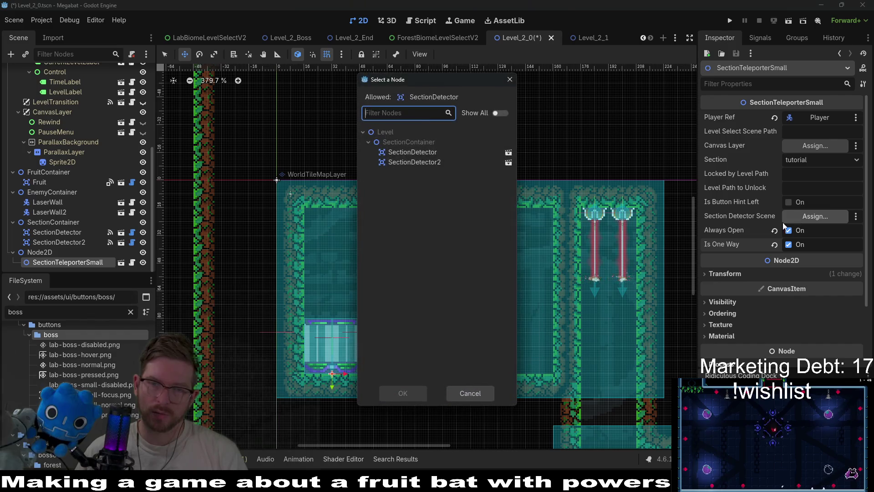
pyautogui.doubleClick(439, 149)
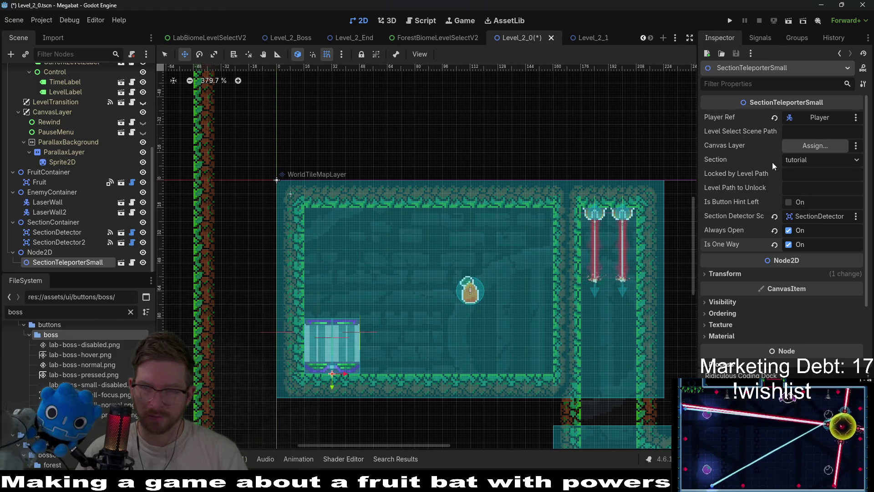
pyautogui.click(810, 159)
pyautogui.click(823, 200)
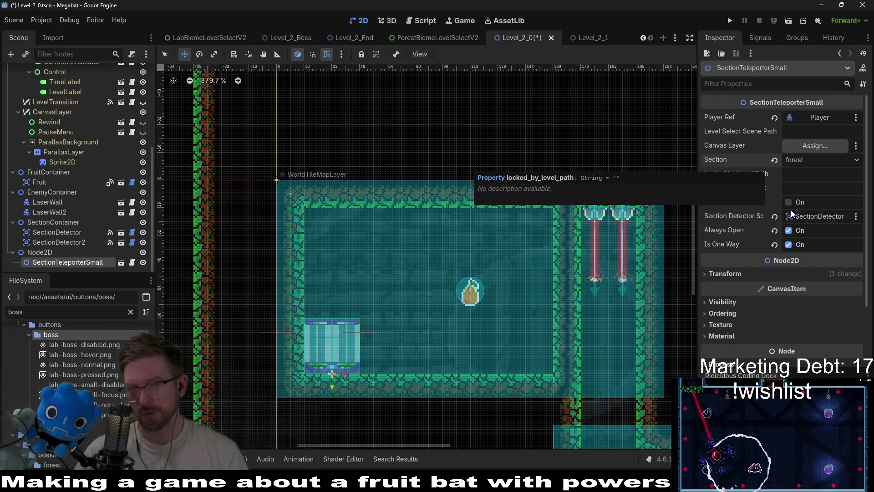
# Step: Set Locked by Level Path to the copied path of Level_1_End.tscn
pyautogui.click(795, 171)
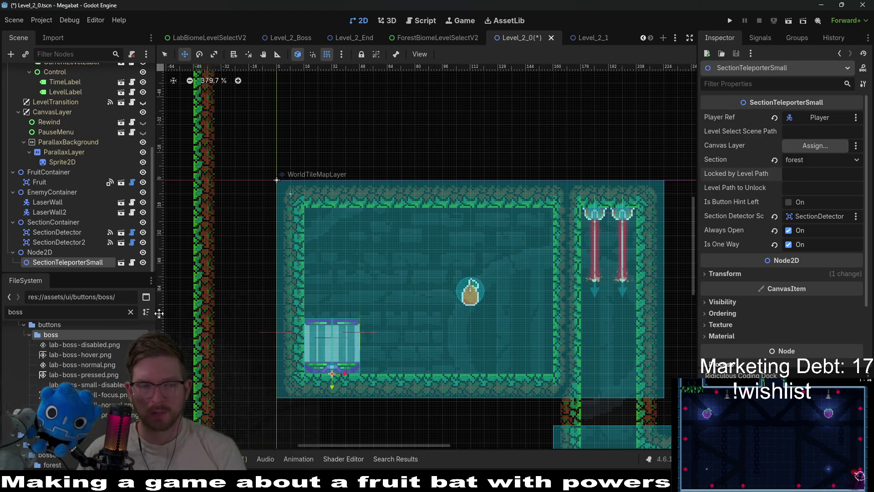
pyautogui.write('lev')
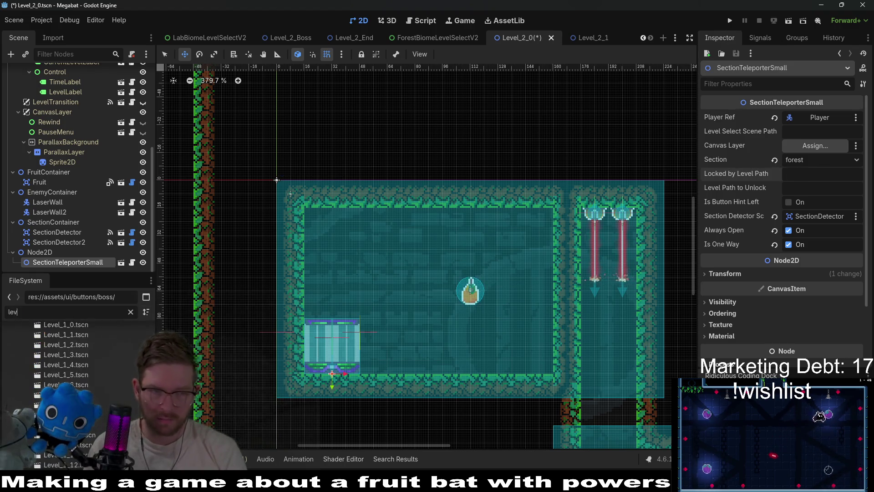
pyautogui.write('el_1_')
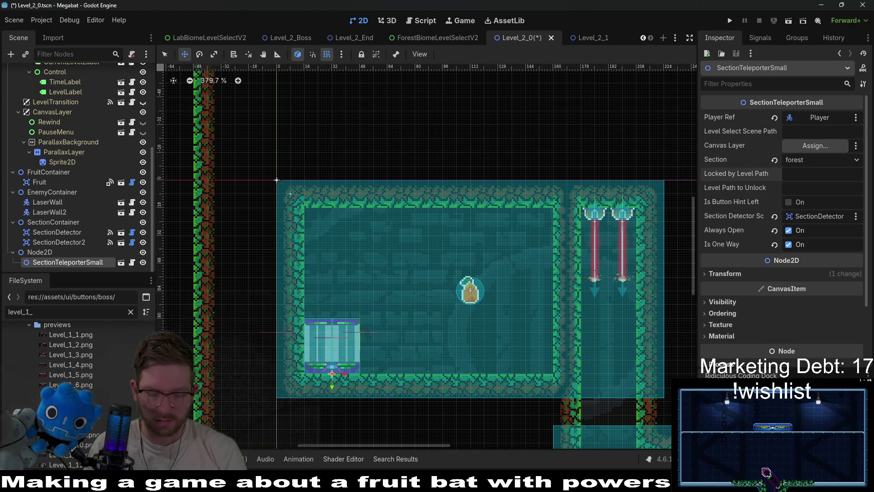
pyautogui.write('end')
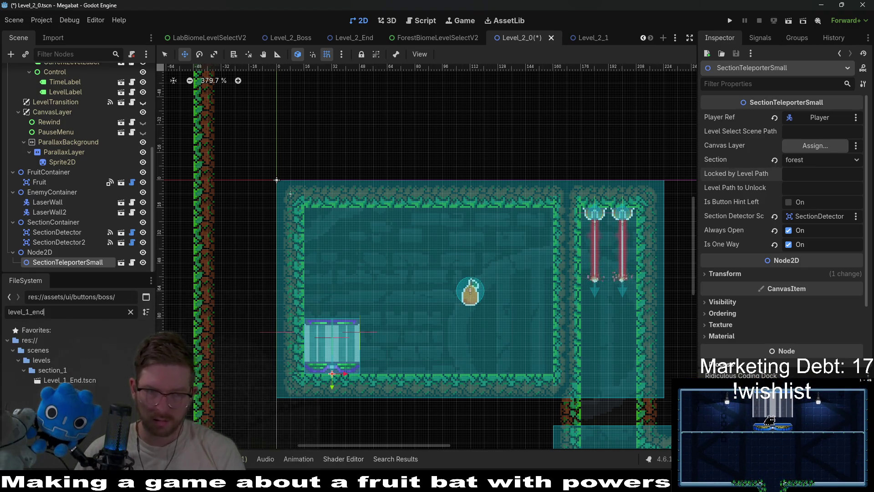
pyautogui.rightClick(103, 384)
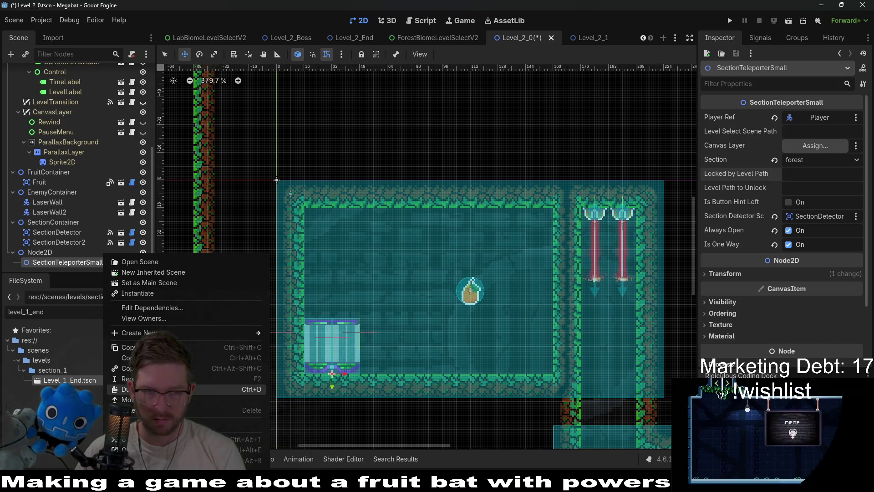
pyautogui.click(150, 358)
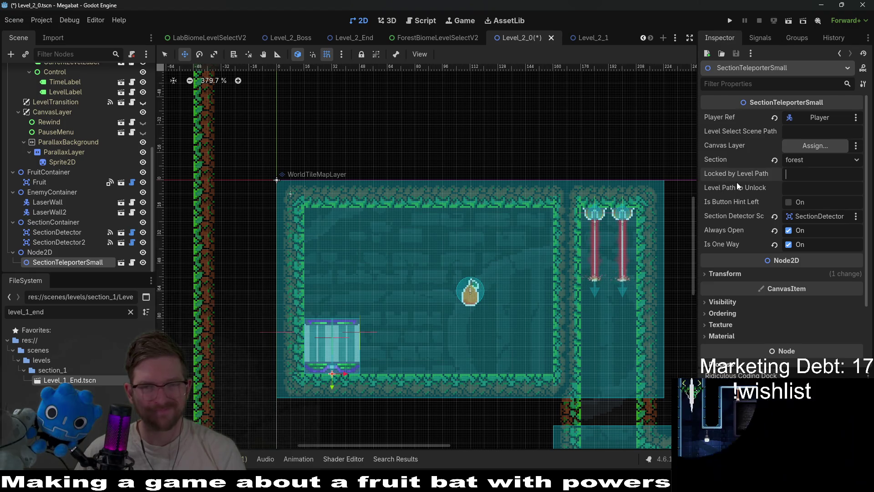
pyautogui.click(839, 176)
pyautogui.hotkey('ctrl', 'v')
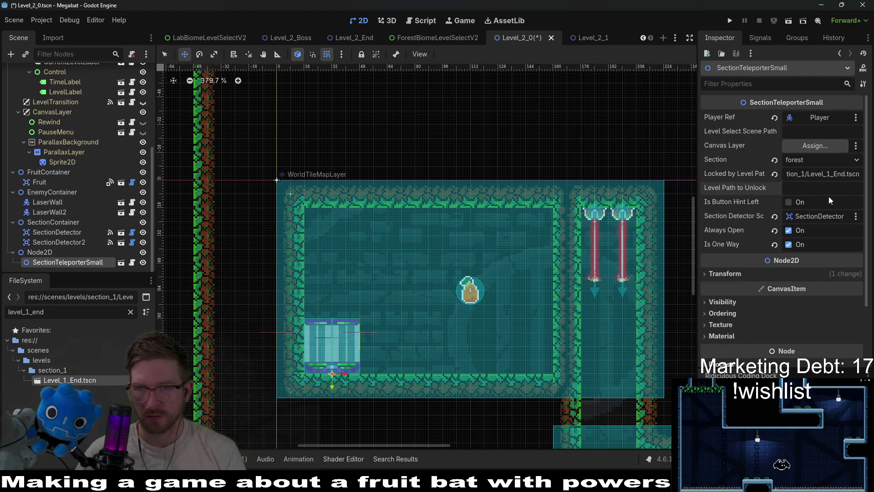
# Step: Leave the canvas layer unassigned, check the level select path, and save the level
pyautogui.click(808, 146)
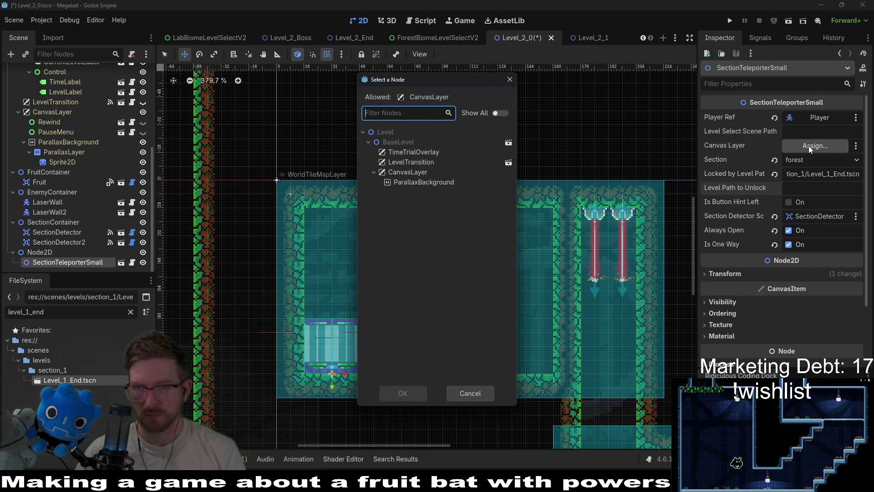
pyautogui.press('Escape')
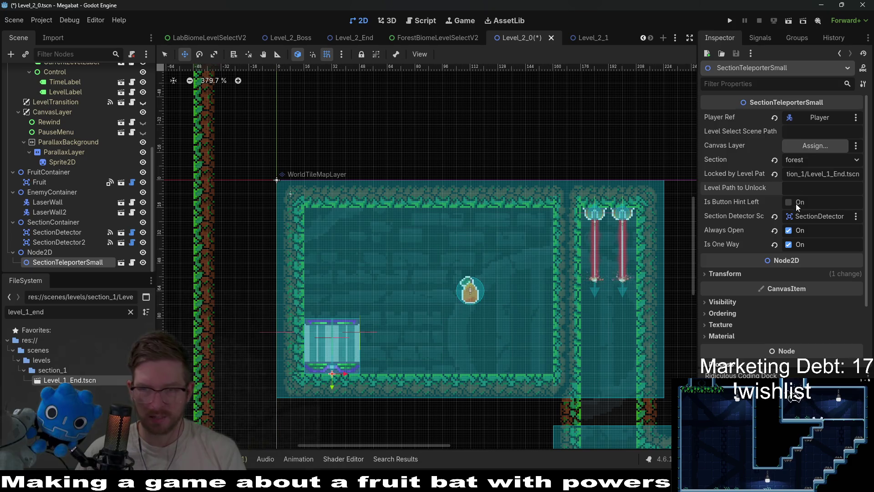
pyautogui.click(793, 131)
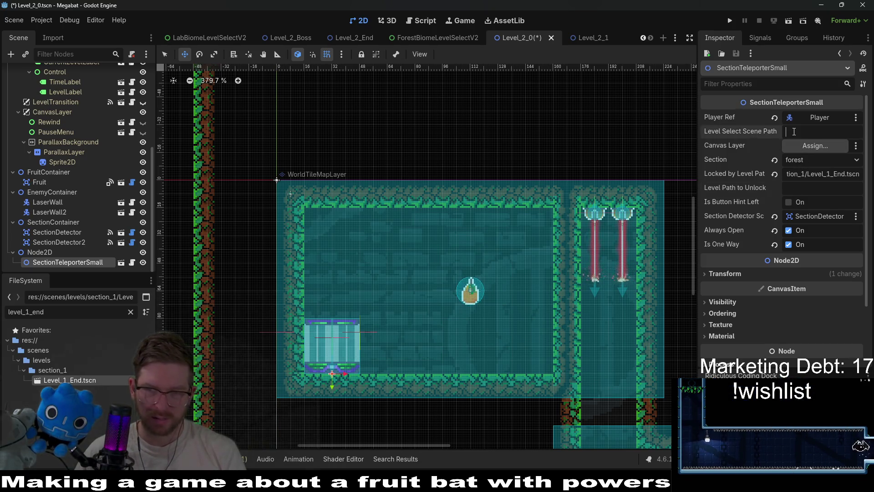
pyautogui.hotkey('ctrl', 's')
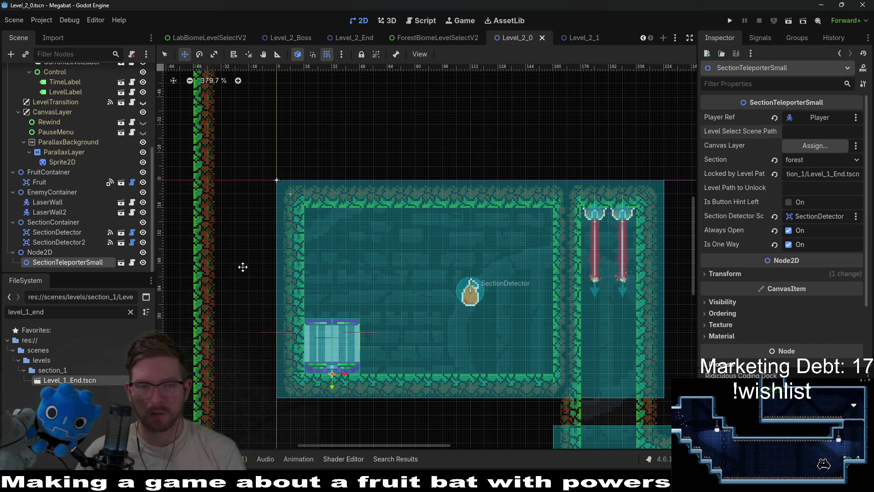
pyautogui.scroll(5, 77, 160)
# Step: With FOREST terrain on WorldTileMapLayer, paint a wall block inside the room
pyautogui.click(61, 113)
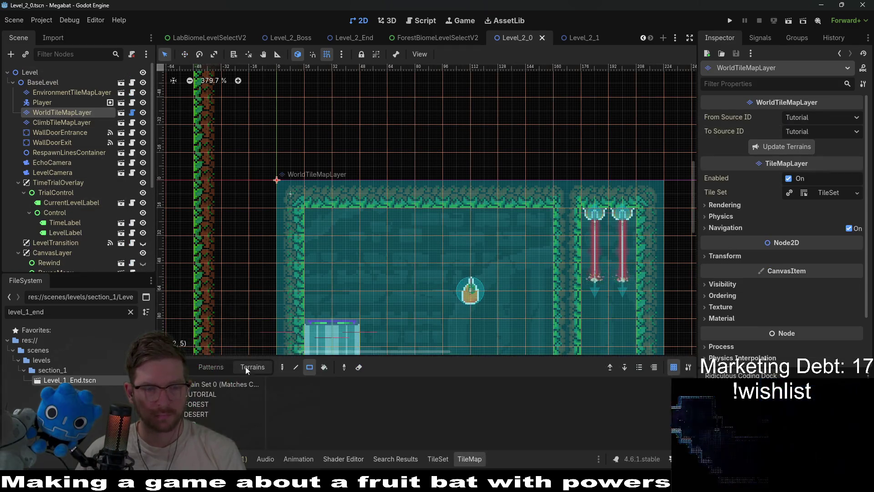
pyautogui.click(209, 404)
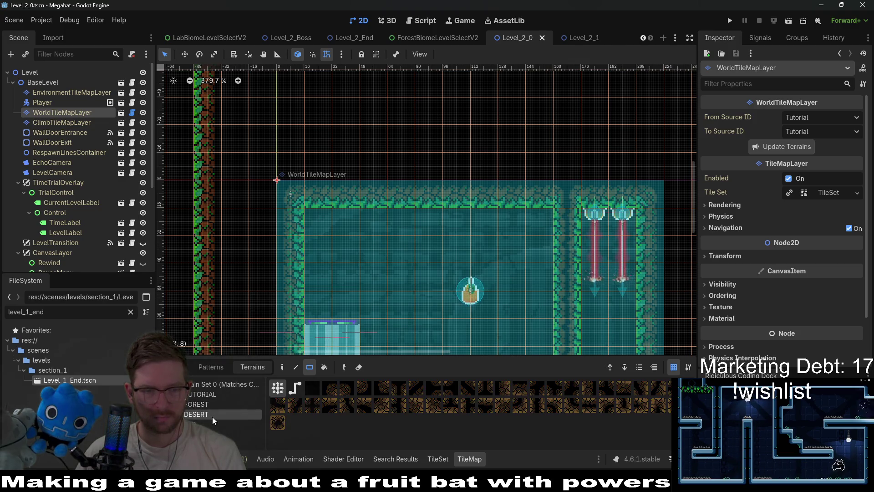
pyautogui.moveTo(319, 277); pyautogui.dragTo(348, 310)
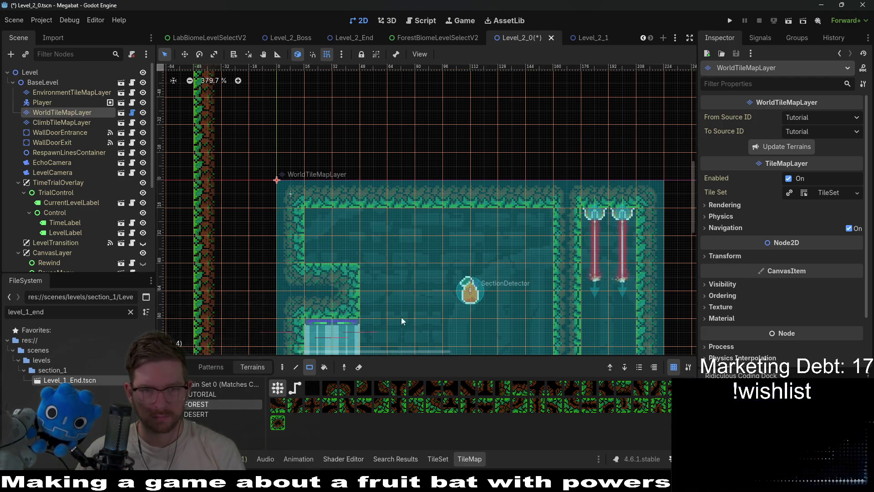
pyautogui.moveTo(401, 317); pyautogui.dragTo(386, 286)
pyautogui.scroll(2, 381, 288)
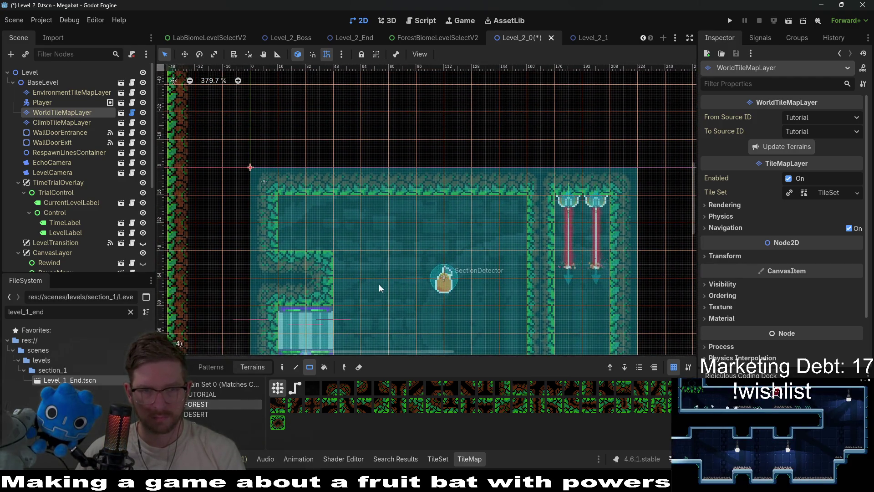
pyautogui.scroll(-1, 371, 228)
pyautogui.scroll(-2, 460, 246)
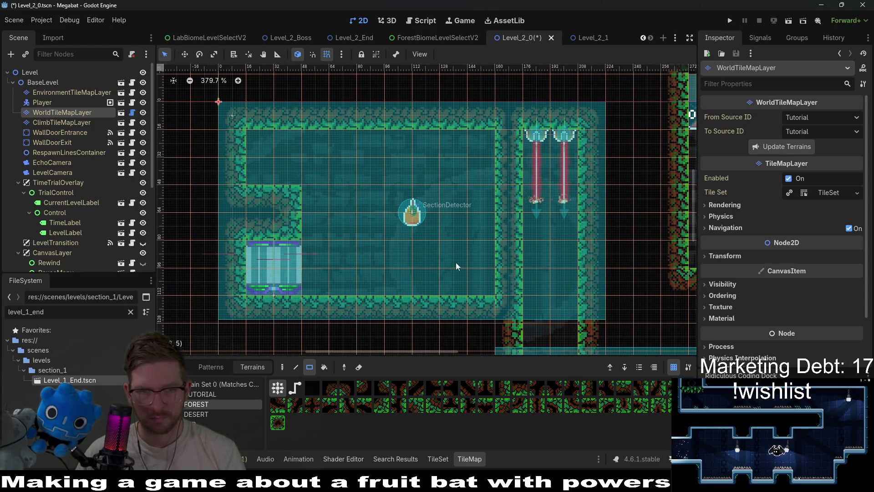
# Step: Paint the lower-right forest block and stepped wall cells, erasing one stray step cell
pyautogui.moveTo(452, 253); pyautogui.dragTo(484, 279)
pyautogui.moveTo(427, 280); pyautogui.dragTo(428, 277)
pyautogui.click(480, 226)
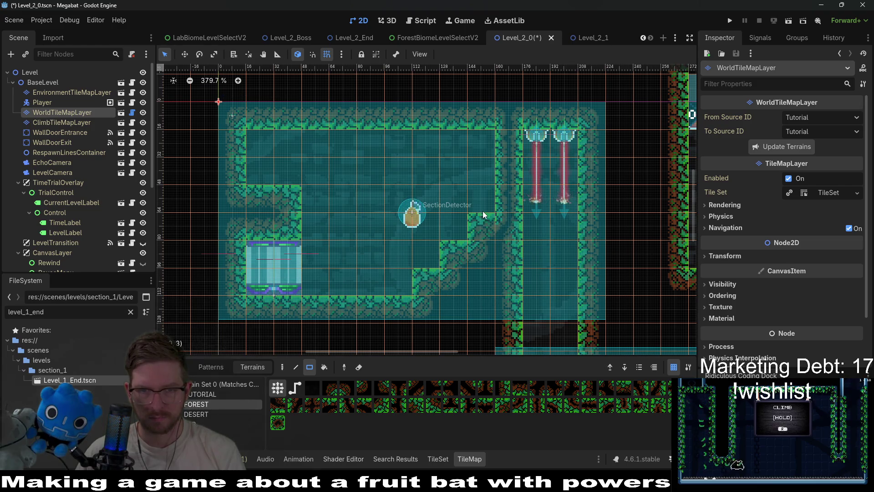
pyautogui.click(483, 211)
pyautogui.rightClick(462, 252)
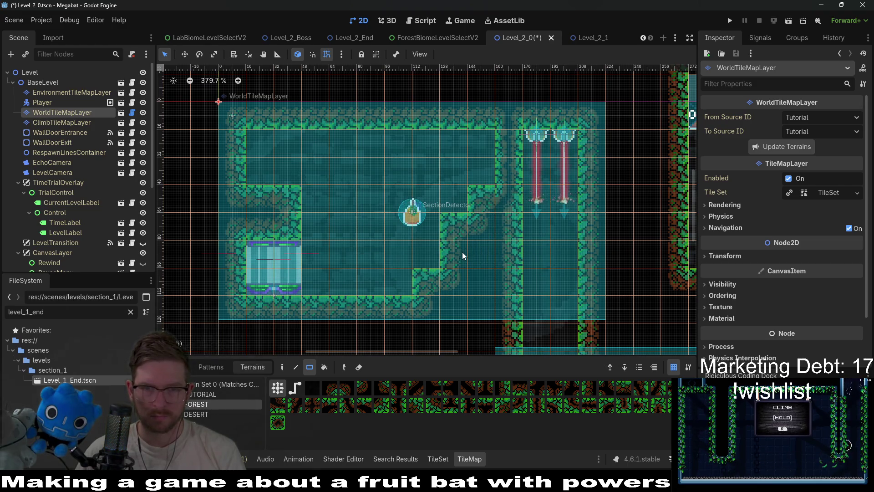
pyautogui.click(430, 259)
pyautogui.moveTo(436, 219)
pyautogui.mouseDown()
pyautogui.moveTo(429, 207)
pyautogui.moveTo(454, 203)
pyautogui.mouseUp()
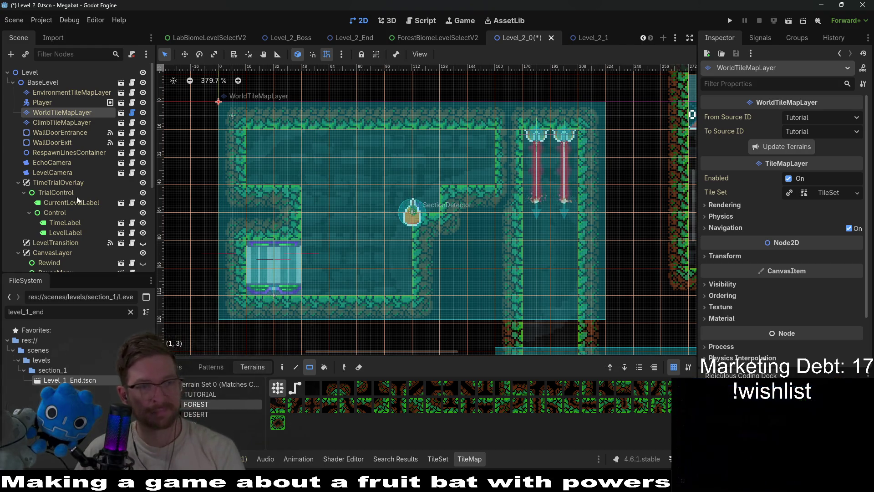
pyautogui.scroll(-5, 68, 201)
pyautogui.click(61, 182)
# Step: Drag the Teleport fruit into the upper chamber's top-left corner and zoom out to check the layout
pyautogui.press('w')
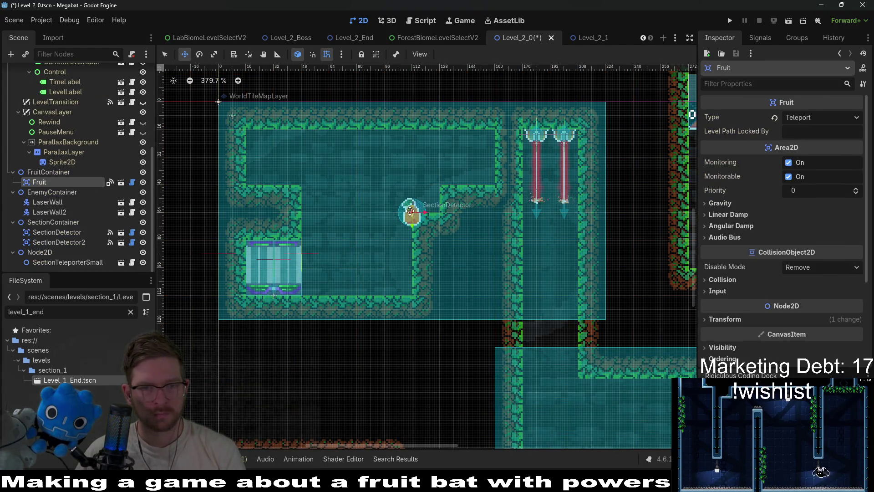
pyautogui.moveTo(410, 210); pyautogui.dragTo(292, 168)
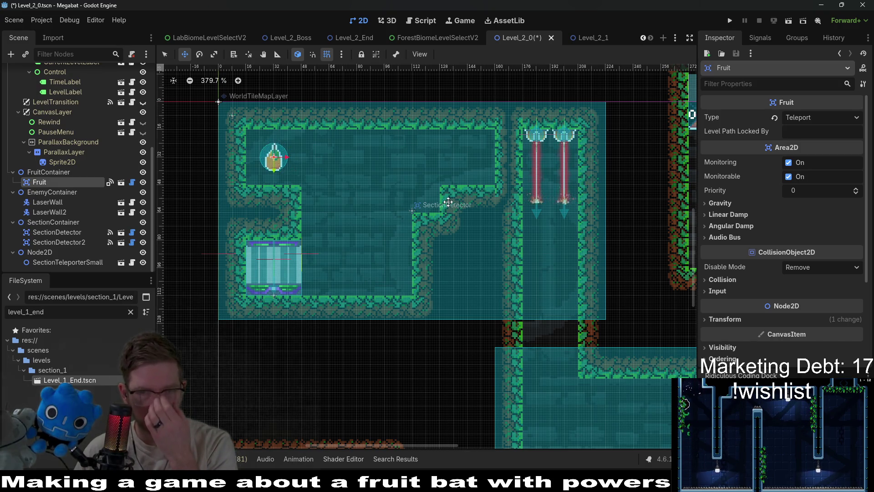
pyautogui.moveTo(565, 218); pyautogui.dragTo(459, 185)
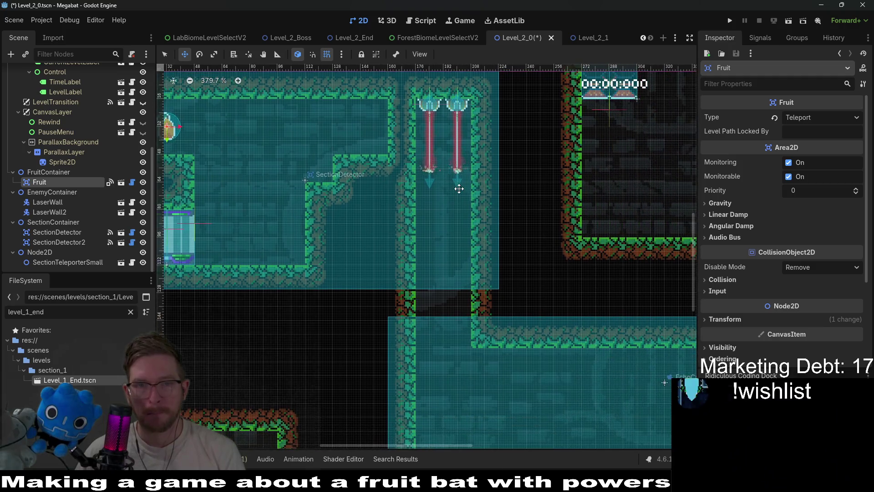
pyautogui.scroll(-2, 459, 189)
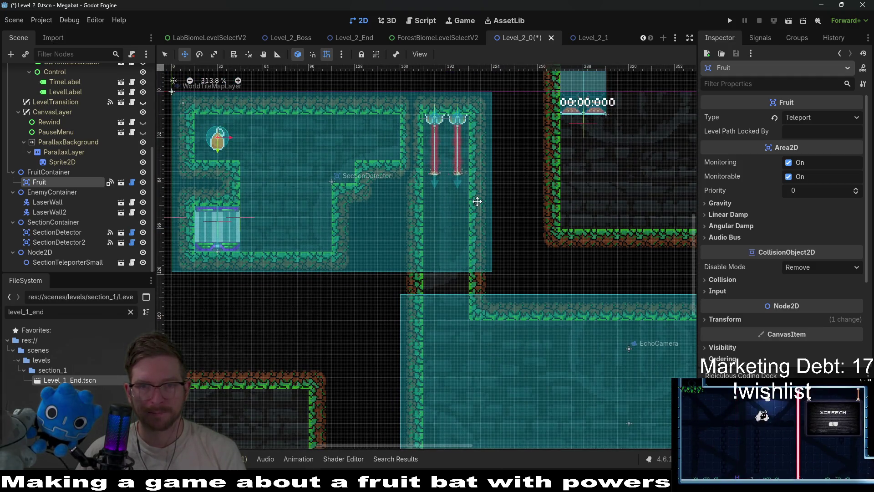
pyautogui.hscroll(5, 496, 178)
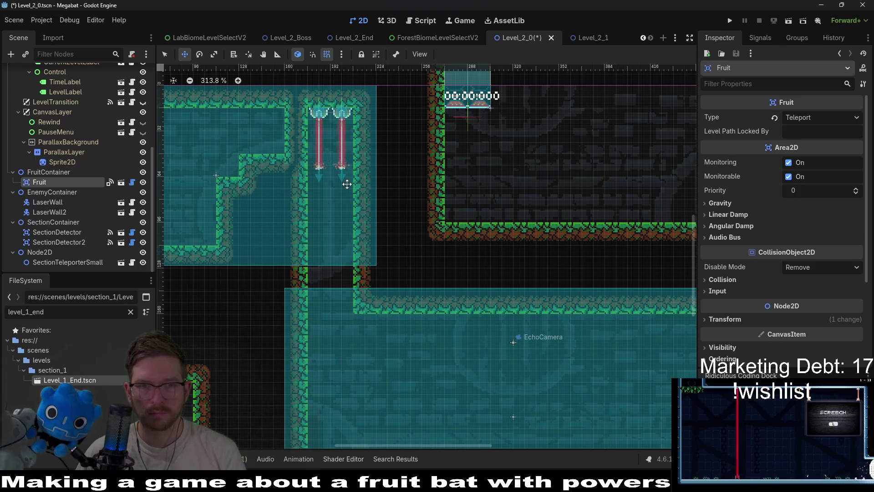
pyautogui.hscroll(-5, 347, 183)
pyautogui.scroll(2, 347, 184)
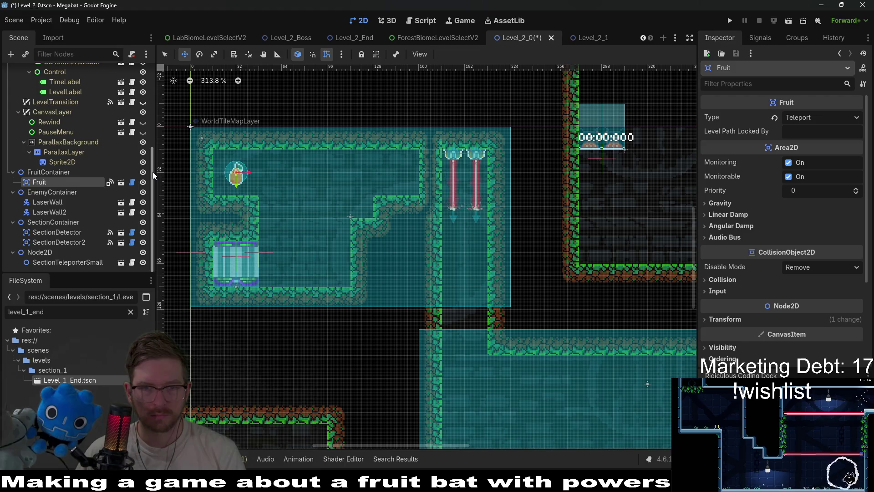
pyautogui.scroll(-4, 524, 259)
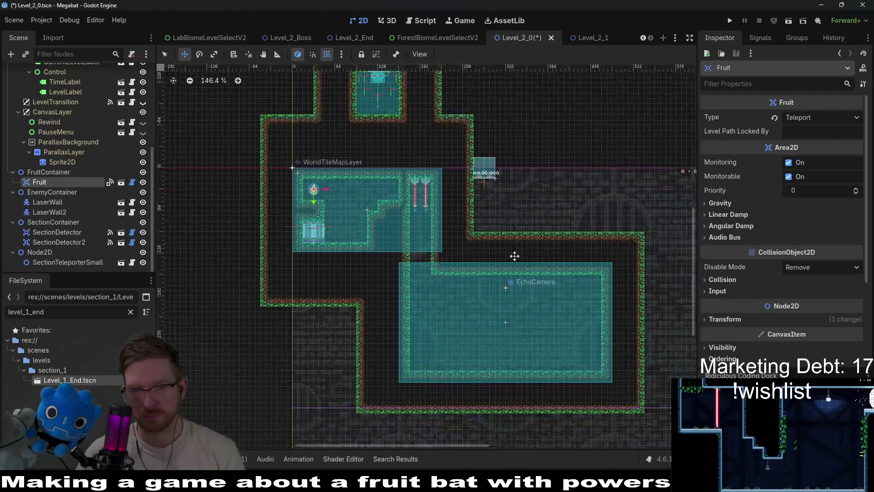
pyautogui.hscroll(2, 514, 256)
pyautogui.scroll(-1, 514, 256)
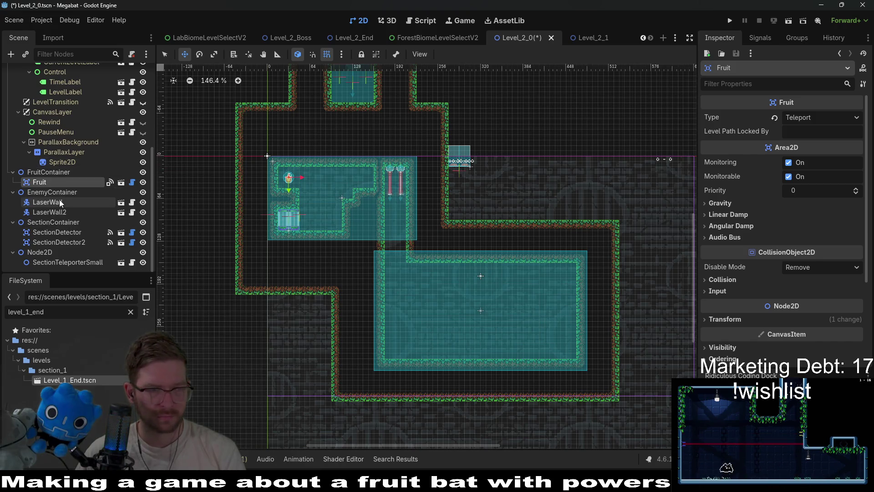
pyautogui.scroll(5, 62, 177)
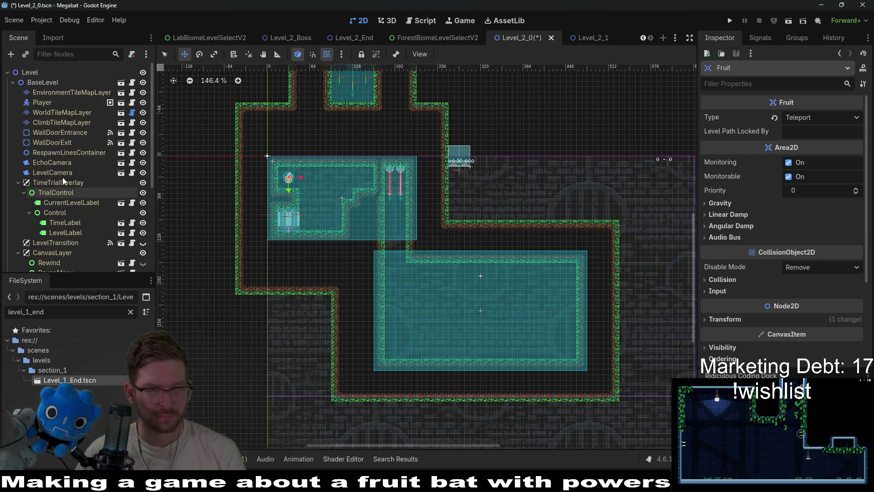
# Step: Move WallDoorExit down into the big lower room, slightly left of the right wall
pyautogui.click(57, 142)
pyautogui.moveTo(487, 190); pyautogui.dragTo(592, 341)
pyautogui.scroll(8, 592, 341)
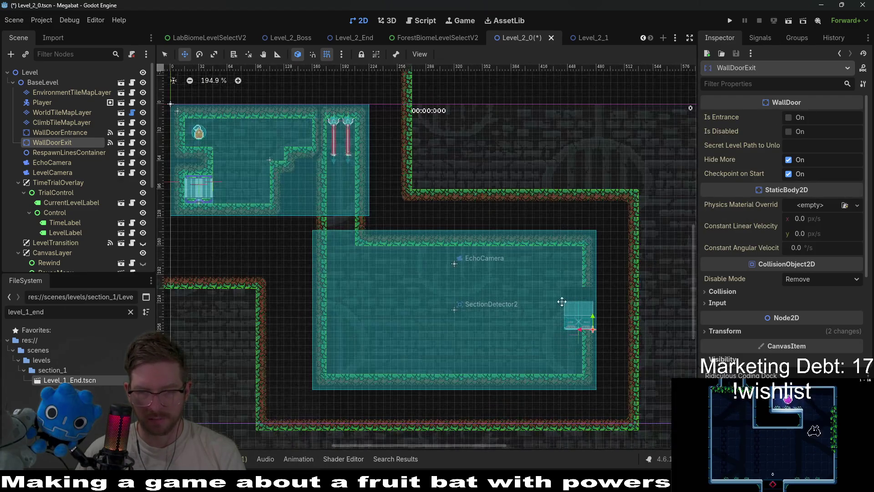
pyautogui.scroll(-5, 569, 278)
pyautogui.scroll(2, 569, 278)
pyautogui.moveTo(568, 278); pyautogui.dragTo(532, 277)
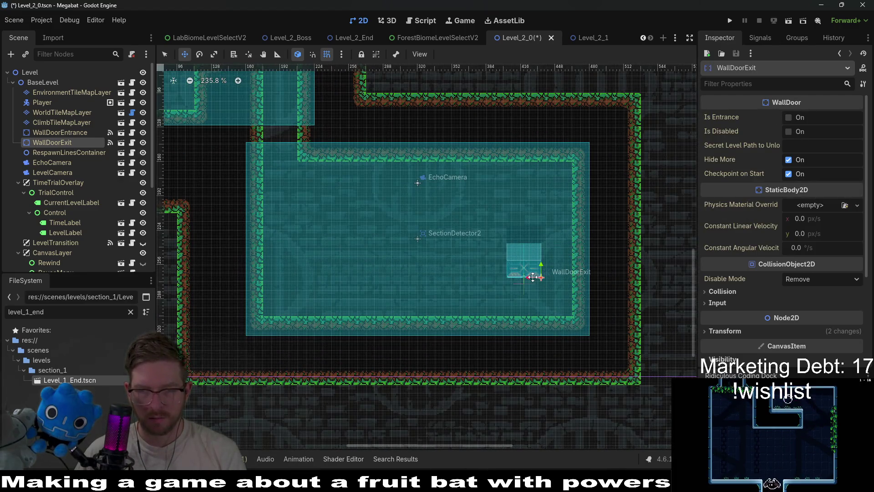
pyautogui.scroll(1, 533, 276)
# Step: Reset the exit door's rotation to 0 and seat it in the floor at 416, 304
pyautogui.click(757, 331)
pyautogui.scroll(-3, 797, 356)
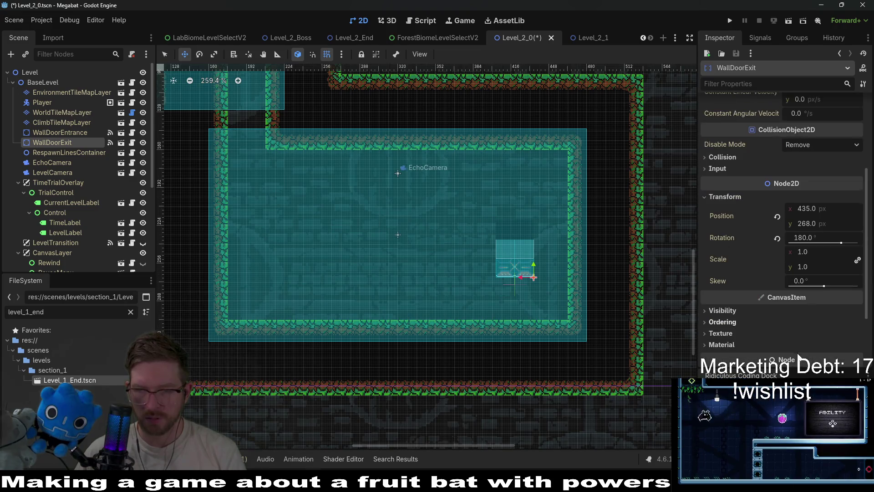
pyautogui.click(777, 238)
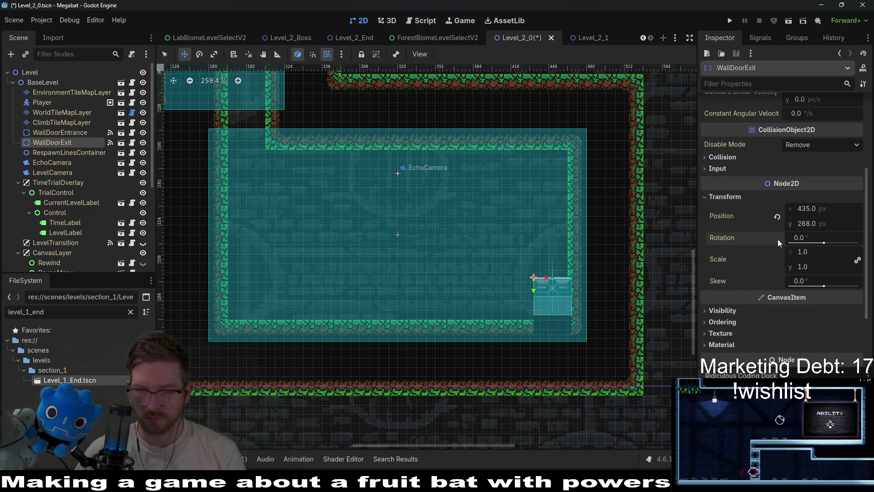
pyautogui.scroll(6, 525, 312)
pyautogui.moveTo(590, 284)
pyautogui.mouseDown()
pyautogui.moveTo(549, 327)
pyautogui.moveTo(545, 346)
pyautogui.mouseUp()
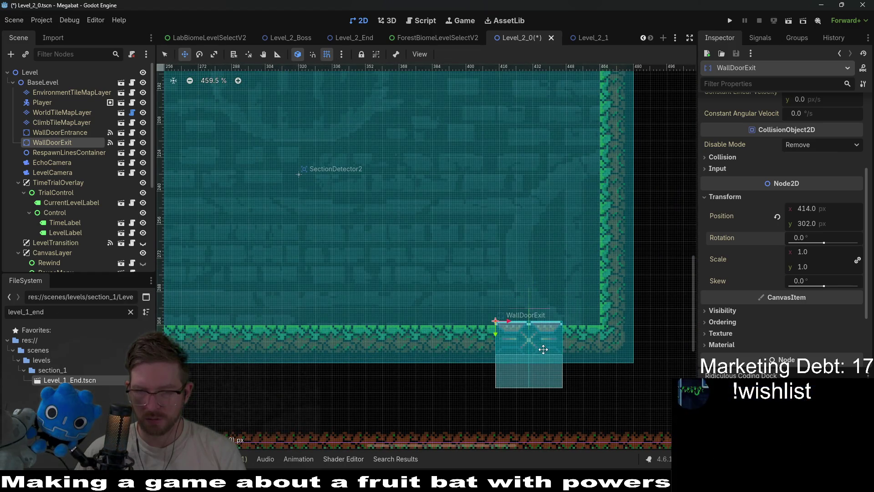
pyautogui.press('Right')
pyautogui.press('Down')
pyautogui.press('Down')
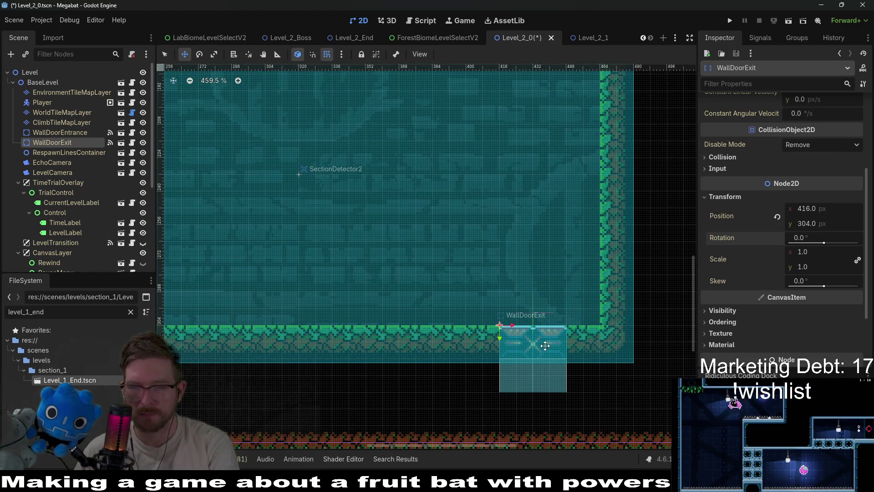
# Step: Select WorldTileMapLayer with the FOREST terrain ready for painting
pyautogui.click(56, 113)
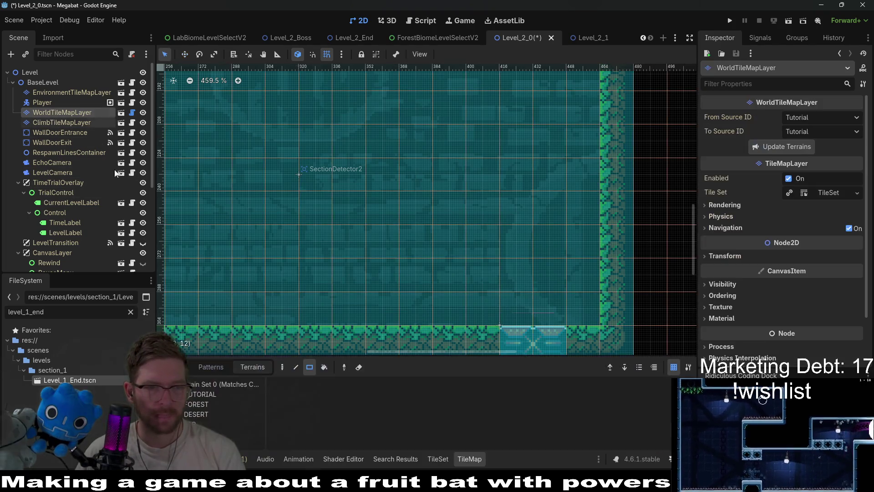
pyautogui.click(208, 403)
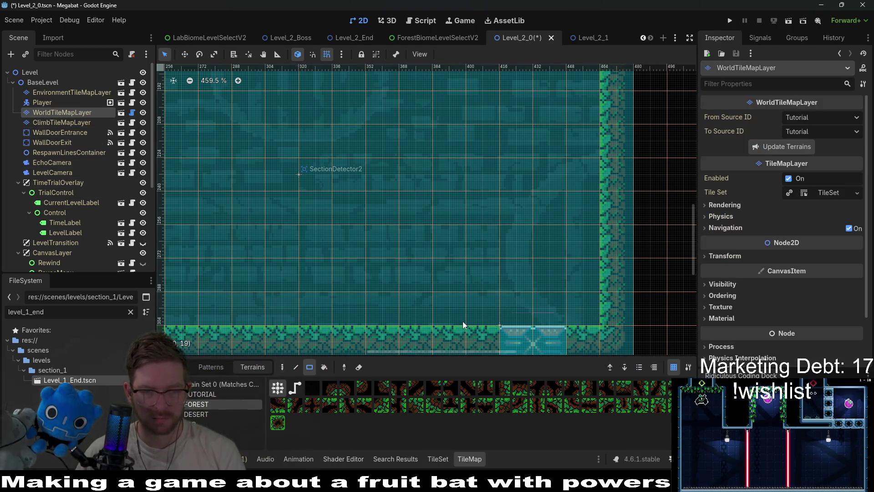
pyautogui.scroll(-3, 464, 324)
pyautogui.scroll(-3, 535, 286)
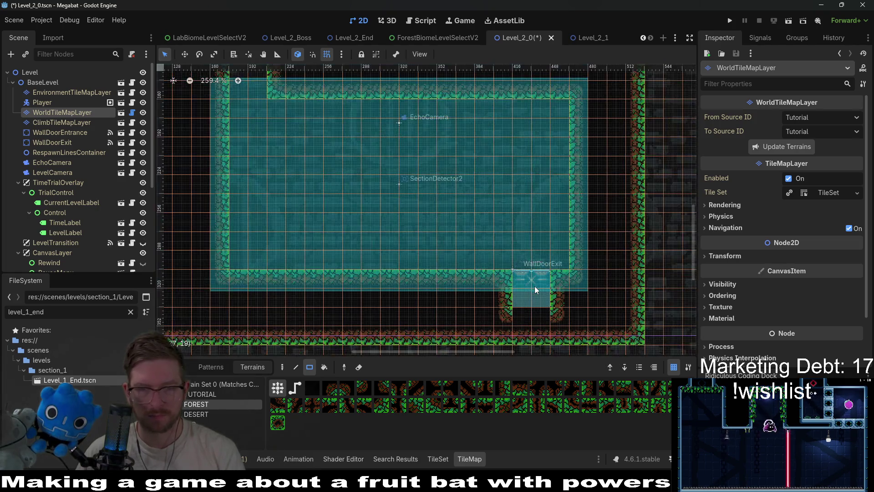
pyautogui.scroll(2, 535, 286)
pyautogui.hscroll(-2, 441, 200)
pyautogui.hscroll(1, 435, 201)
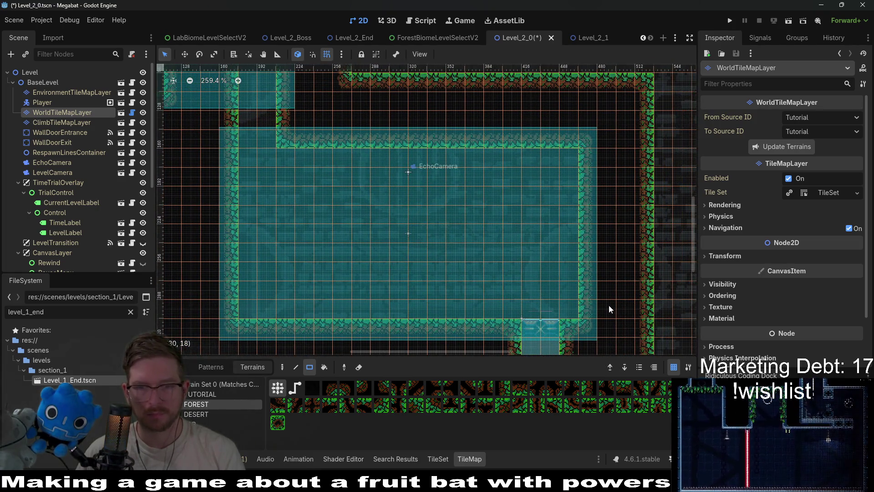
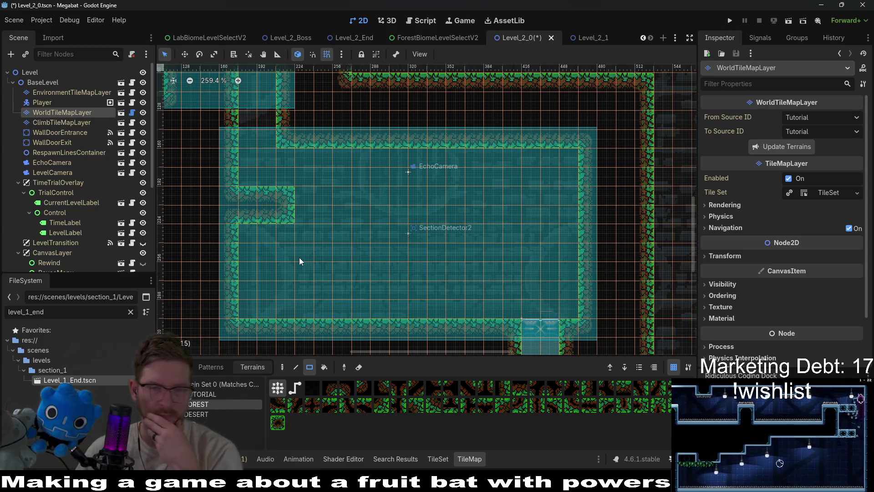
# Step: Add a 2x2 tile block to the left rock ledge and test-run the level
pyautogui.scroll(3, 222, 129)
pyautogui.scroll(-4, 249, 211)
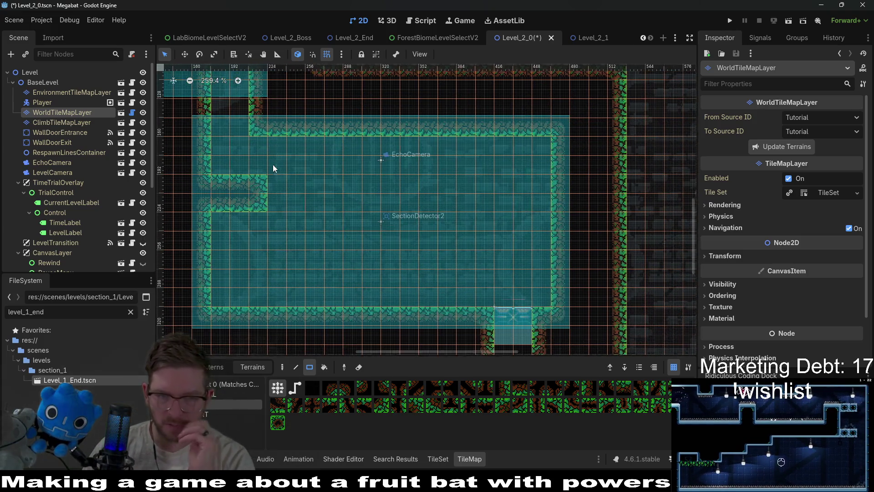
pyautogui.scroll(1, 273, 165)
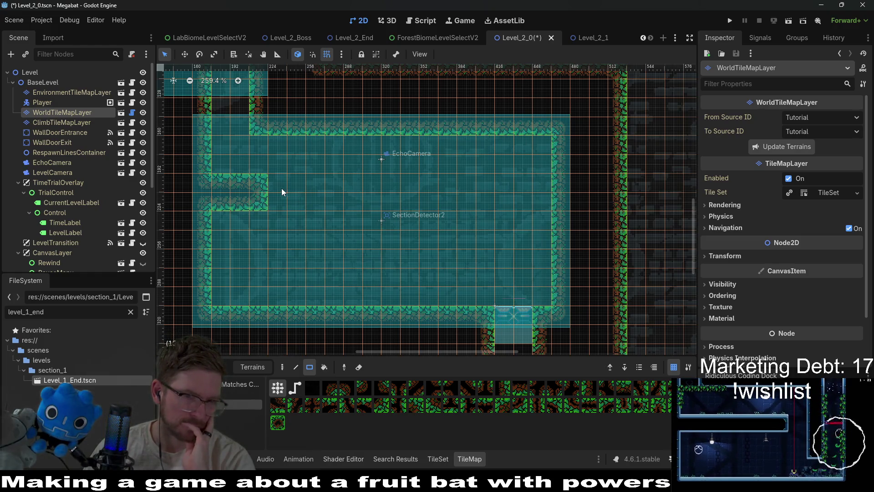
pyautogui.moveTo(282, 187); pyautogui.dragTo(304, 204)
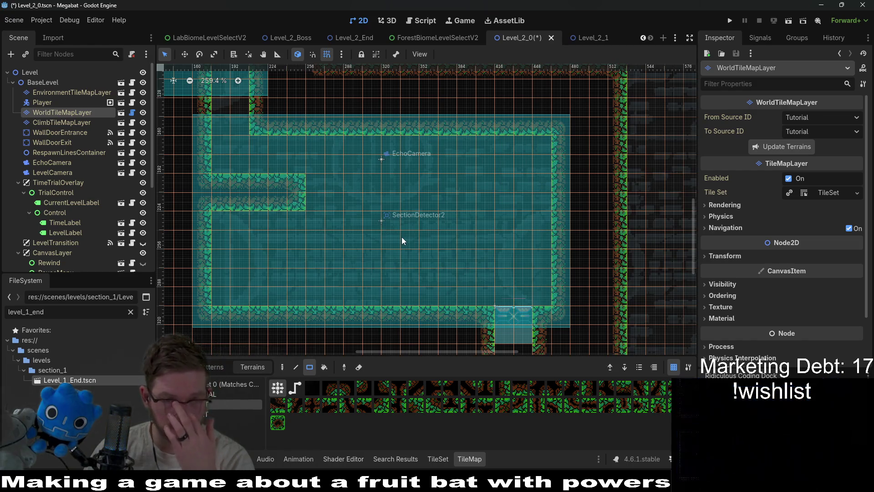
pyautogui.scroll(10, 402, 236)
pyautogui.hscroll(-5, 318, 182)
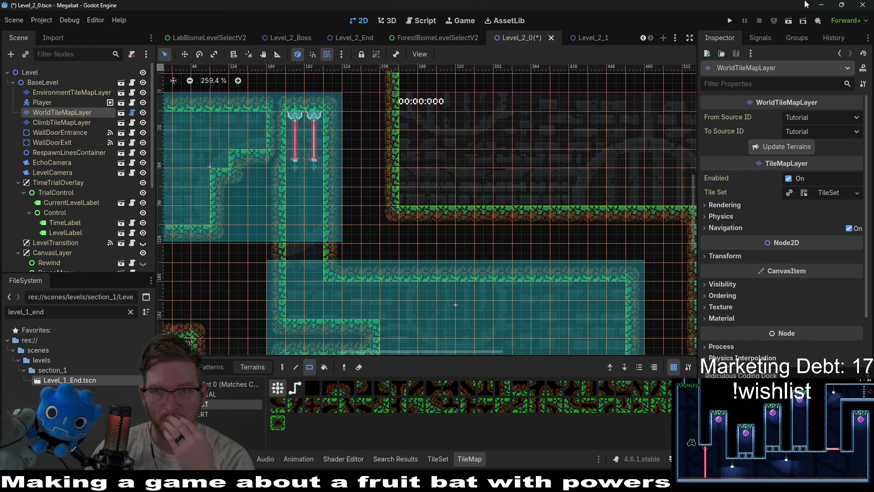
pyautogui.click(789, 21)
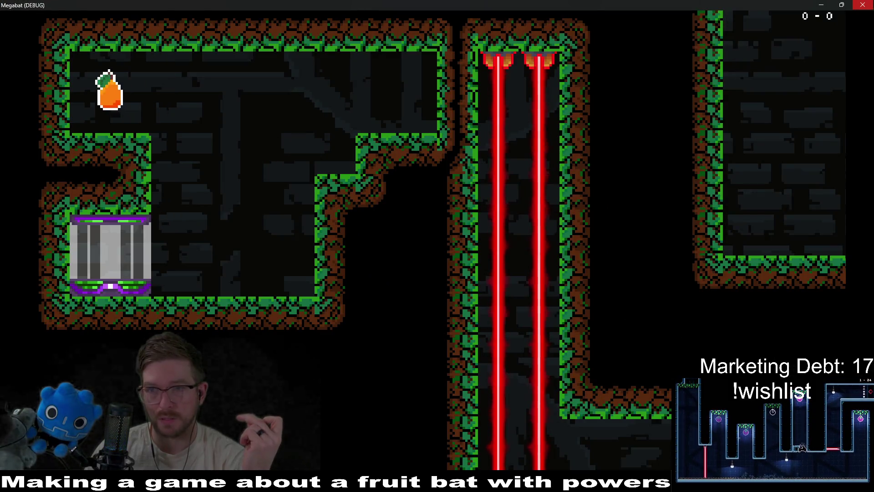
pyautogui.click(862, 5)
# Step: Select the LevelTransition node and bring up its signals list
pyautogui.scroll(-5, 108, 200)
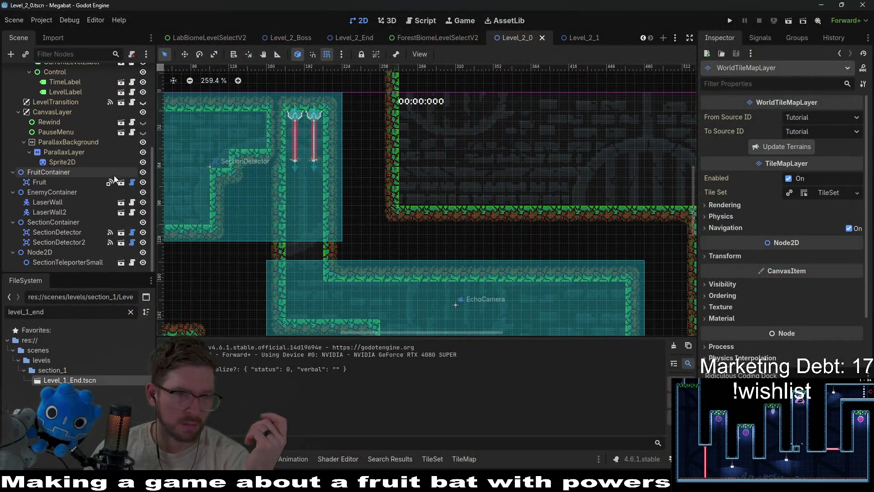
pyautogui.click(59, 262)
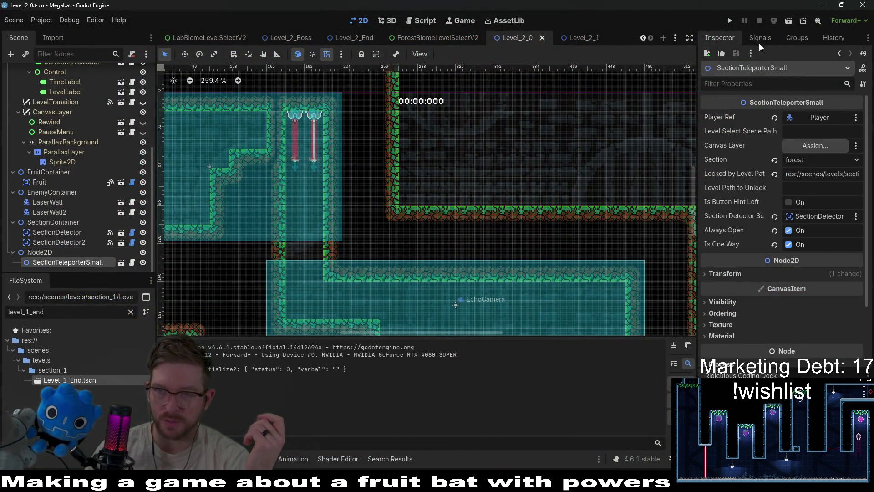
pyautogui.scroll(5, 89, 162)
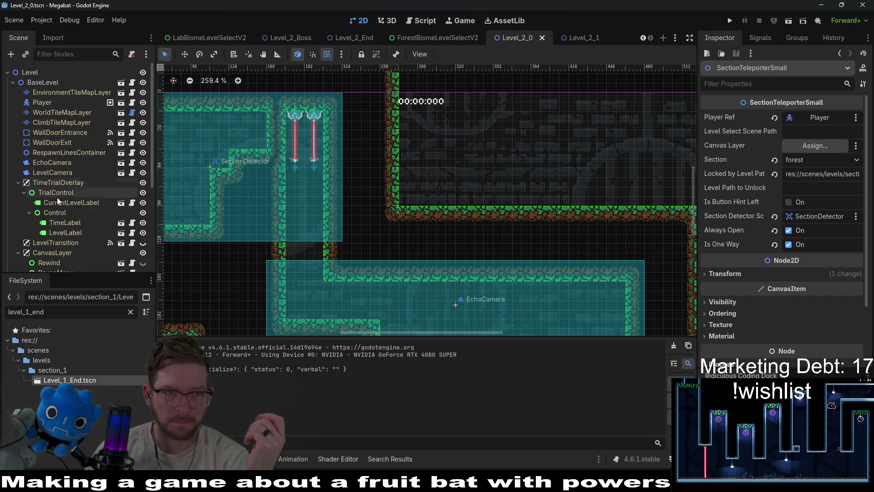
pyautogui.click(65, 241)
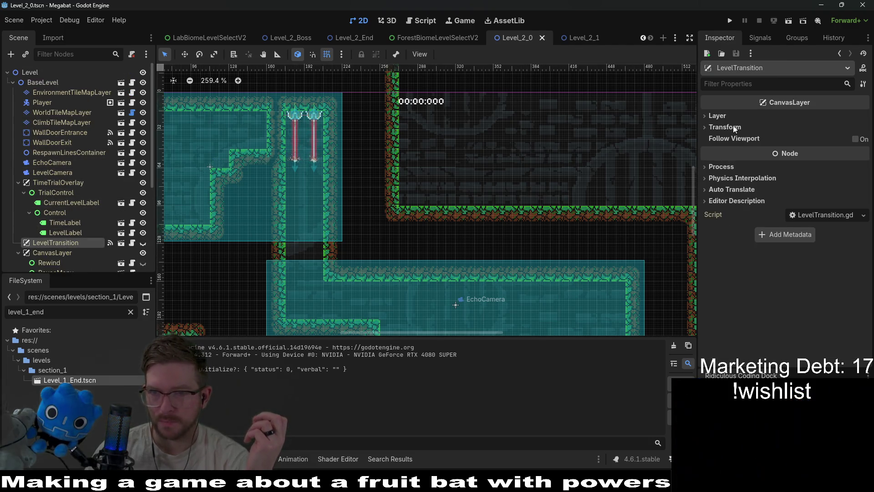
pyautogui.click(763, 37)
# Step: Start connecting open_animation_finished with SectionTeleporterSmall as the receiving node
pyautogui.rightClick(753, 123)
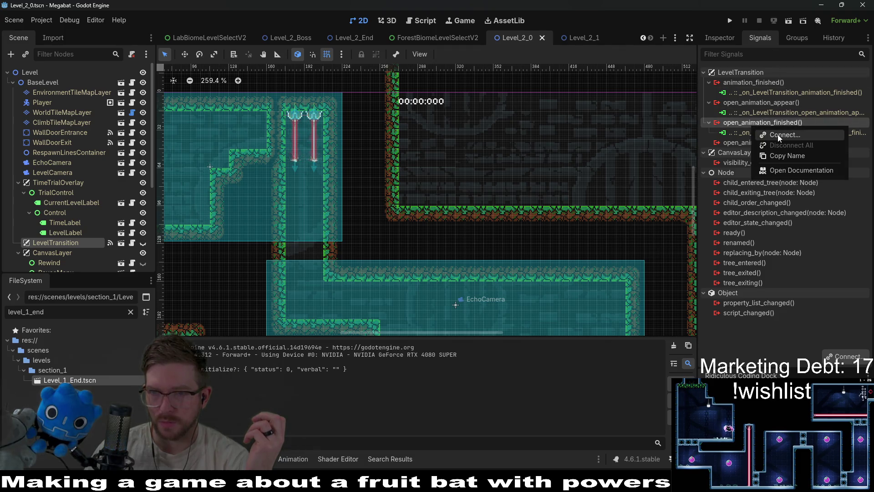
pyautogui.click(777, 135)
pyautogui.scroll(-5, 432, 228)
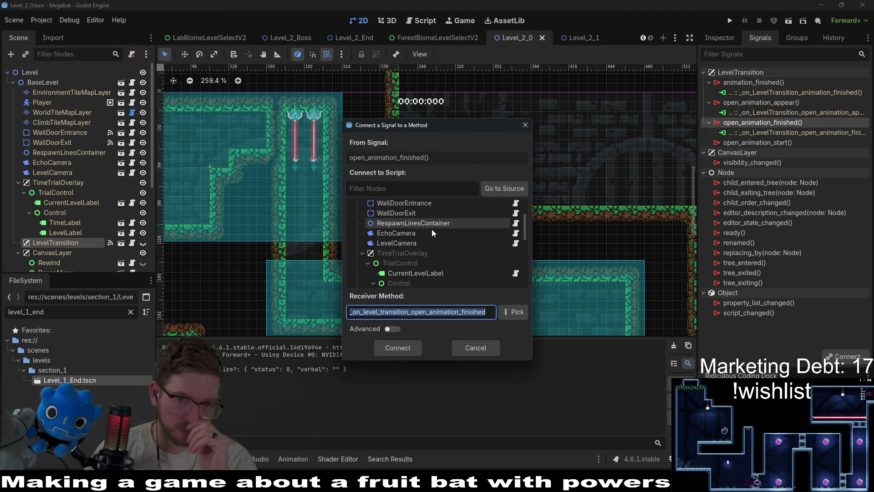
pyautogui.scroll(-5, 431, 229)
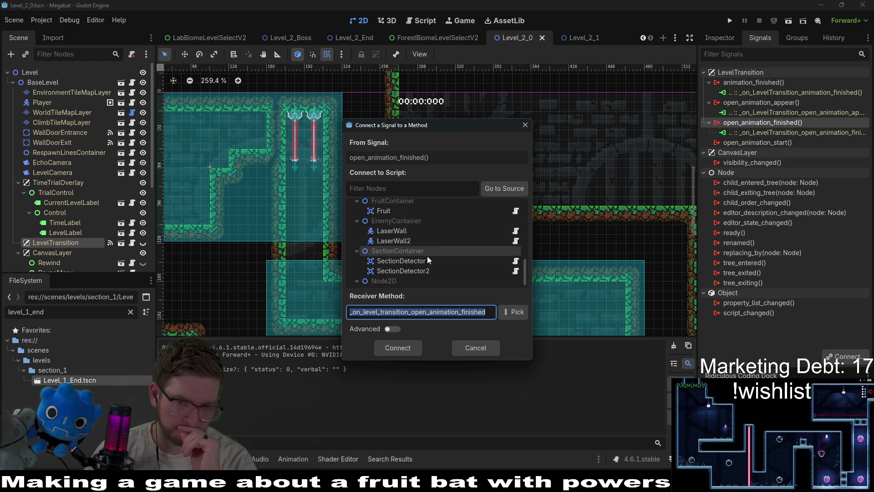
pyautogui.click(425, 260)
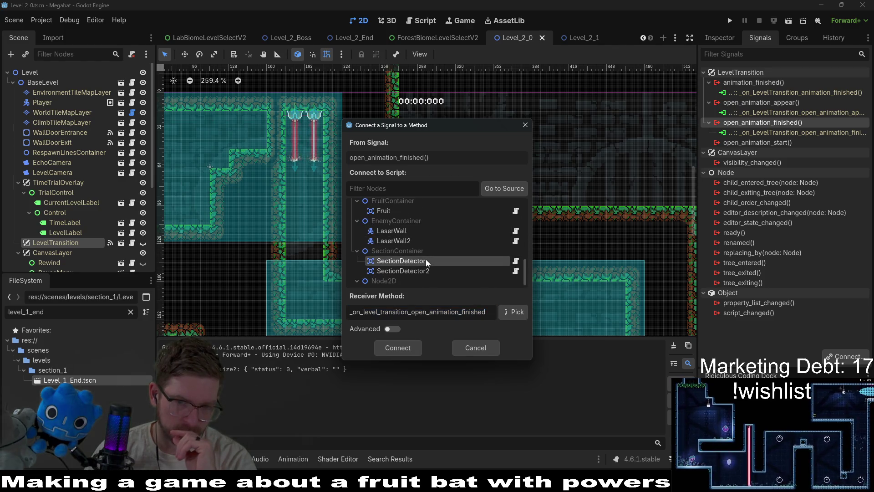
pyautogui.scroll(-1, 425, 258)
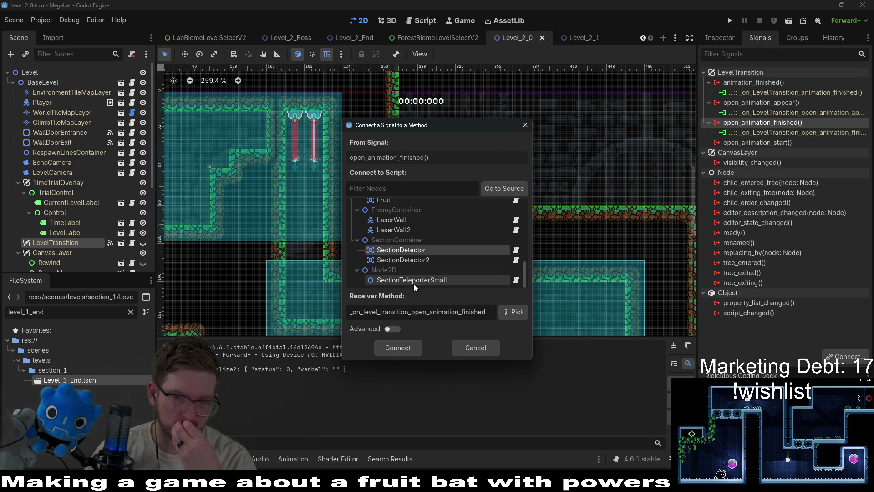
pyautogui.click(414, 280)
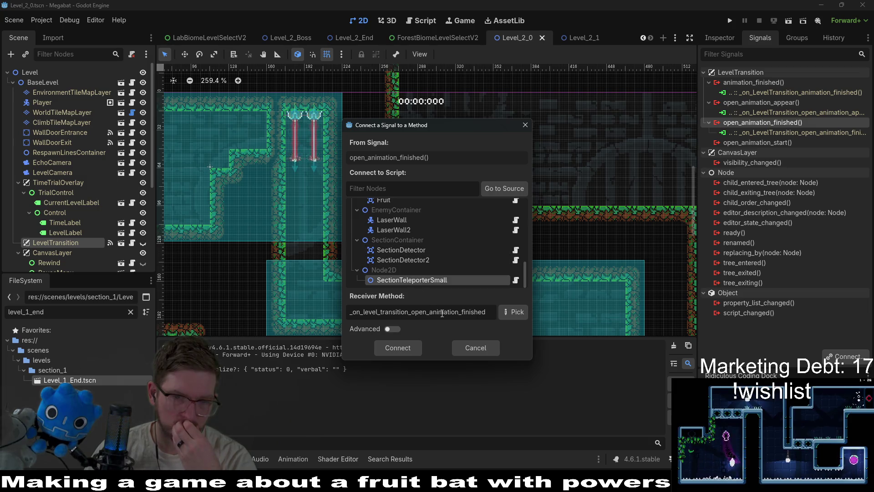
# Step: Pick _on_open_transition_animation_finished as the method, confirm the connection, and save Level_2_0
pyautogui.click(521, 315)
pyautogui.doubleClick(436, 157)
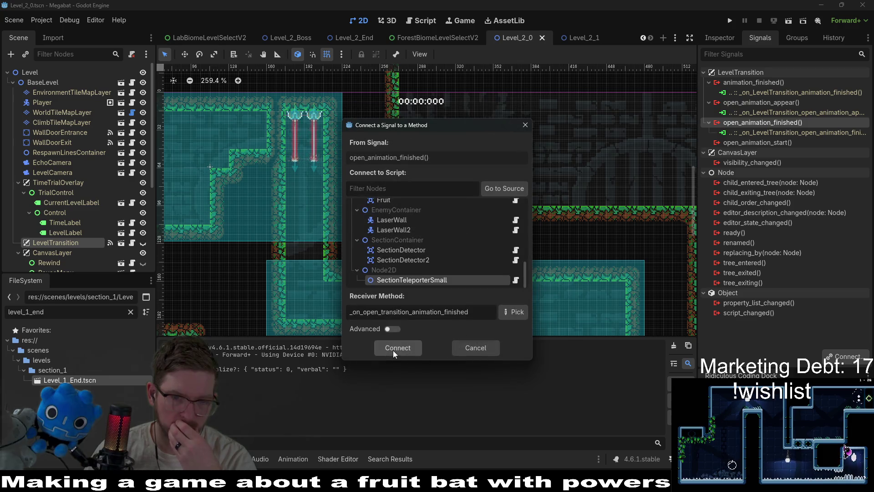
pyautogui.click(393, 351)
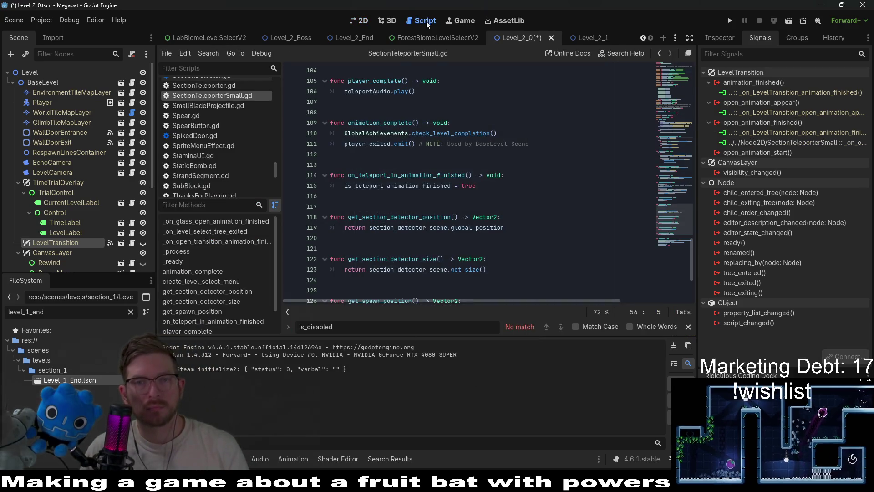
pyautogui.hotkey('ctrl', 's')
pyautogui.click(361, 20)
# Step: Launch the level, eat the orange fruit, and dash right through the lasers into the next room
pyautogui.click(788, 21)
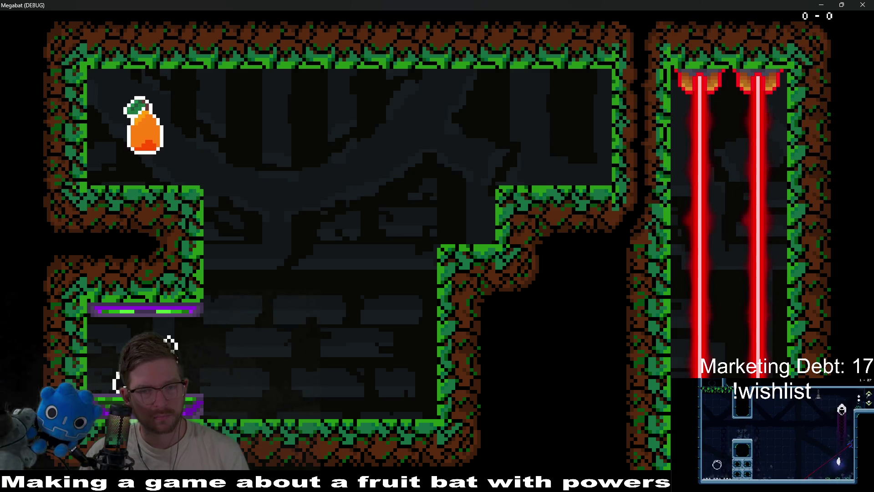
pyautogui.press('Right')
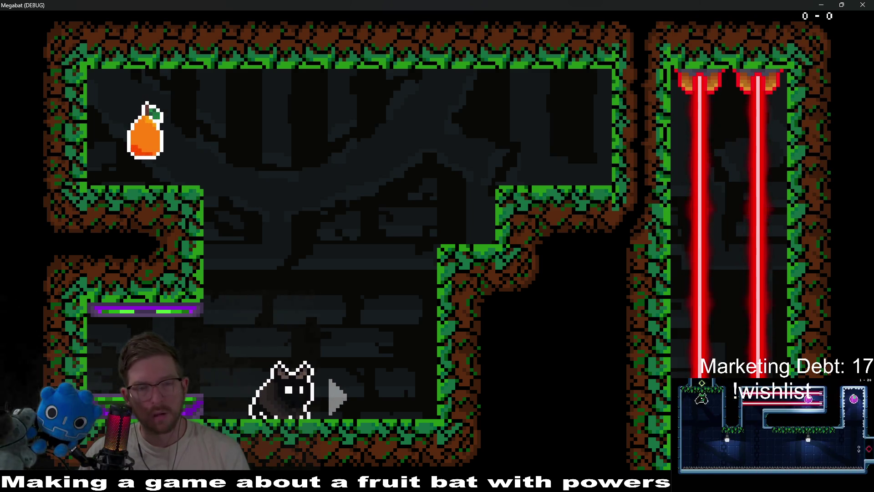
pyautogui.press('space')
pyautogui.press('Left')
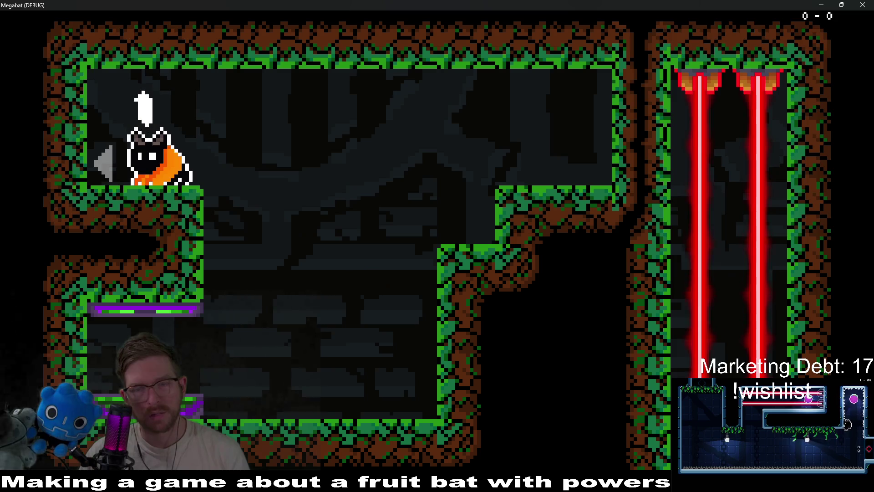
pyautogui.press('space')
pyautogui.press('Right')
pyautogui.press('Left')
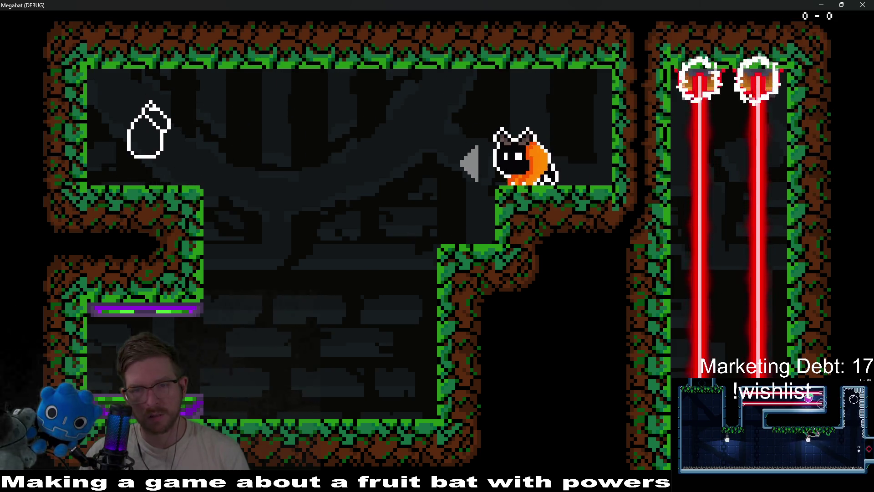
pyautogui.press('Right')
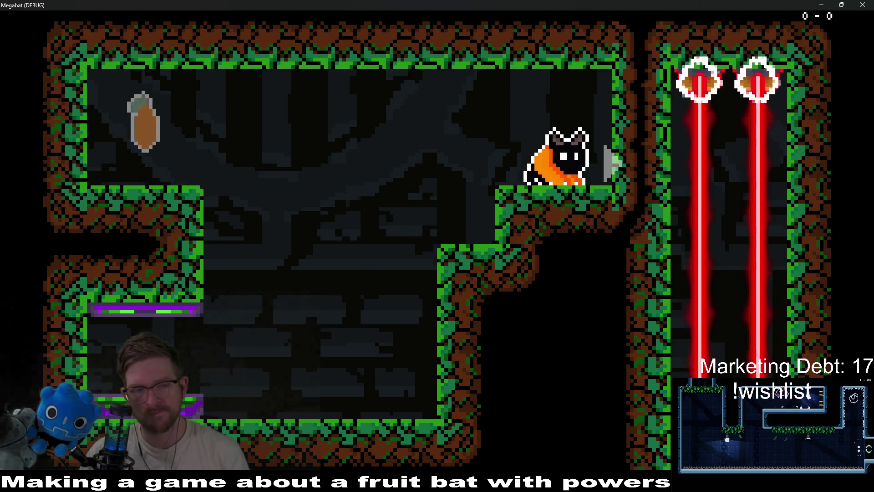
pyautogui.press('Left')
pyautogui.press('Right')
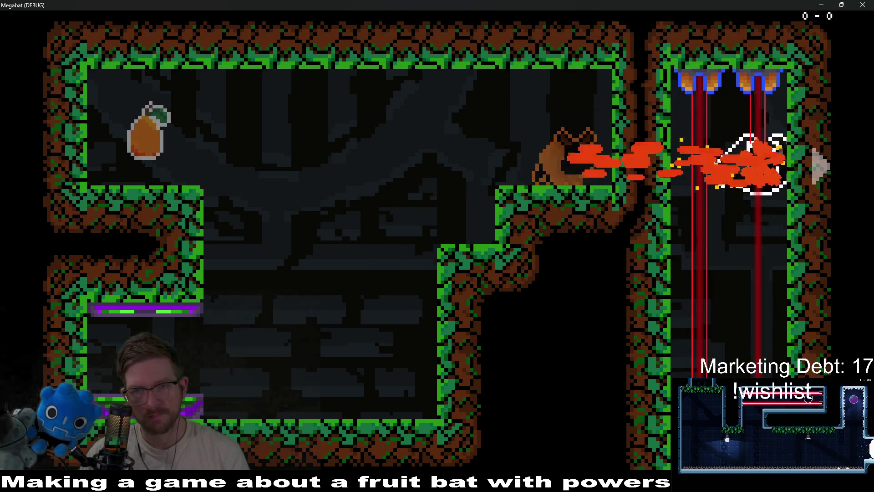
pyautogui.press('Right')
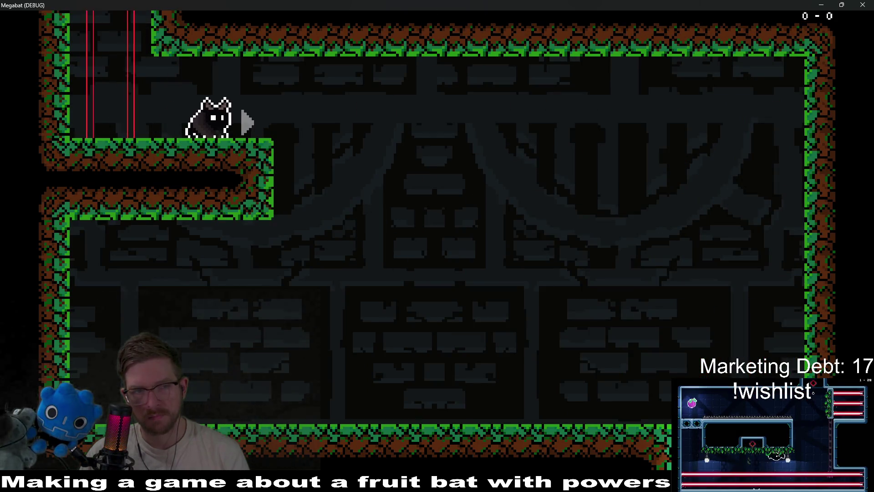
pyautogui.press('Left')
pyautogui.press('Left')
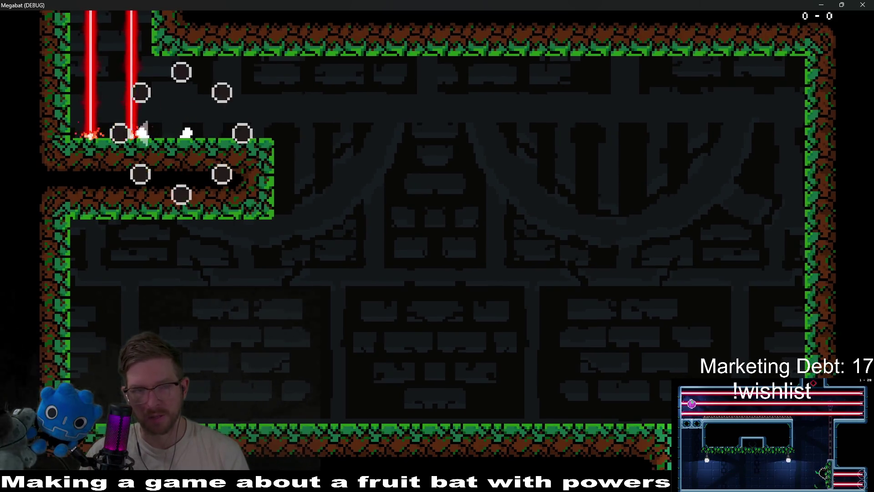
# Step: Repeat the fruit grab and laser dash into the next room, then close the game
pyautogui.press('Right')
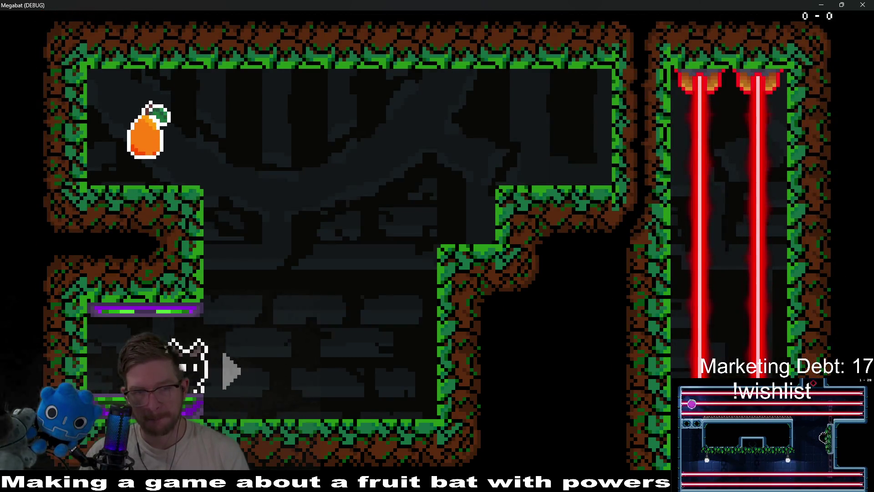
pyautogui.press('Up')
pyautogui.press('Left')
pyautogui.press('Right')
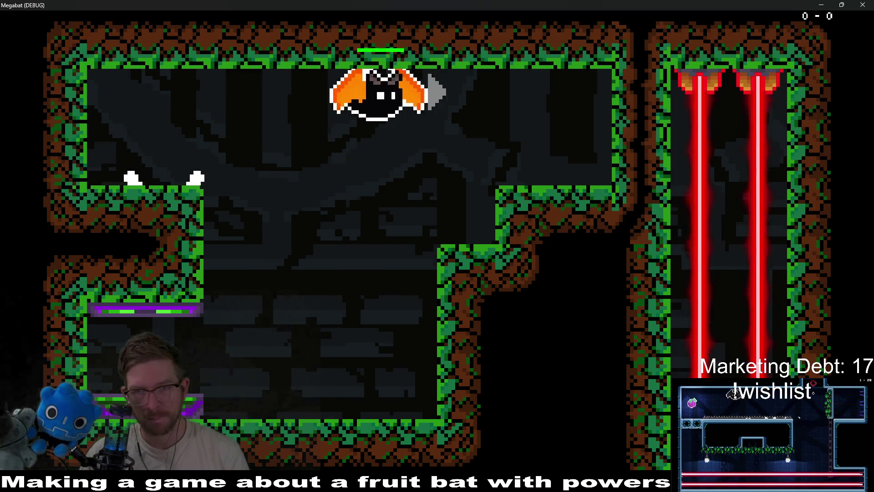
pyautogui.press('Right')
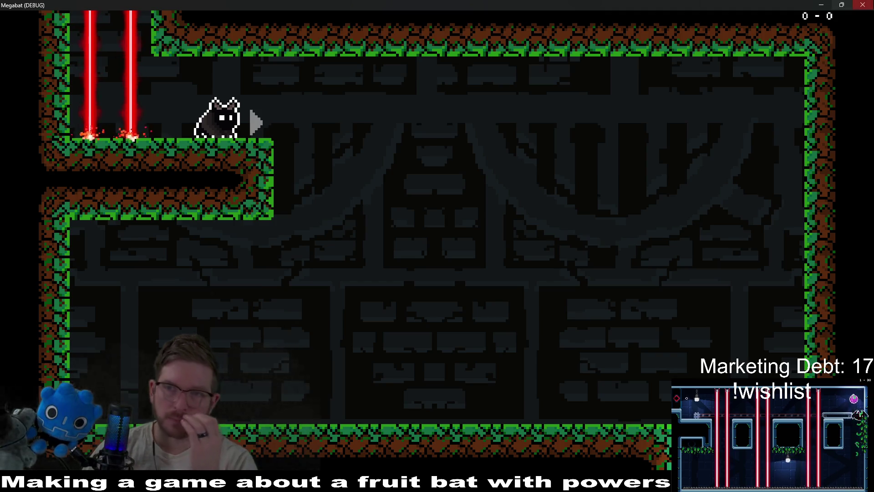
pyautogui.click(863, 4)
# Step: Duplicate the Fruit node, place the copy in the lower room, and save
pyautogui.scroll(-3, 505, 241)
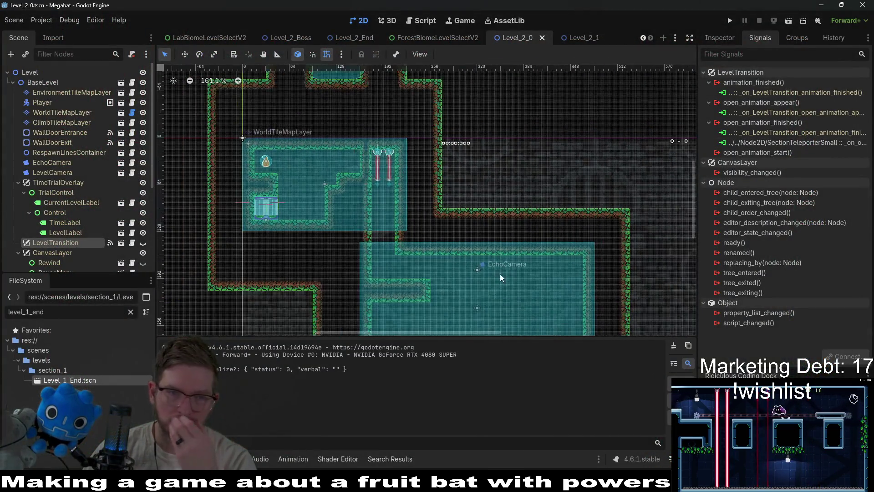
pyautogui.scroll(-5, 75, 190)
pyautogui.click(54, 181)
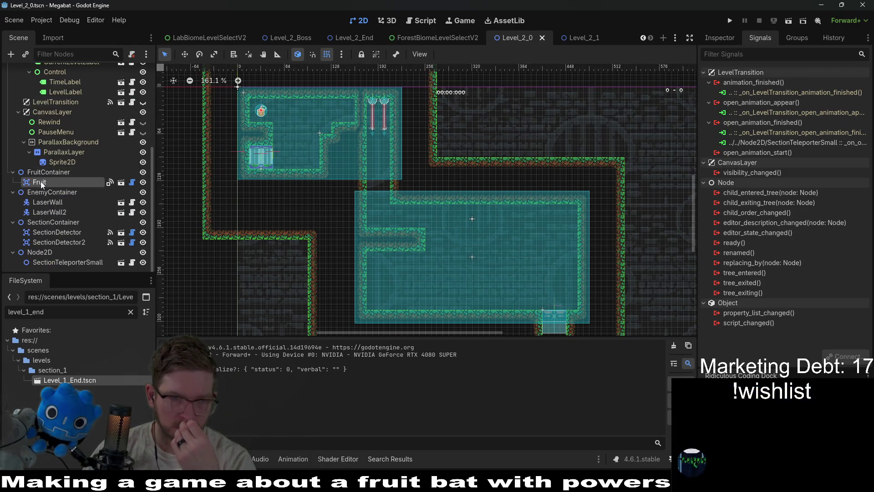
pyautogui.hotkey('ctrl', 'd')
pyautogui.press('w')
pyautogui.moveTo(248, 107)
pyautogui.mouseDown()
pyautogui.moveTo(342, 177)
pyautogui.moveTo(512, 242)
pyautogui.mouseUp()
pyautogui.hotkey('ctrl', 's')
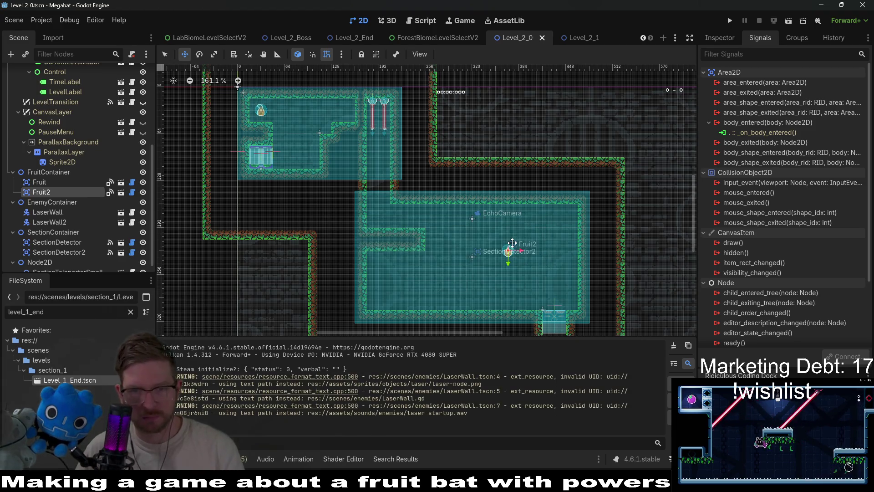
# Step: Select SectionTeleporterSmall under Node2D and view its Inspector properties and script
pyautogui.scroll(3, 359, 245)
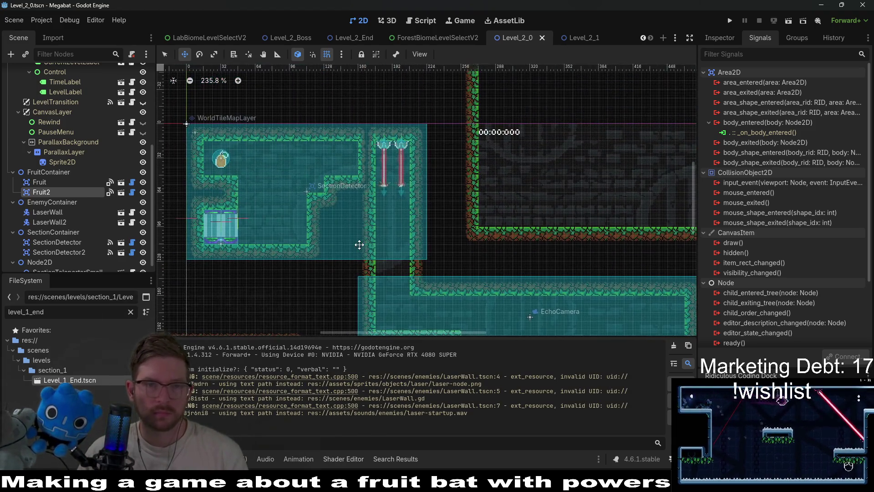
pyautogui.scroll(2, 369, 257)
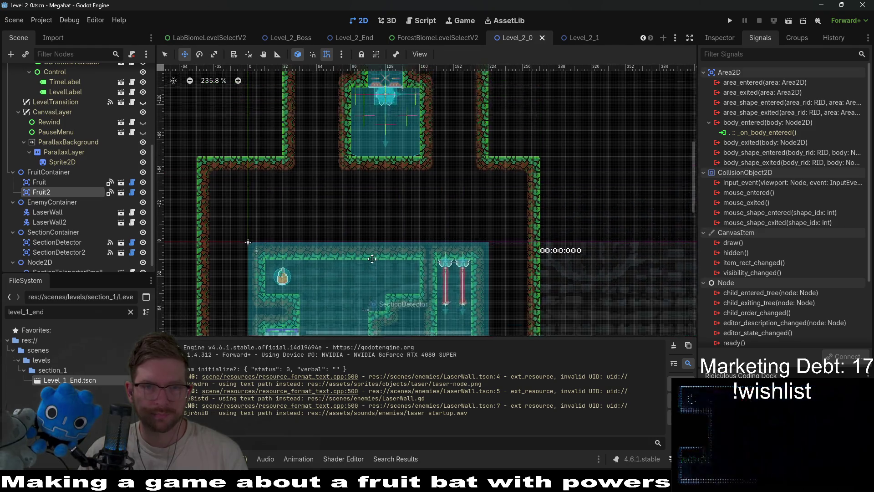
pyautogui.scroll(2, 390, 255)
pyautogui.scroll(-3, 401, 228)
pyautogui.scroll(-2, 410, 193)
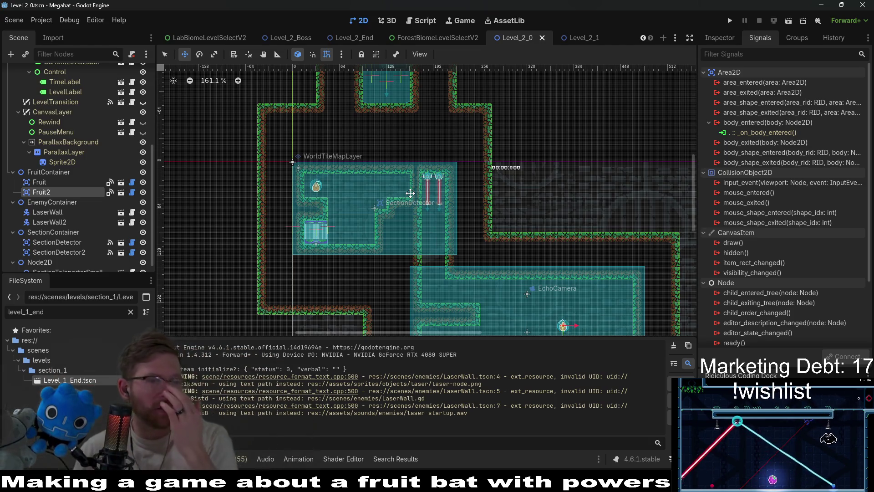
pyautogui.scroll(-1, 51, 227)
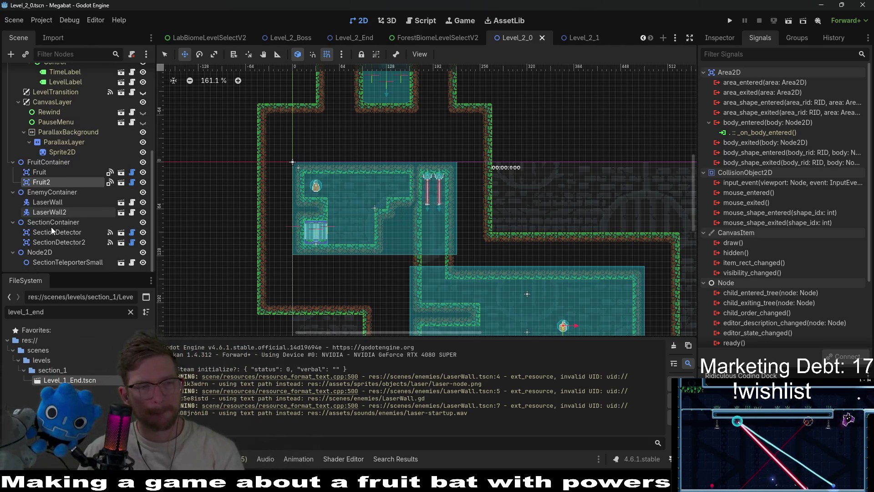
pyautogui.click(48, 253)
pyautogui.click(51, 262)
pyautogui.click(725, 38)
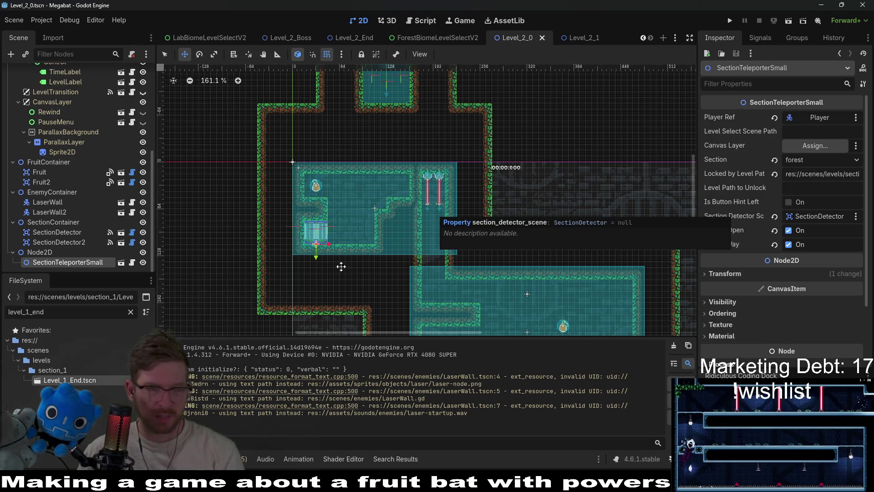
pyautogui.click(135, 262)
# Step: Find every use of section_detector_scene in SectionTeleporterSmall.gd
pyautogui.click(455, 154)
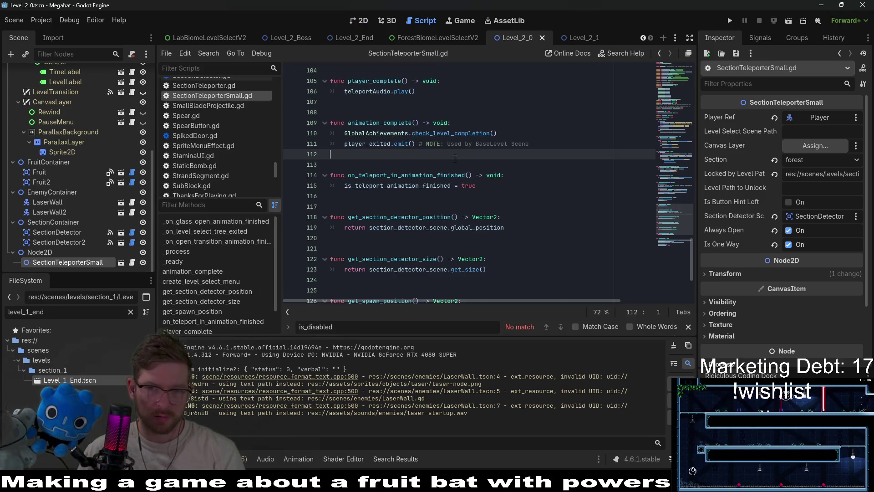
pyautogui.hotkey('ctrl', 'f')
pyautogui.write('sec')
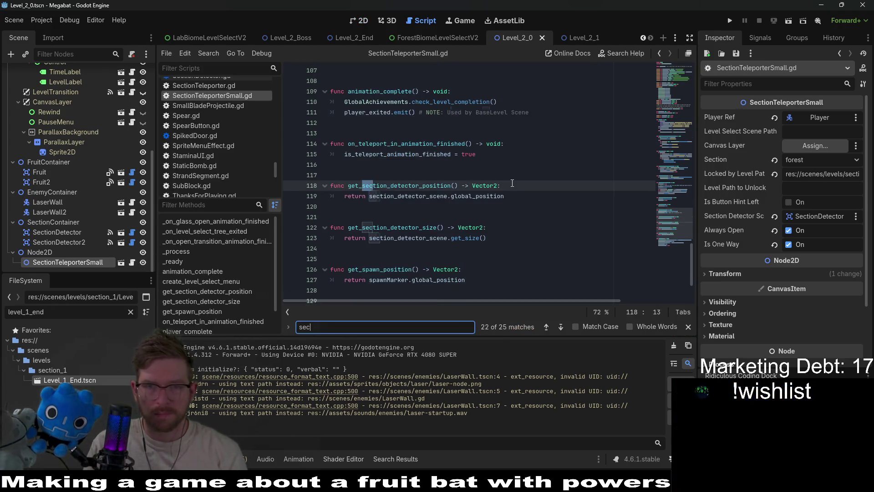
pyautogui.write('tiond')
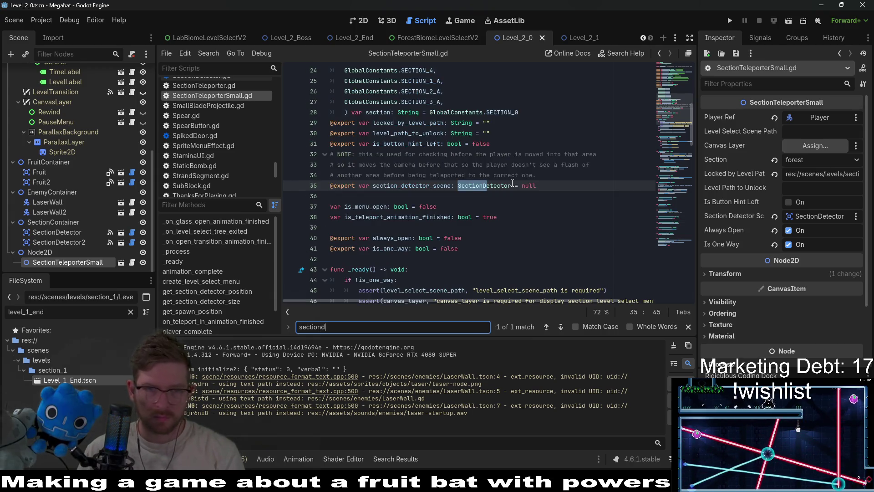
pyautogui.doubleClick(439, 186)
pyautogui.hotkey('ctrl', 'f')
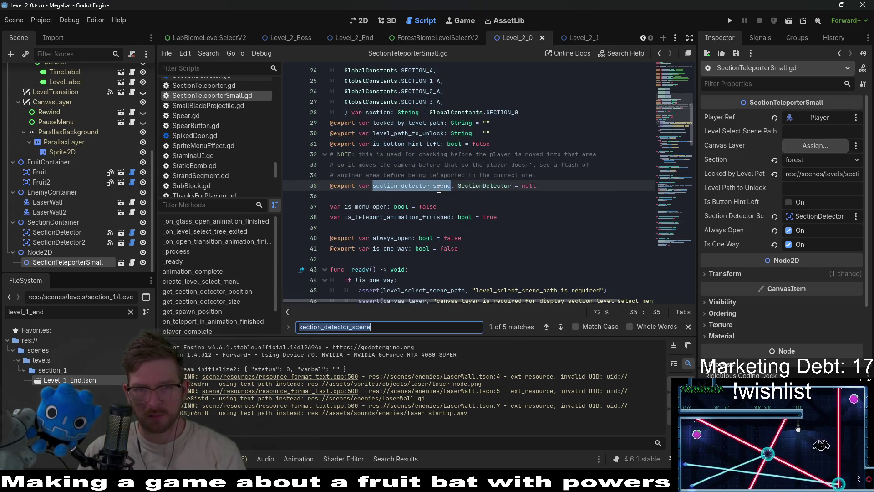
pyautogui.press('Return')
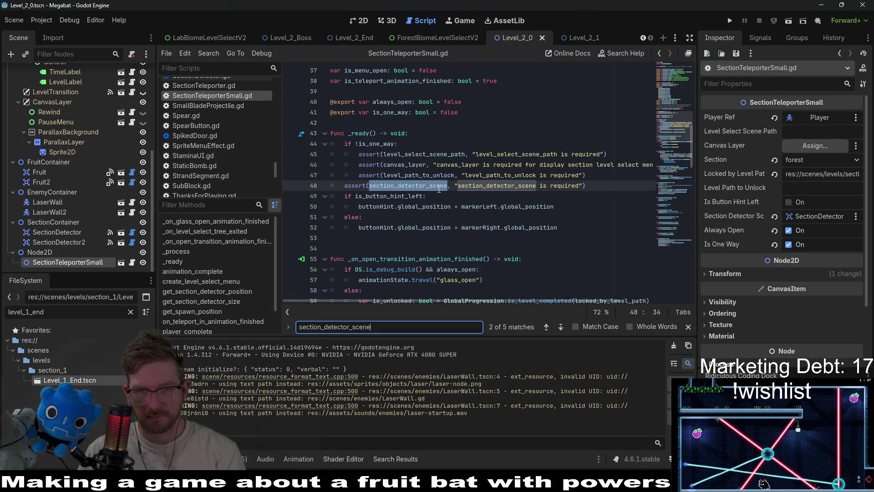
pyautogui.press('Return')
pyautogui.press('Return')
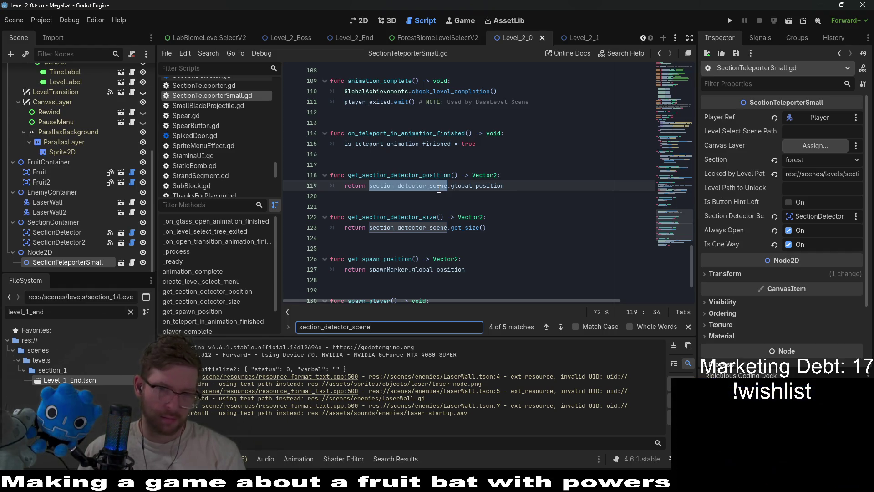
# Step: Search all project files for get_section_detector_size and switch to the code editor
pyautogui.doubleClick(463, 229)
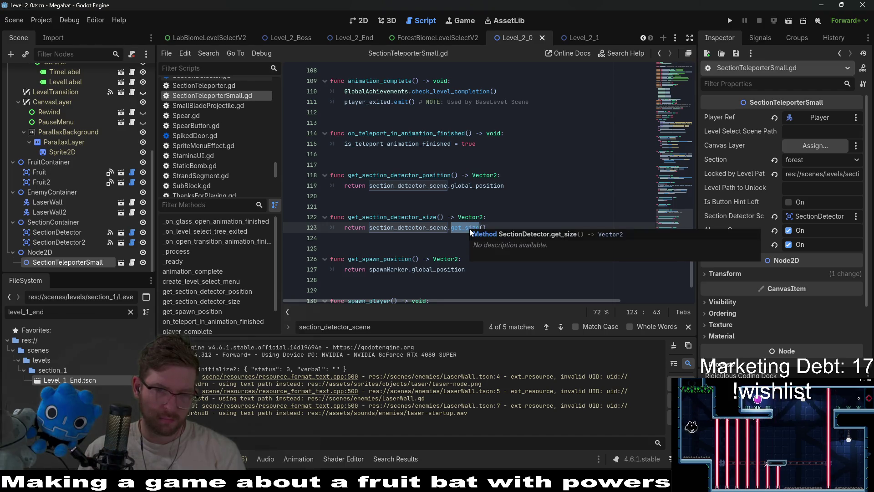
pyautogui.doubleClick(421, 212)
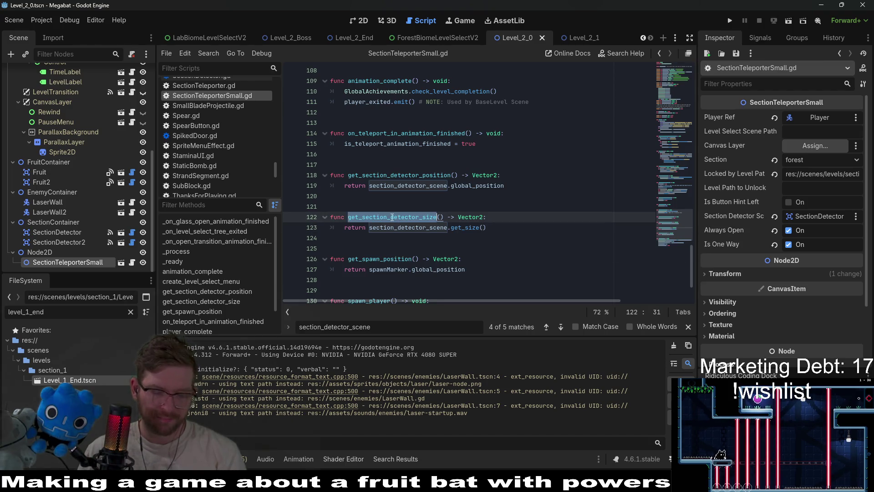
pyautogui.hotkey('ctrl', 'f')
pyautogui.hotkey('ctrl', 'shift', 'f')
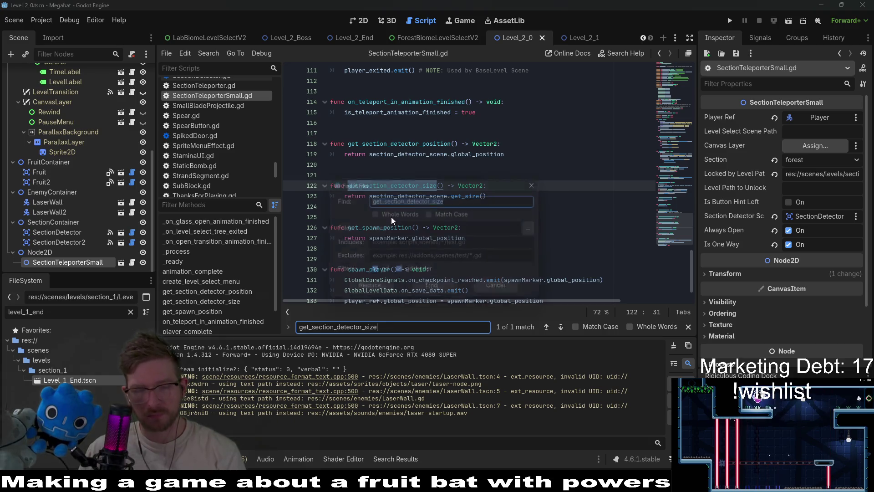
pyautogui.press('Return')
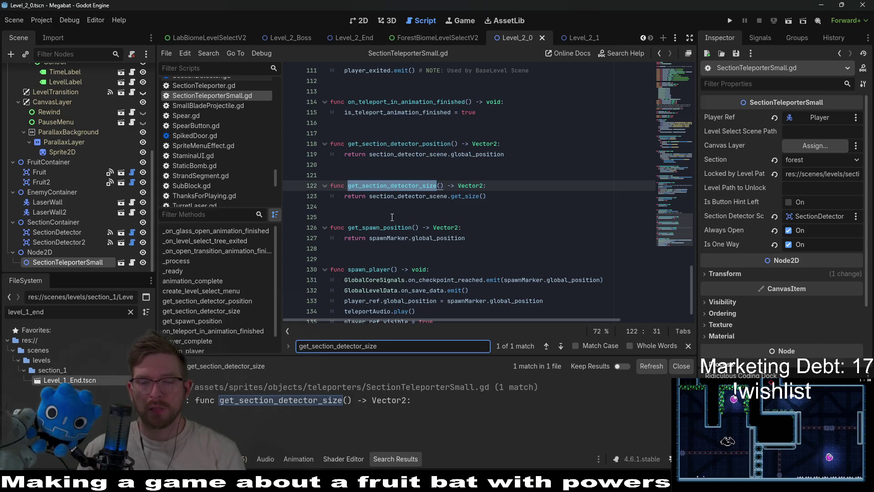
pyautogui.hotkey('alt', 'Tab')
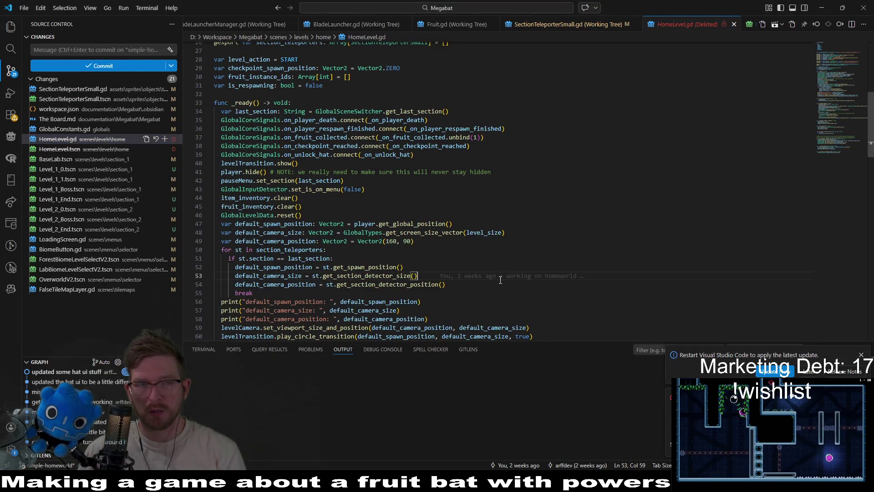
# Step: Locate the get_section_detector_size call in HomeLevel.gd, then return to Godot
pyautogui.hotkey('ctrl', 'f')
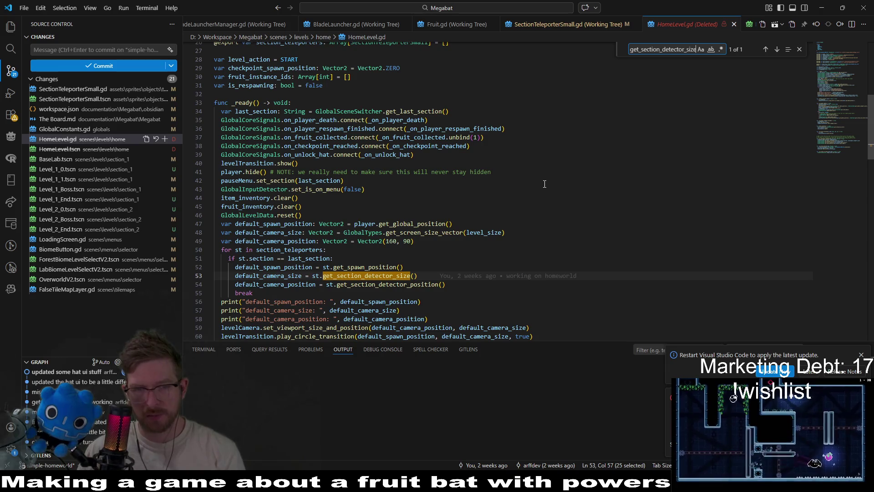
pyautogui.scroll(-2, 524, 202)
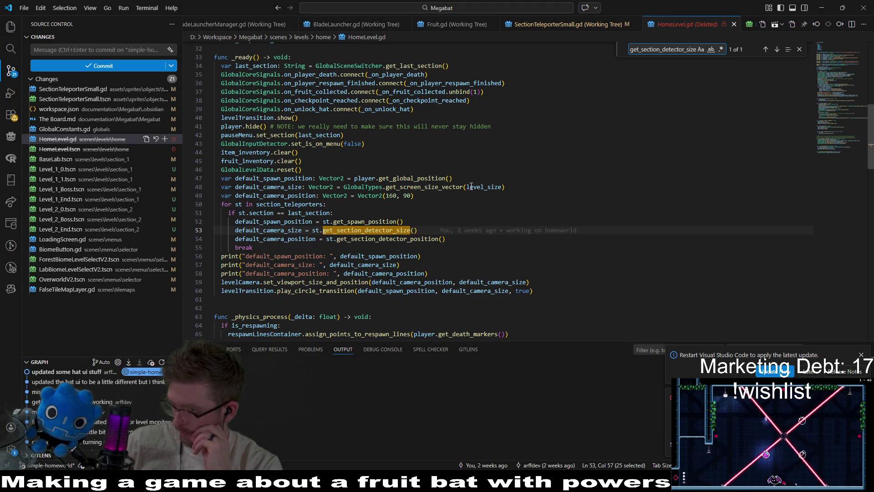
pyautogui.moveTo(631, 483)
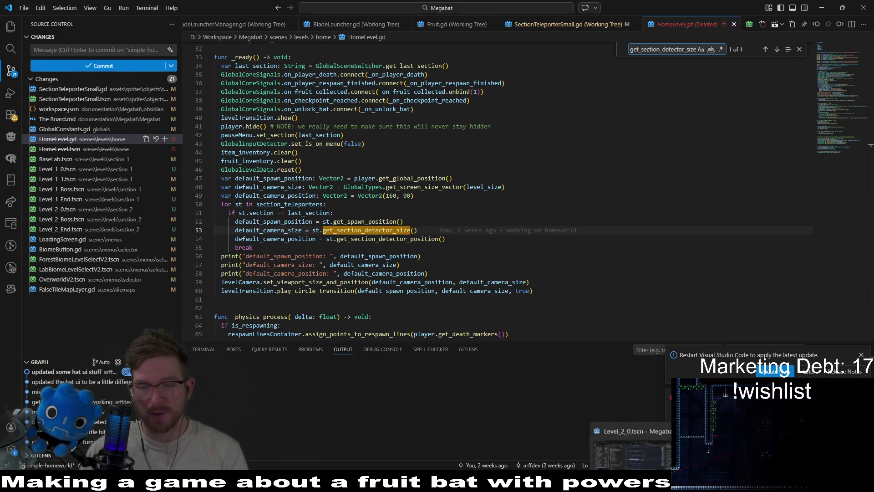
pyautogui.click(630, 449)
pyautogui.scroll(5, 109, 120)
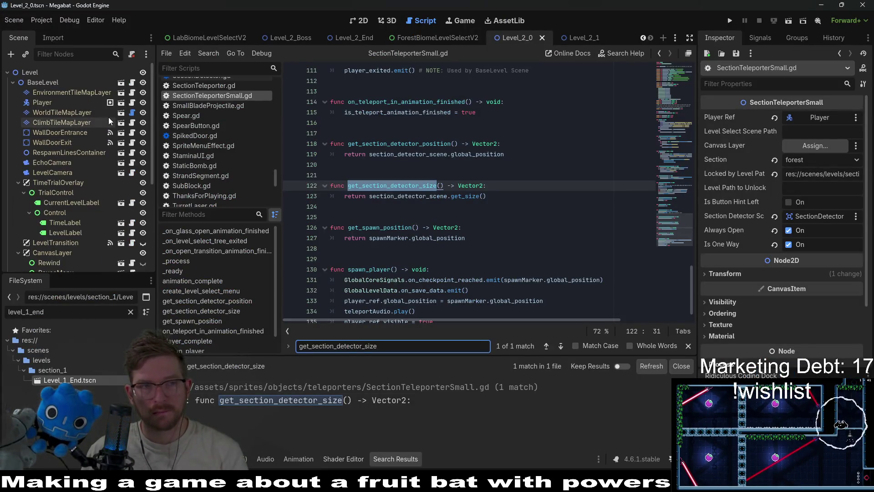
# Step: Set BaseLevel's Level Size to Small 224 X 126, save, and run Level_2_0
pyautogui.click(47, 83)
pyautogui.click(826, 118)
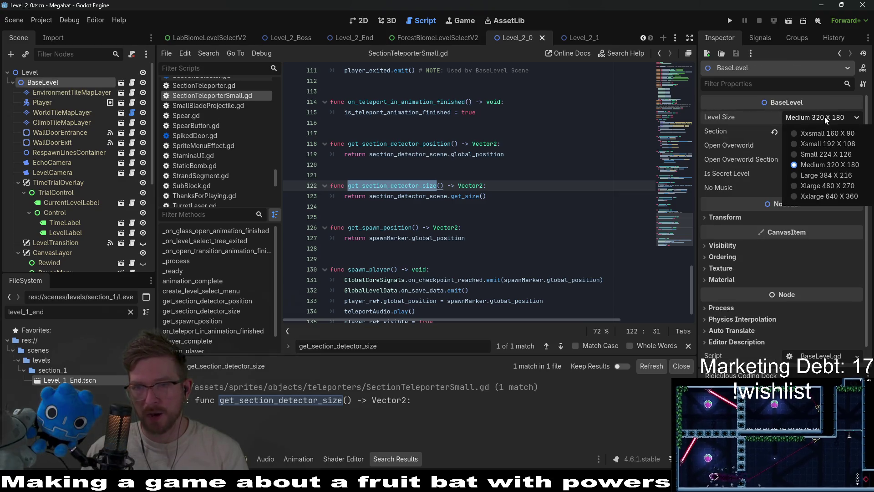
pyautogui.click(820, 157)
pyautogui.hotkey('ctrl', 's')
pyautogui.click(356, 22)
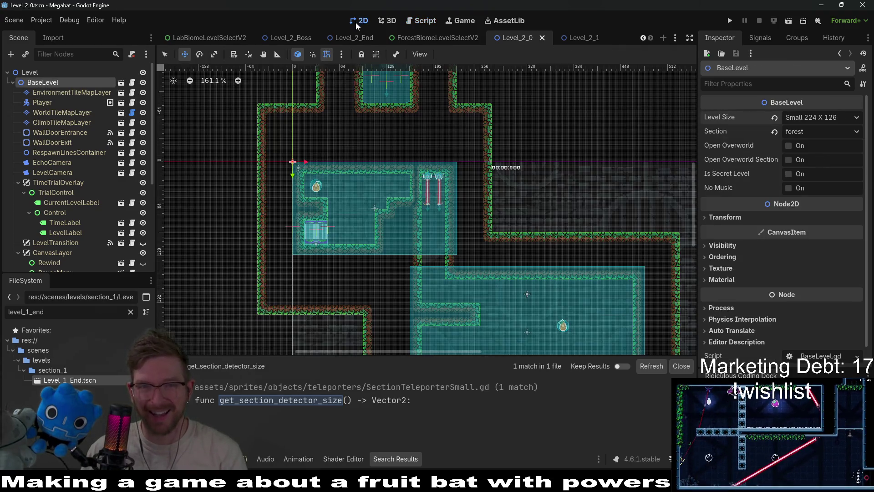
pyautogui.click(789, 21)
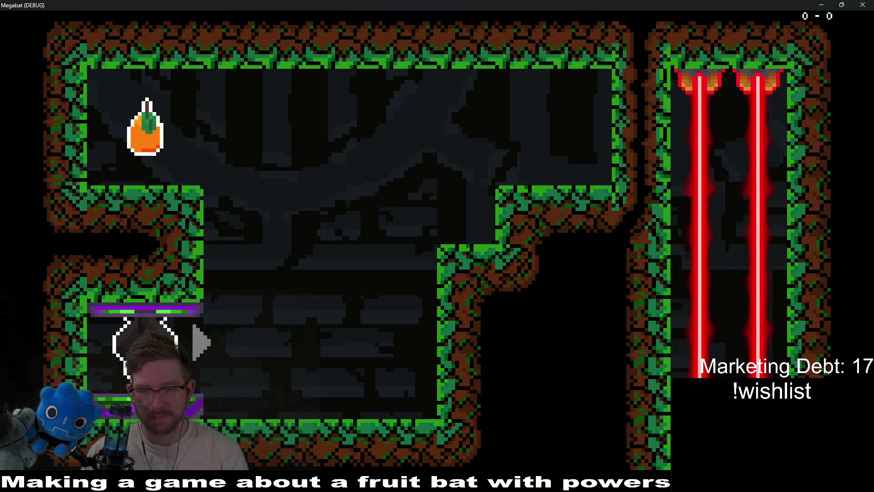
# Step: Eat the first pear, drop to the cave floor, and fly into the laser shaft
pyautogui.press('Right')
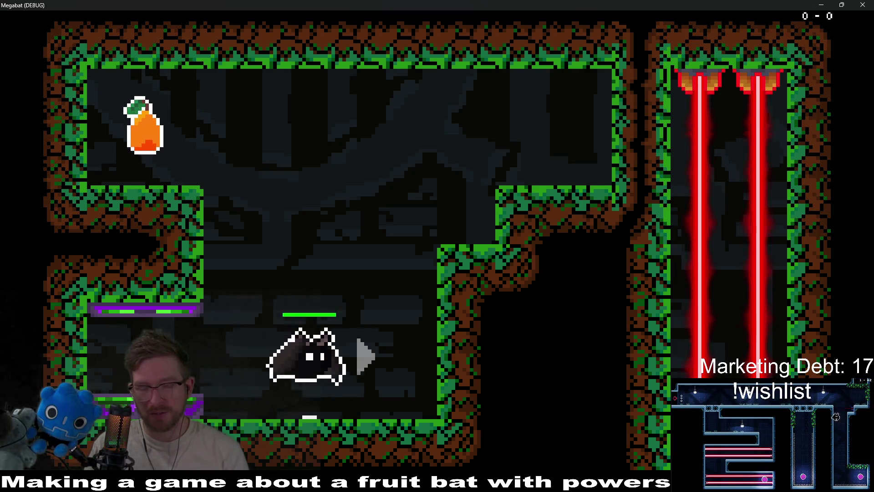
pyautogui.press('Up')
pyautogui.press('Left')
pyautogui.press('Right')
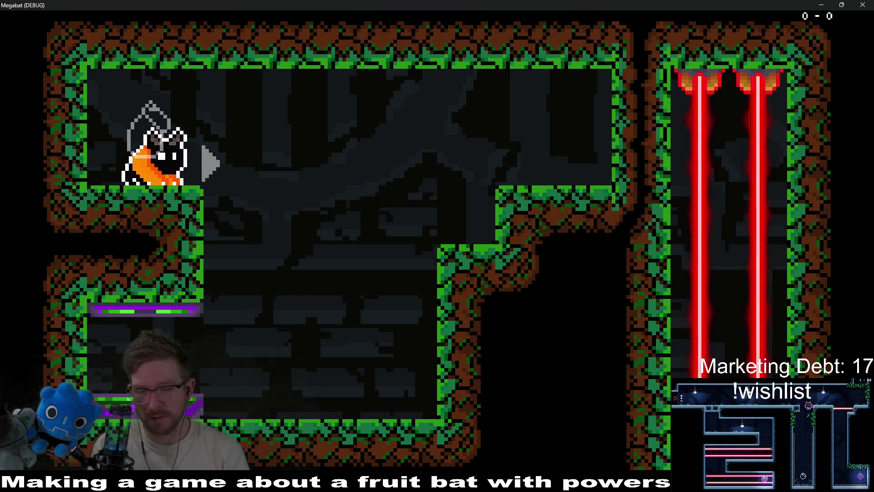
pyautogui.press('Right')
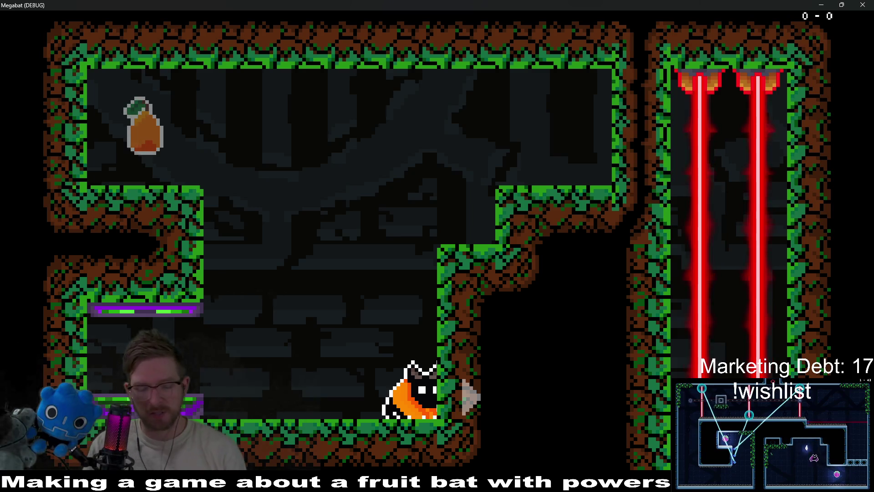
pyautogui.press('space')
pyautogui.press('Left')
pyautogui.press('Right')
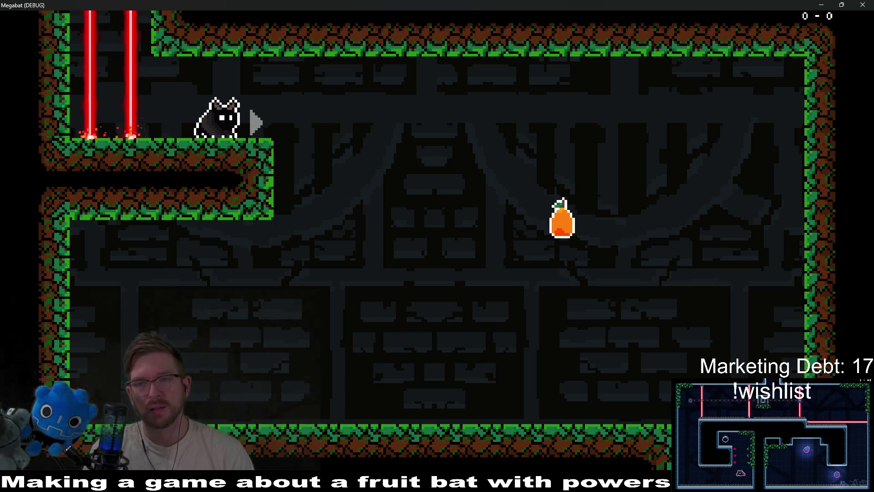
# Step: Leap off the ledge to grab the second pear, then close the game
pyautogui.press('Right')
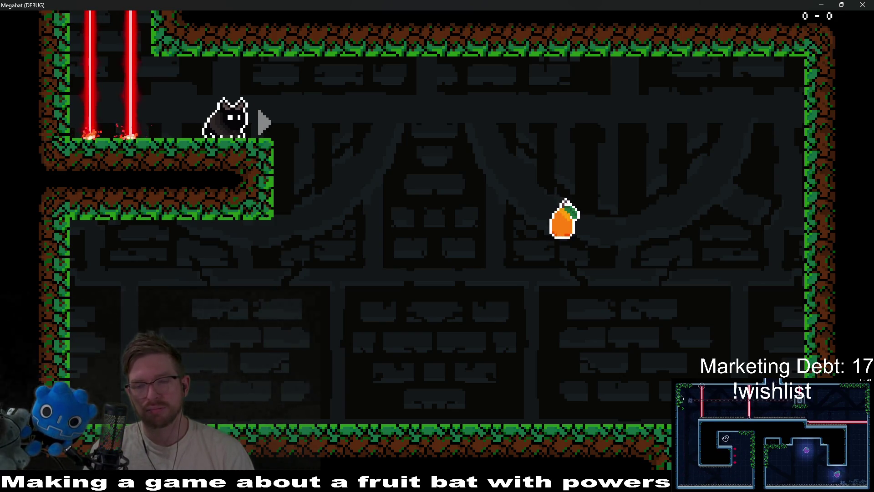
pyautogui.press('Right')
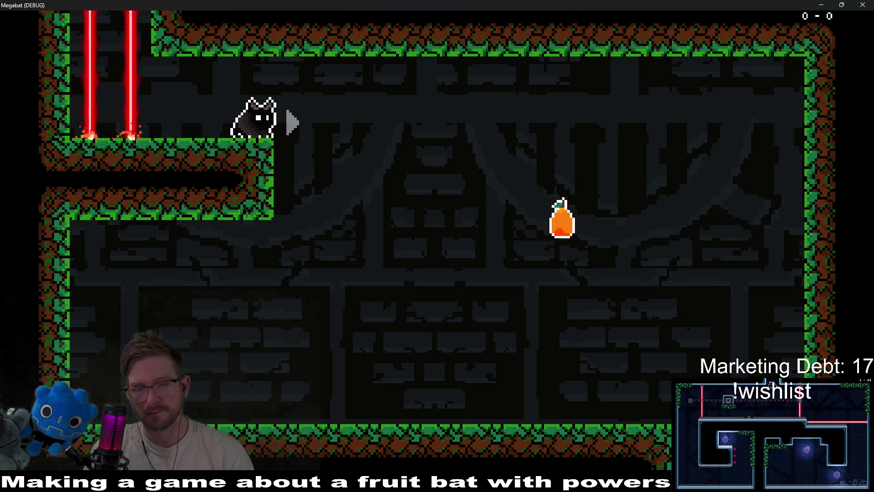
pyautogui.press('space')
pyautogui.press('Right')
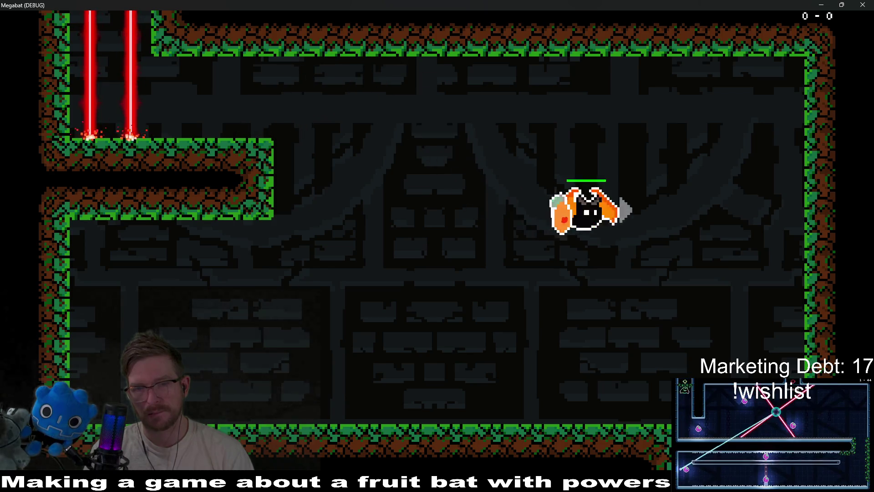
pyautogui.press('Left')
pyautogui.press('Right')
pyautogui.press('Right')
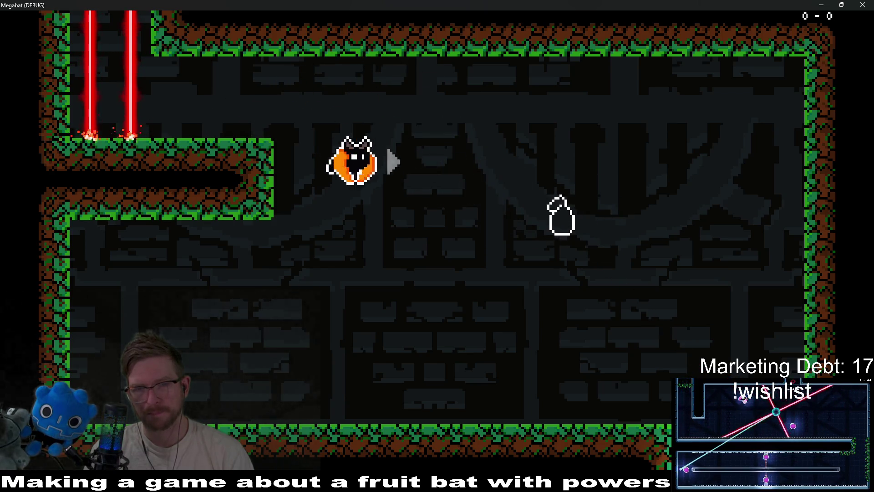
pyautogui.press('Right')
pyautogui.press('Right')
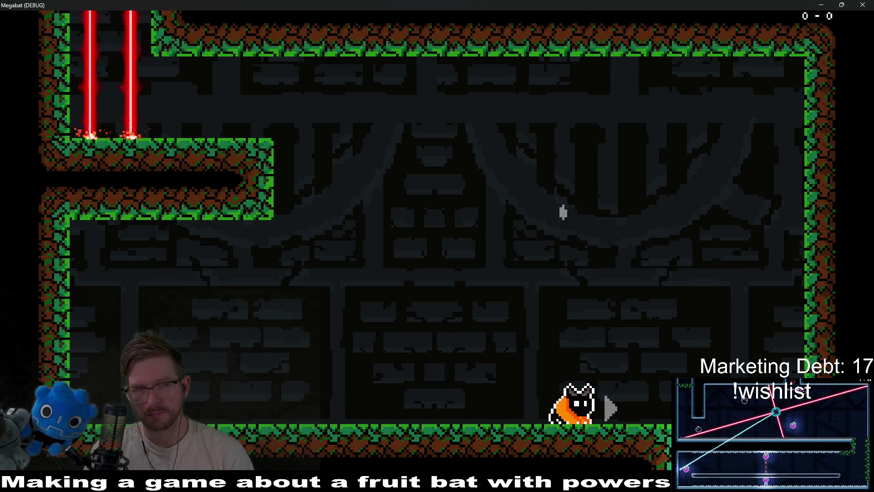
pyautogui.click(862, 4)
pyautogui.scroll(6, 570, 269)
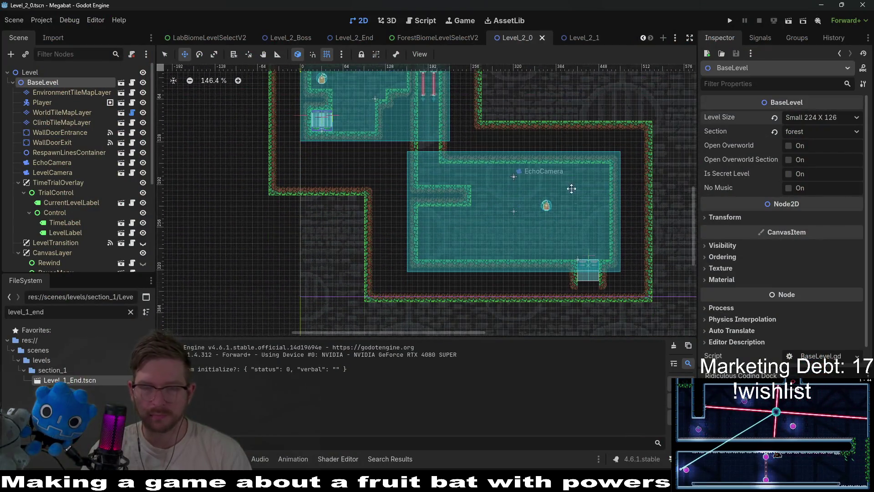
# Step: Paint a terrain wall across the middle of the big room on WorldTileMapLayer
pyautogui.click(53, 114)
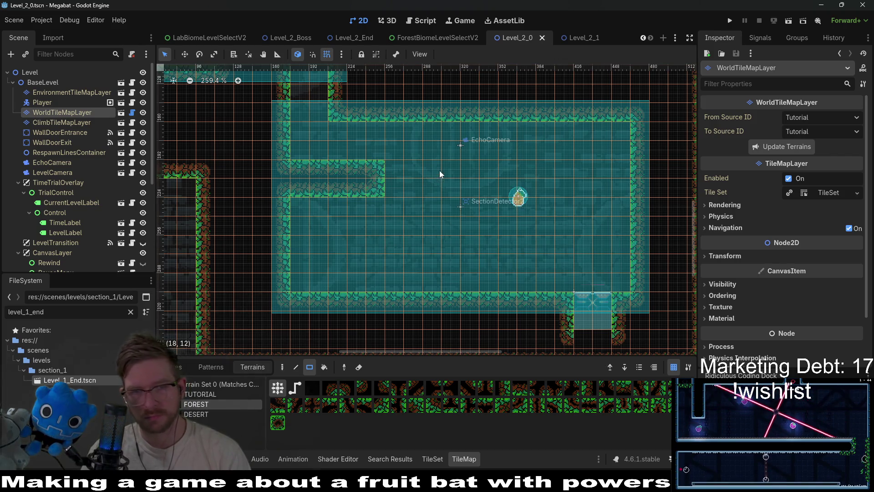
pyautogui.moveTo(428, 166)
pyautogui.mouseDown()
pyautogui.moveTo(479, 182)
pyautogui.moveTo(615, 185)
pyautogui.mouseUp()
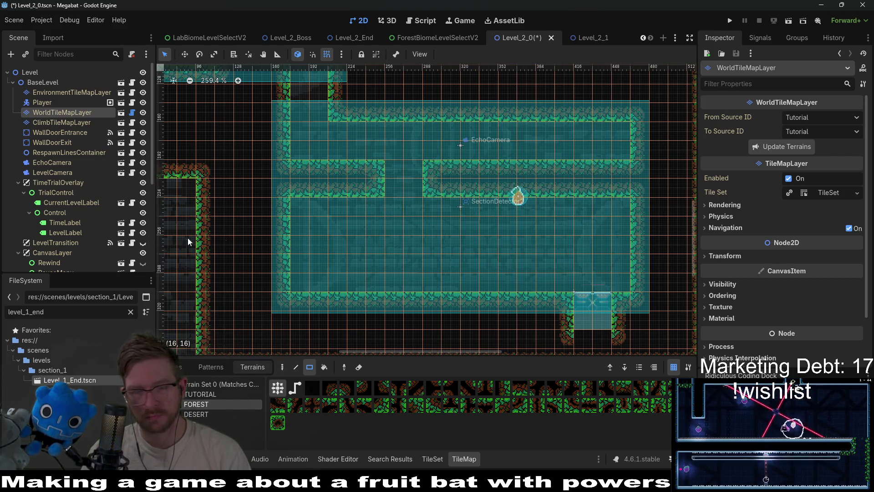
pyautogui.scroll(-5, 59, 182)
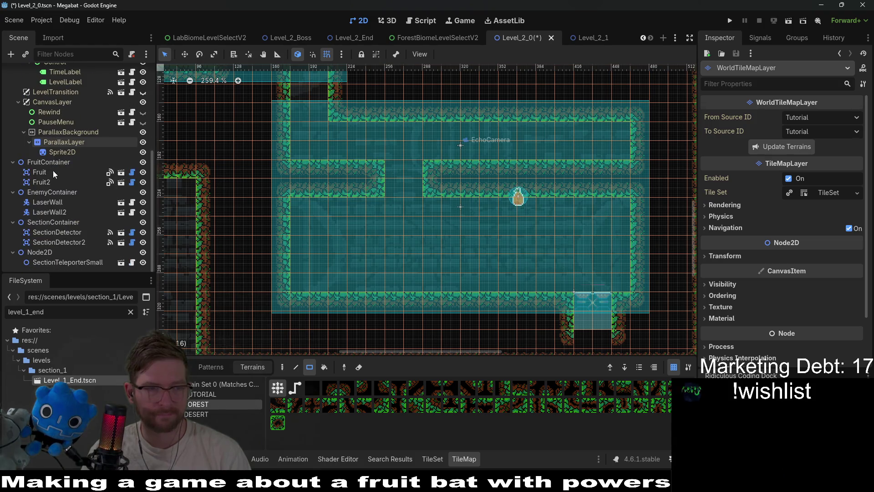
# Step: Raise Fruit2 into the upper corridor, then switch to the Level_2_1 scene
pyautogui.click(40, 182)
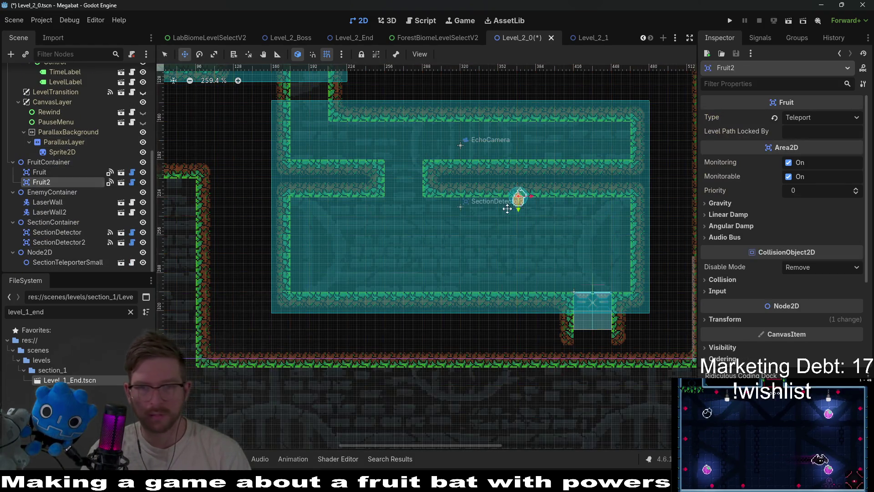
pyautogui.press('w')
pyautogui.moveTo(518, 196)
pyautogui.mouseDown()
pyautogui.moveTo(523, 136)
pyautogui.moveTo(545, 146)
pyautogui.mouseUp()
pyautogui.scroll(3, 548, 148)
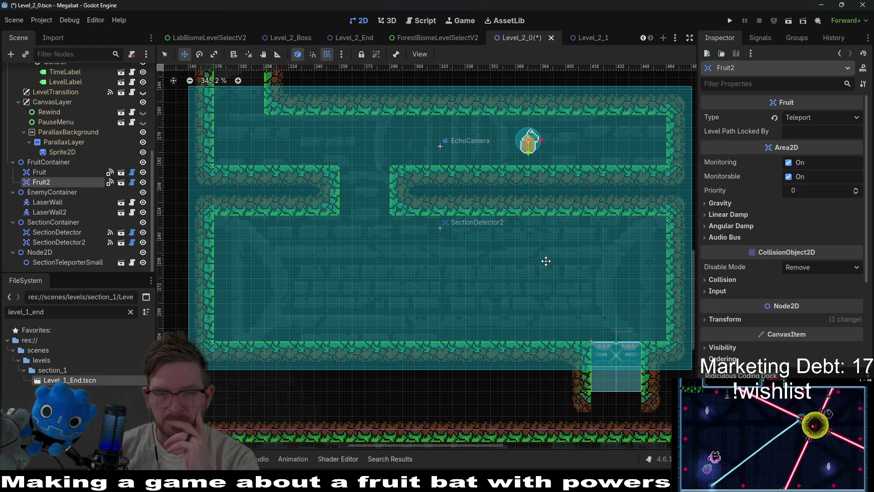
pyautogui.scroll(-2, 546, 261)
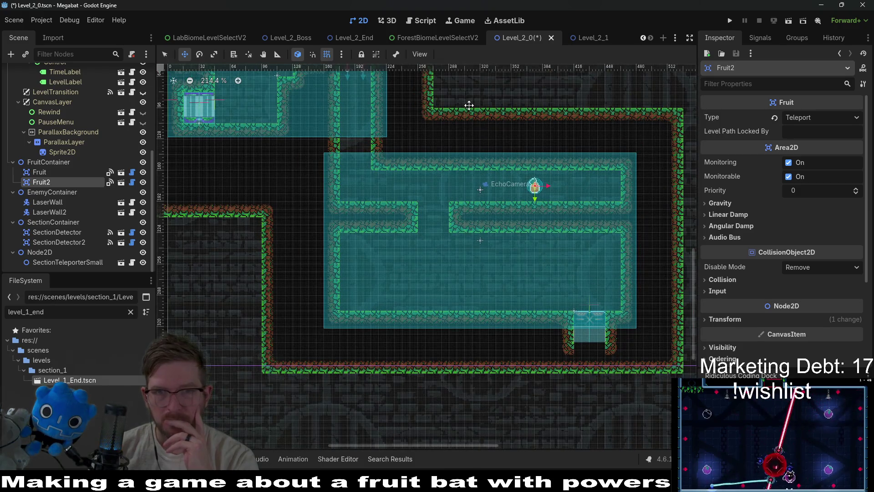
pyautogui.click(571, 41)
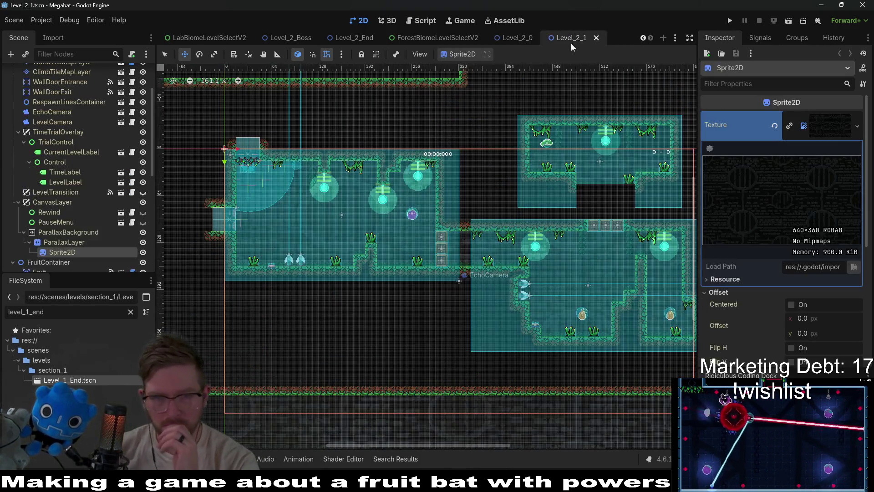
# Step: Pan and zoom around Level_2_1's layout, then go back to the Level_2_0 tab
pyautogui.scroll(2, 547, 270)
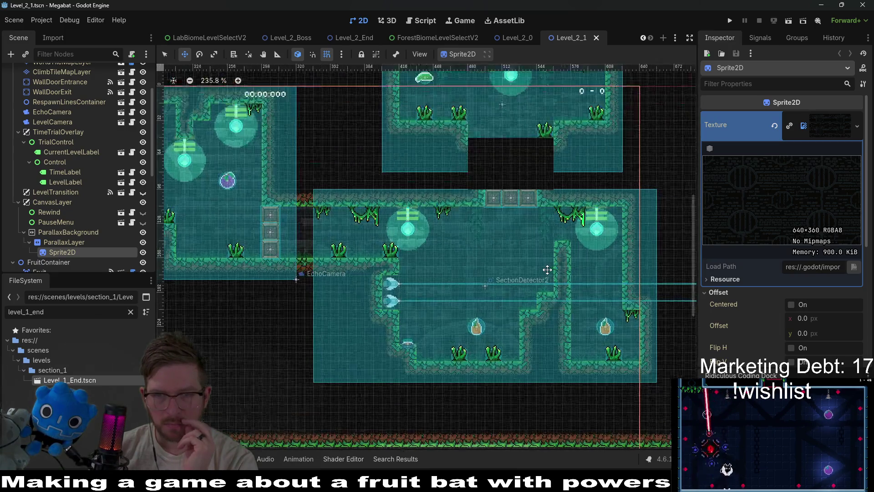
pyautogui.scroll(1, 547, 269)
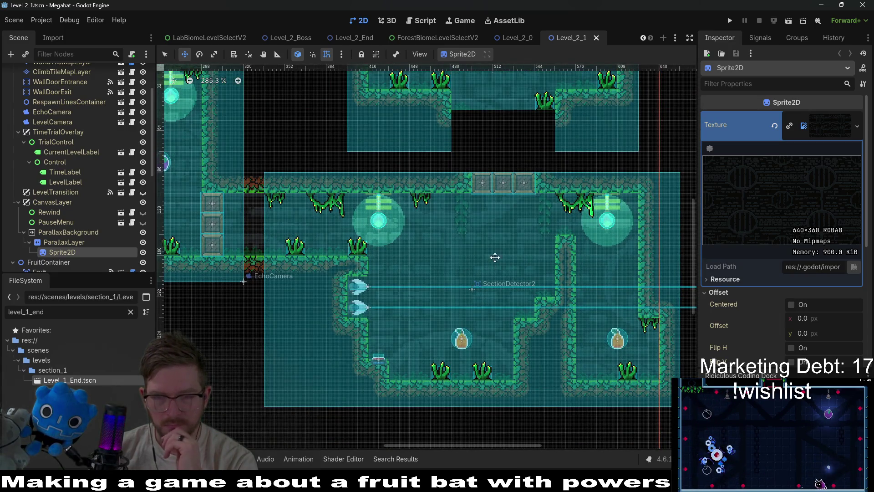
pyautogui.scroll(-1, 509, 246)
pyautogui.scroll(2, 482, 257)
pyautogui.hscroll(2, 482, 258)
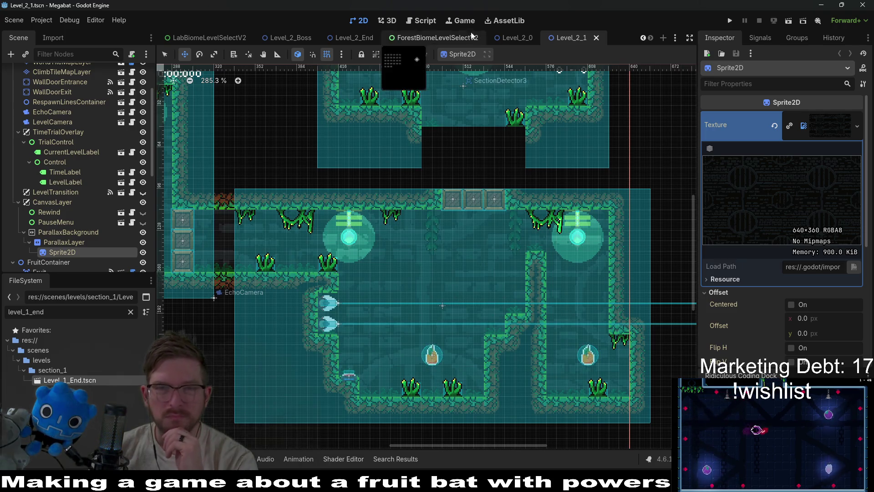
pyautogui.click(513, 32)
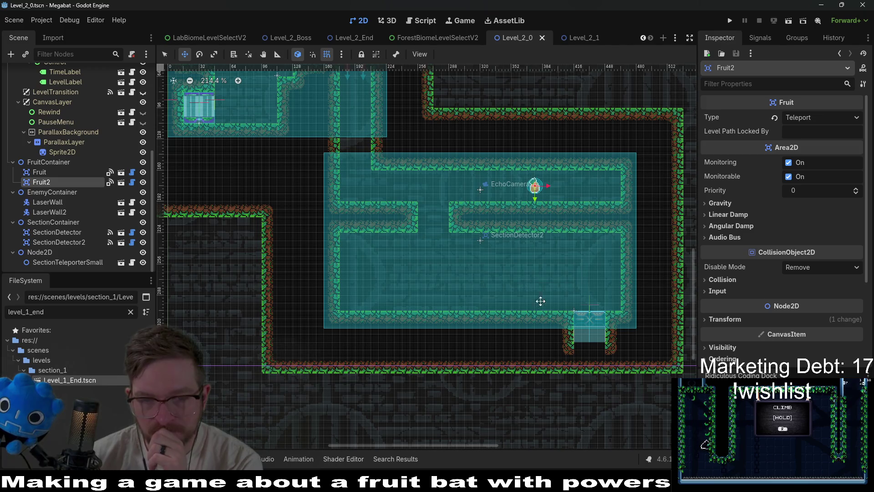
pyautogui.scroll(5, 524, 300)
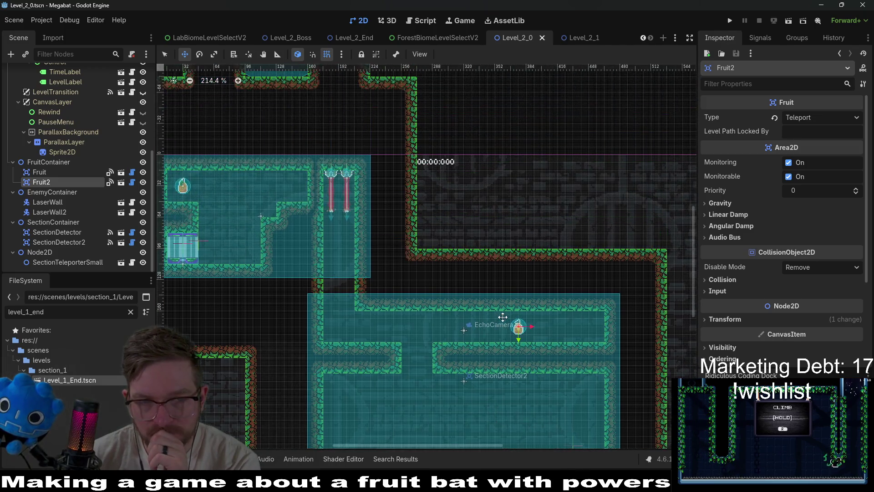
pyautogui.scroll(-4, 499, 319)
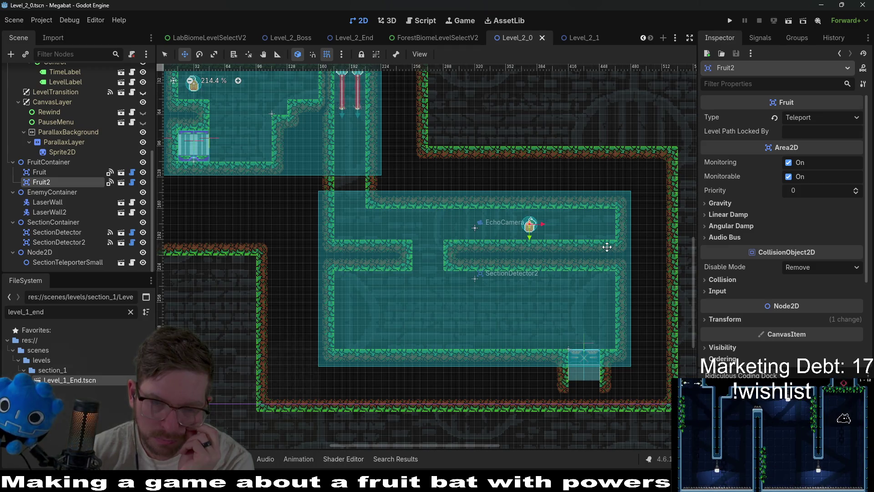
pyautogui.scroll(2, 373, 196)
pyautogui.hscroll(-2, 373, 196)
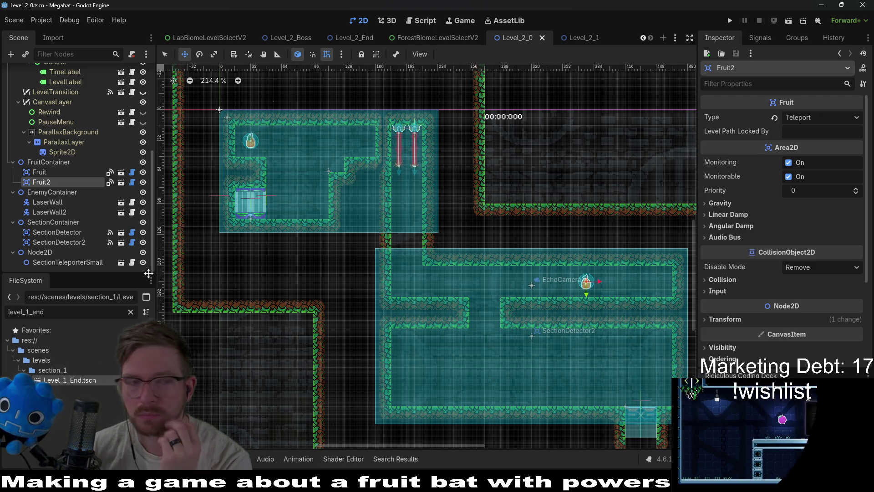
# Step: Start instancing a 'shield' scene under EnemyContainer, then undo the stray ShieldArea it added
pyautogui.click(57, 202)
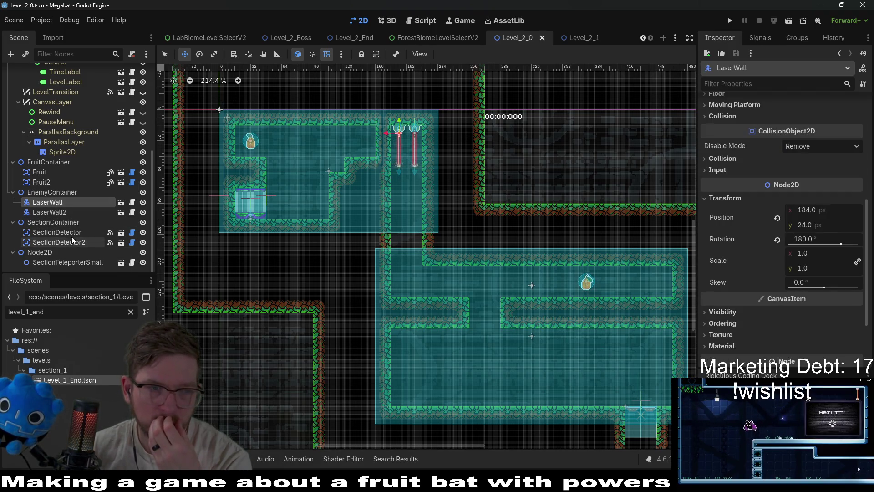
pyautogui.click(54, 192)
pyautogui.click(56, 201)
pyautogui.rightClick(58, 193)
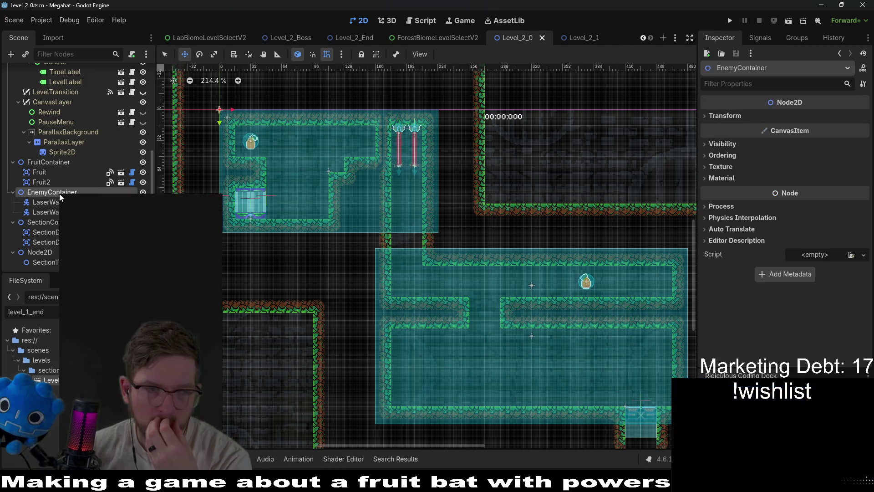
pyautogui.click(96, 213)
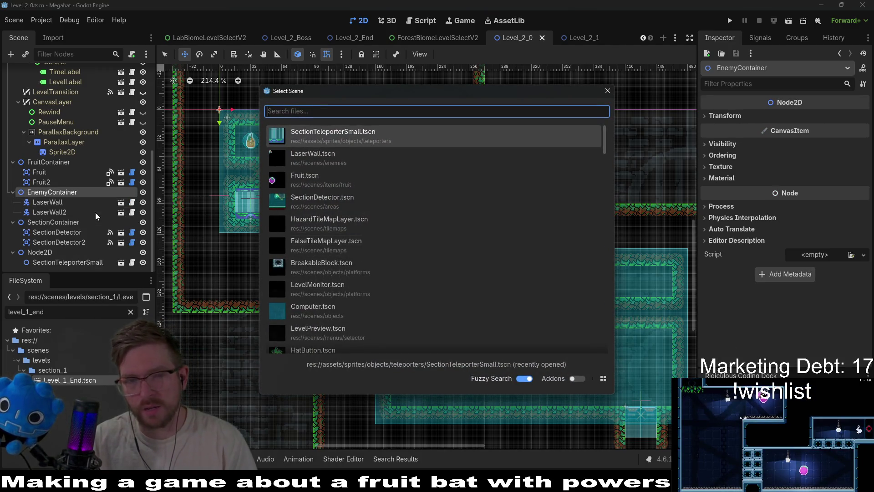
pyautogui.write('shield')
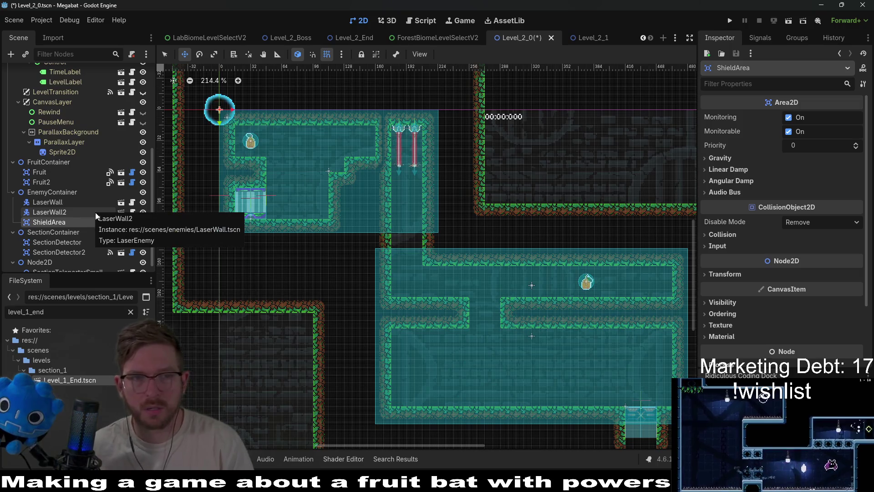
pyautogui.hotkey('ctrl', 'z')
# Step: Instance ShieldGenerator.tscn under SectionContainer and slide it onto the lower room's floor
pyautogui.rightClick(45, 224)
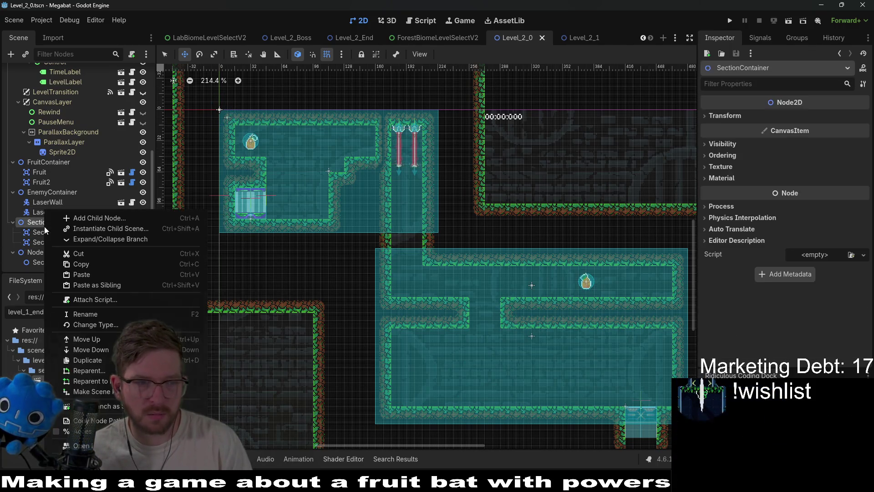
pyautogui.click(65, 228)
pyautogui.write('sheild')
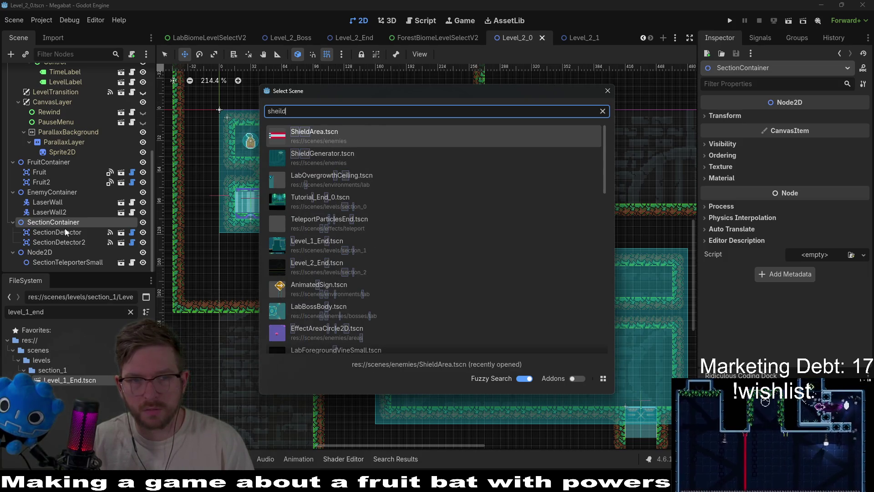
pyautogui.press('Down')
pyautogui.press('Return')
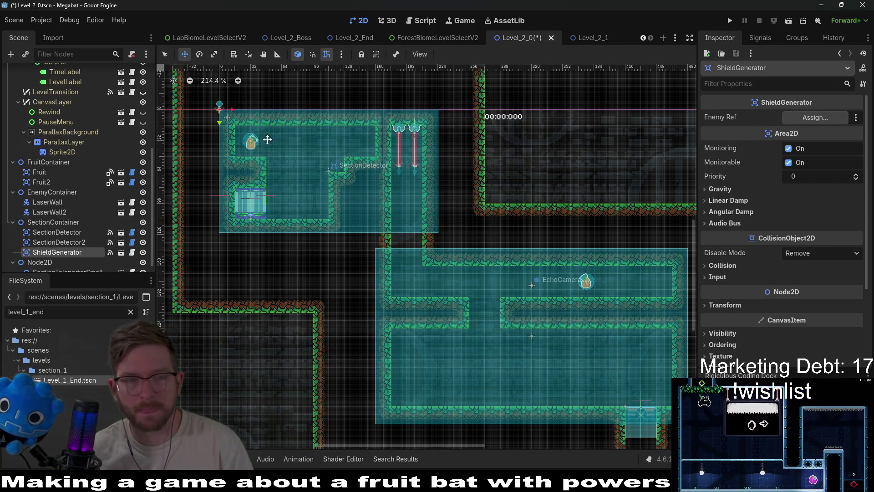
pyautogui.moveTo(237, 120); pyautogui.dragTo(574, 336)
pyautogui.scroll(4, 566, 372)
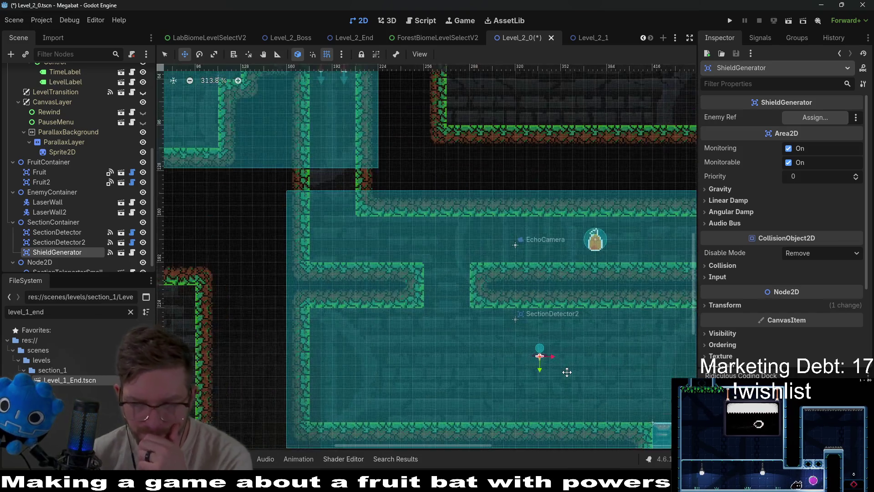
pyautogui.moveTo(613, 365); pyautogui.dragTo(489, 336)
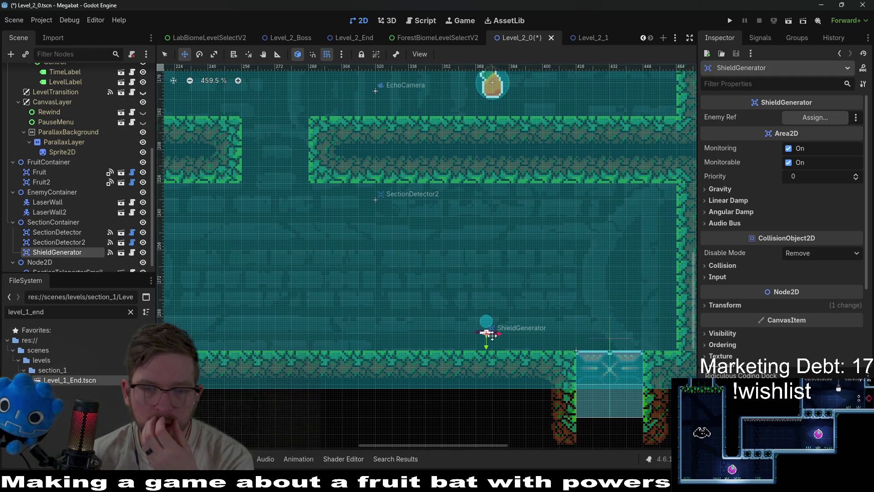
pyautogui.scroll(-2, 482, 350)
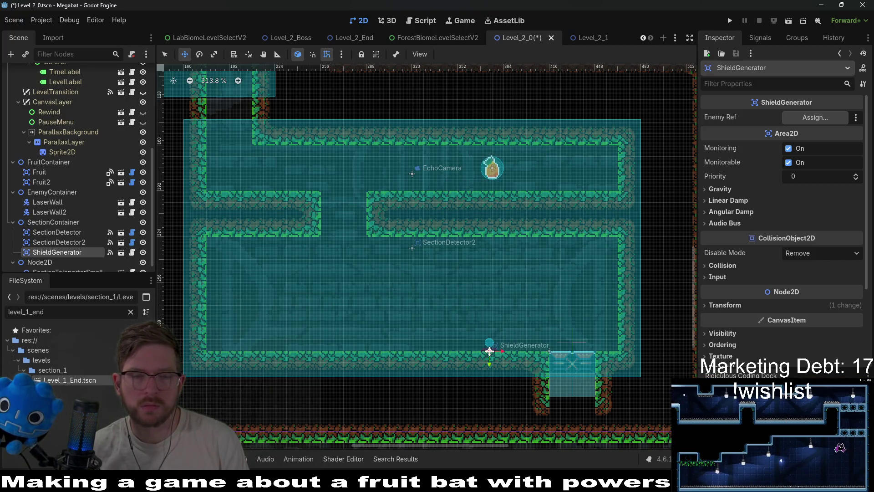
pyautogui.moveTo(489, 350)
pyautogui.mouseDown()
pyautogui.moveTo(299, 350)
pyautogui.moveTo(320, 349)
pyautogui.mouseUp()
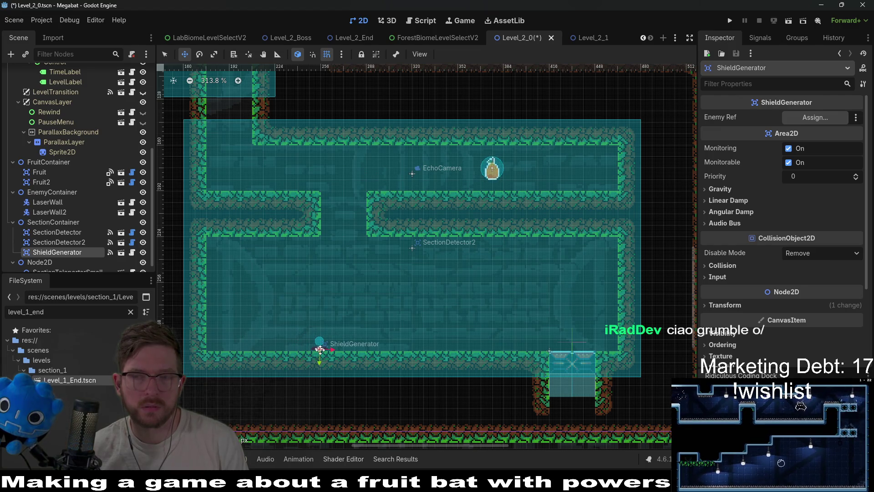
pyautogui.scroll(3, 321, 349)
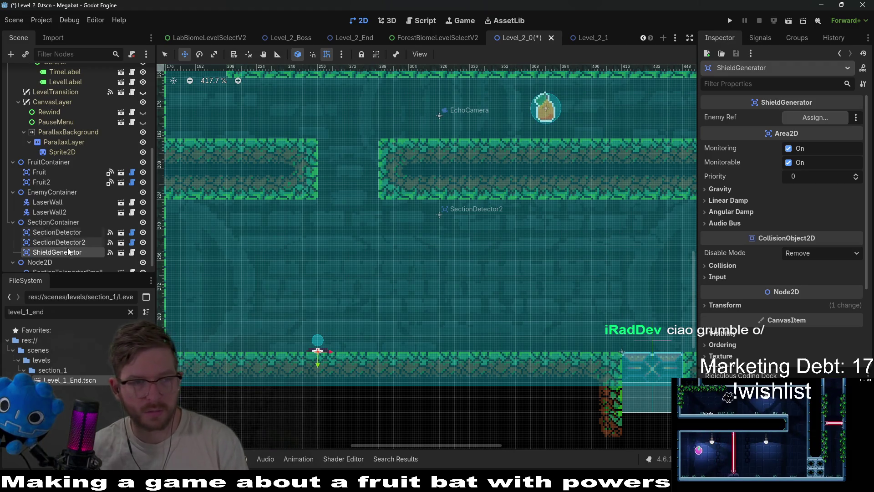
# Step: Instance LaserWall.tscn as another child of SectionContainer
pyautogui.rightClick(58, 222)
pyautogui.click(111, 229)
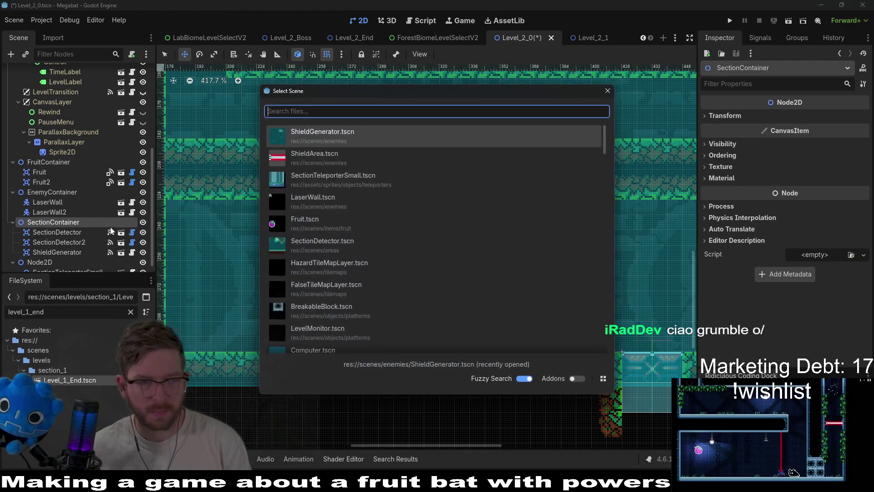
pyautogui.write('laser')
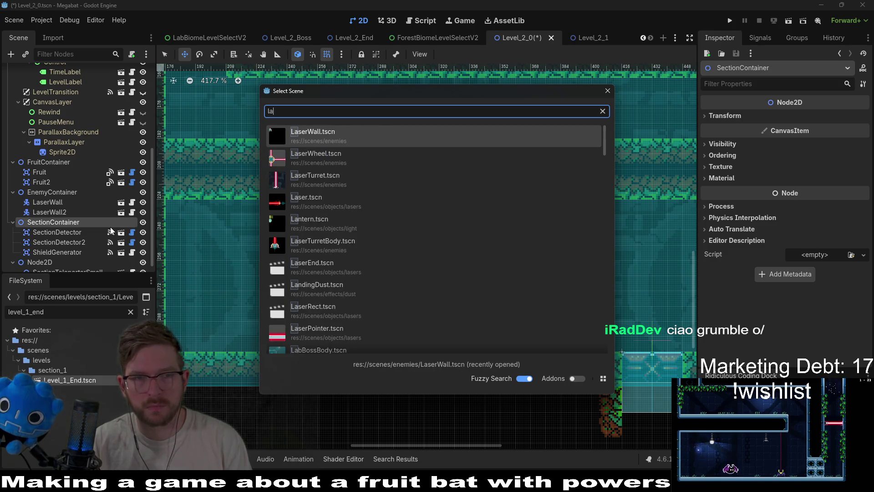
pyautogui.press('Down')
pyautogui.press('Return')
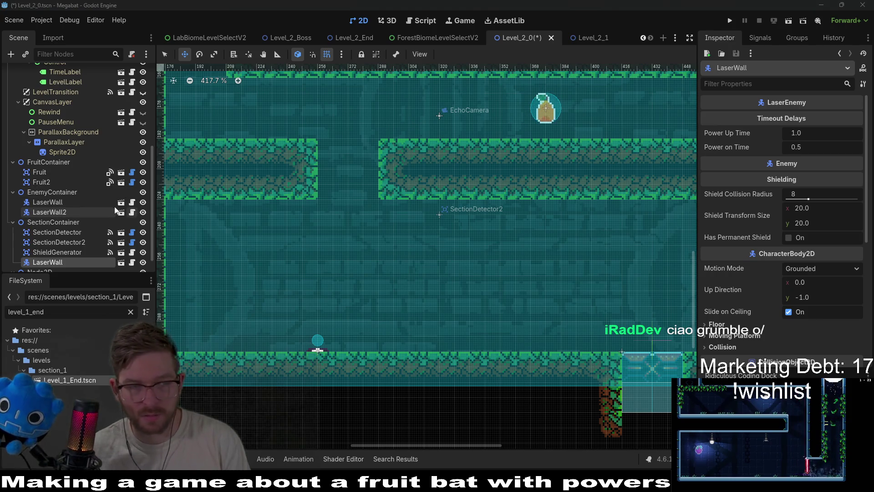
pyautogui.scroll(-2, 315, 183)
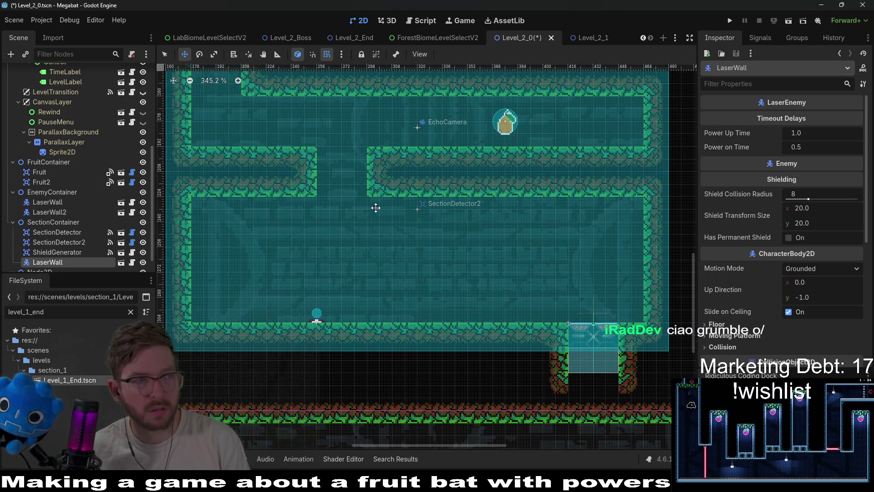
# Step: Drop the new LaserWall on the lower room floor and set its rotation to 270°
pyautogui.moveTo(375, 208)
pyautogui.mouseDown()
pyautogui.moveTo(359, 195)
pyautogui.moveTo(445, 279)
pyautogui.moveTo(501, 295)
pyautogui.mouseUp()
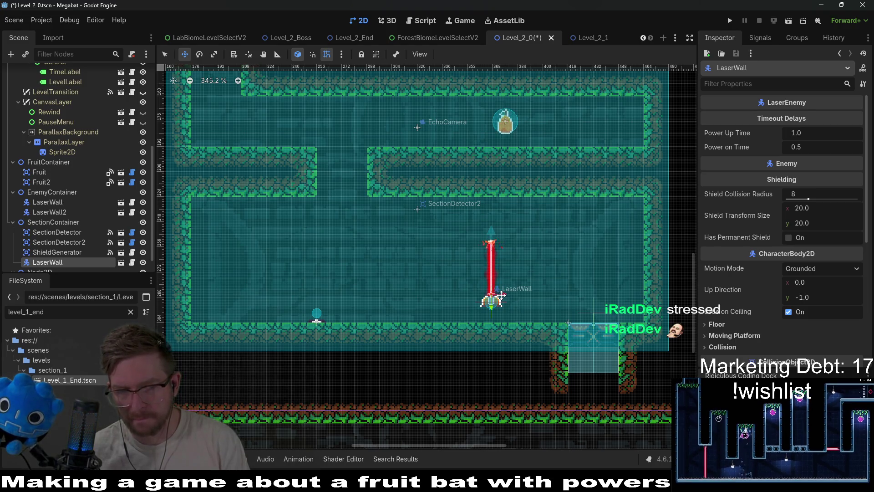
pyautogui.scroll(-5, 815, 309)
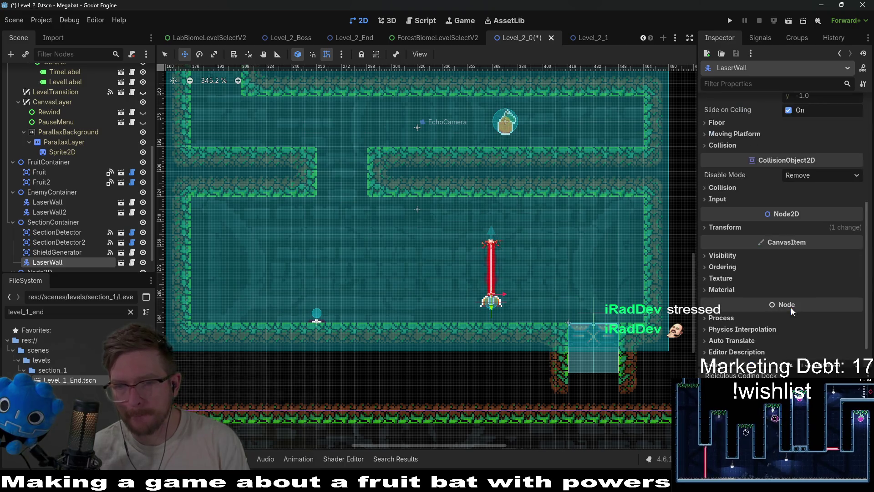
pyautogui.click(743, 196)
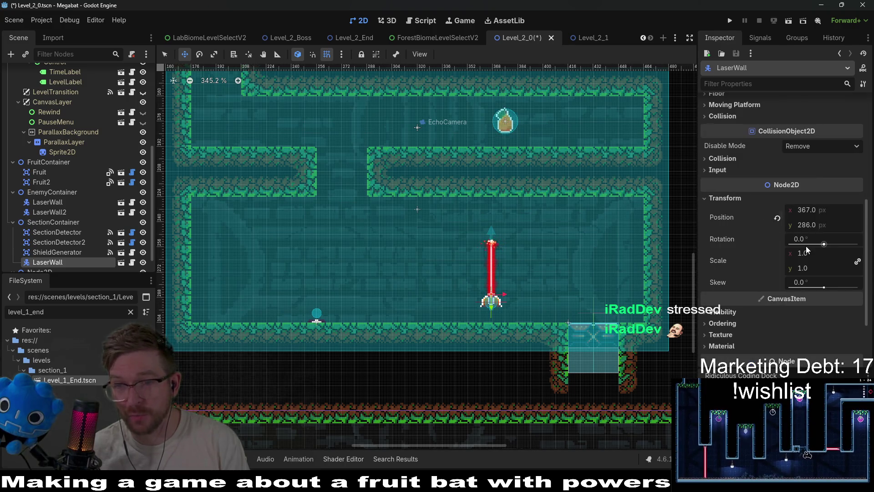
pyautogui.click(815, 237)
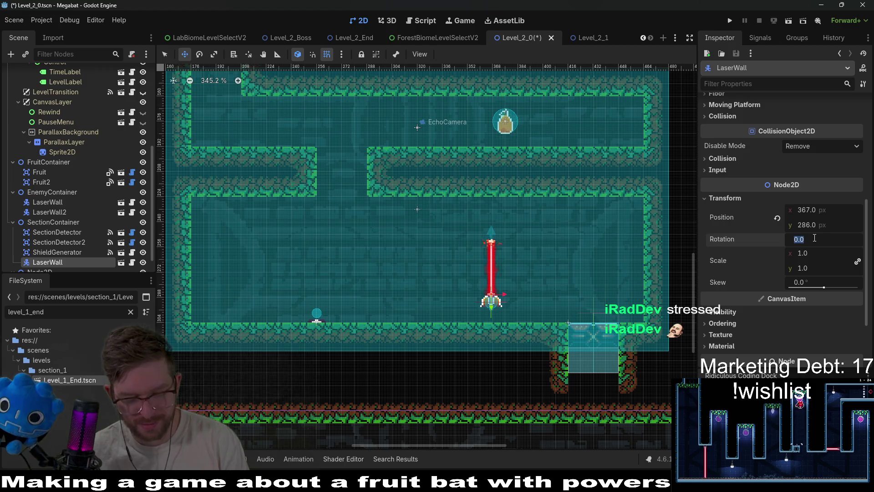
pyautogui.write('270')
pyautogui.press('Return')
# Step: Move the LaserWall to the room's right wall above the pit, nudging it one pixel right and up
pyautogui.scroll(5, 456, 306)
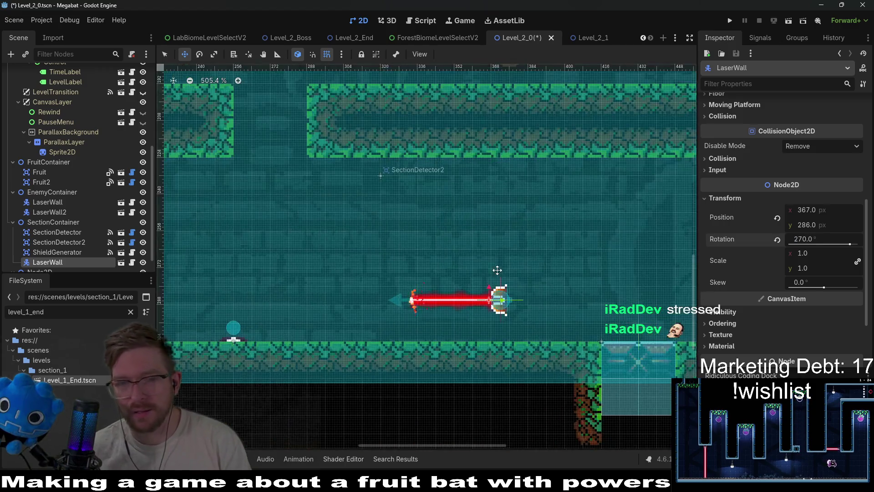
pyautogui.moveTo(456, 306); pyautogui.dragTo(657, 307)
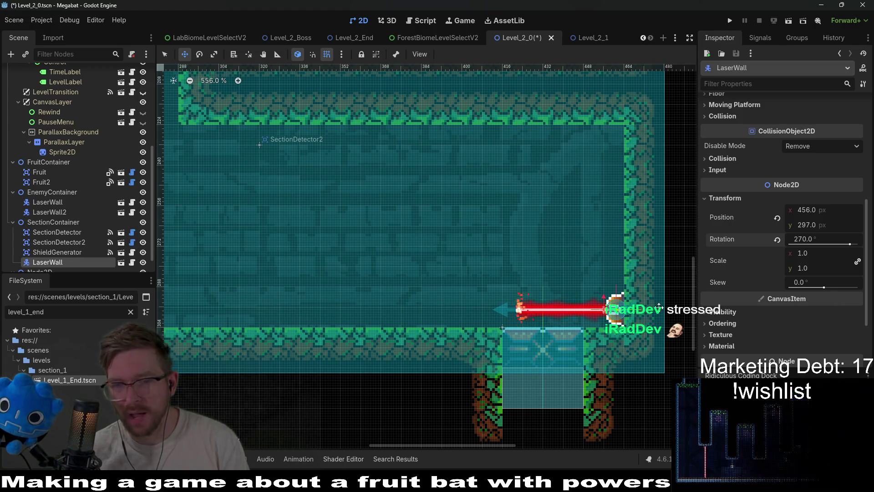
pyautogui.press('Right')
pyautogui.press('Up')
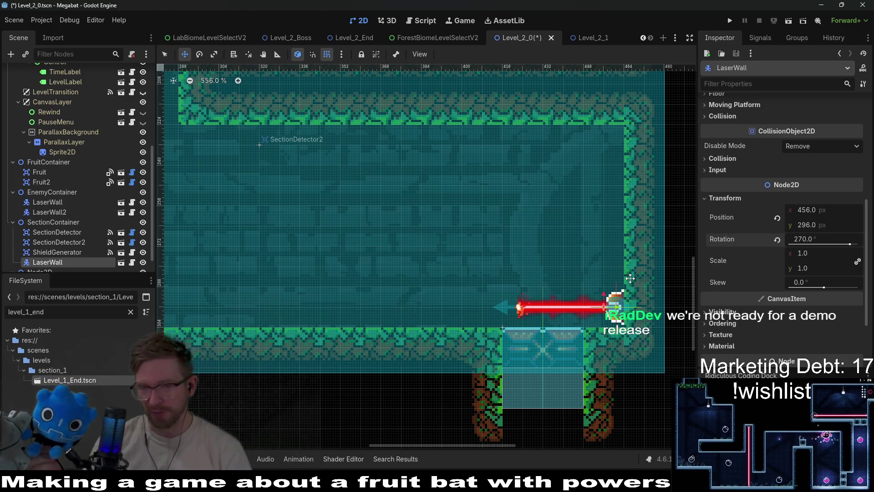
pyautogui.scroll(-4, 565, 398)
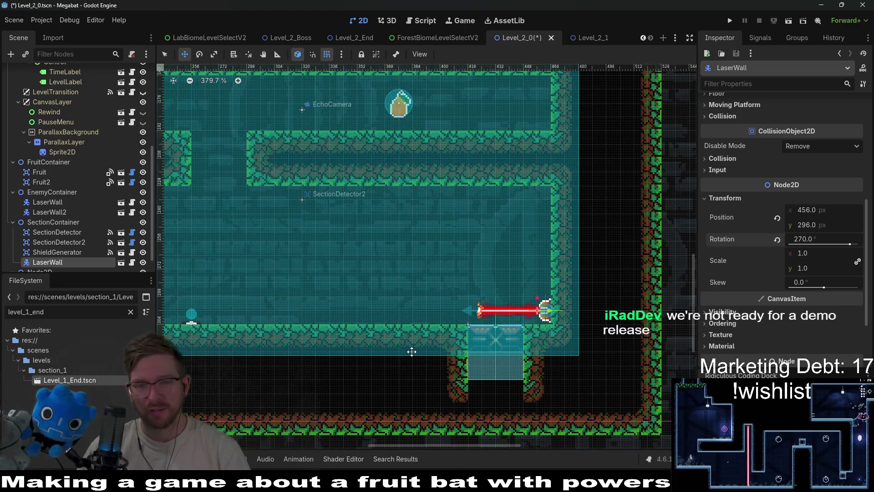
pyautogui.scroll(2, 439, 313)
pyautogui.hscroll(3, 440, 314)
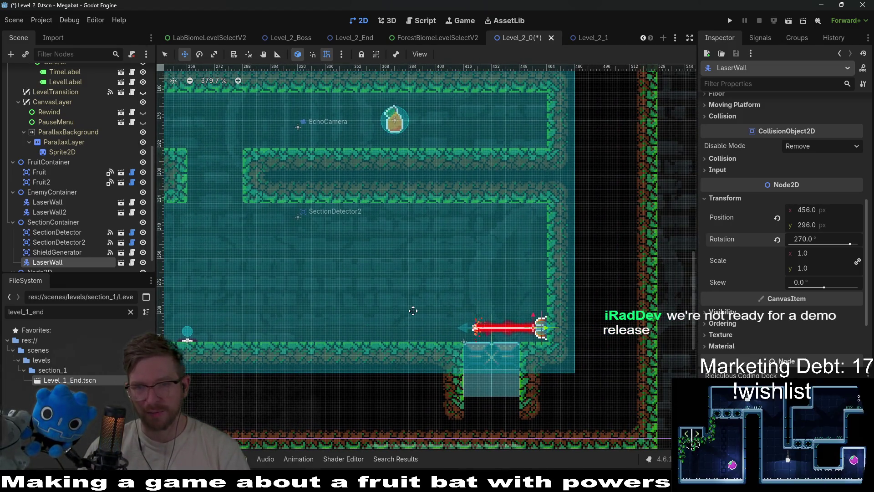
pyautogui.hscroll(-2, 457, 303)
pyautogui.scroll(-1, 457, 303)
pyautogui.hscroll(-3, 410, 323)
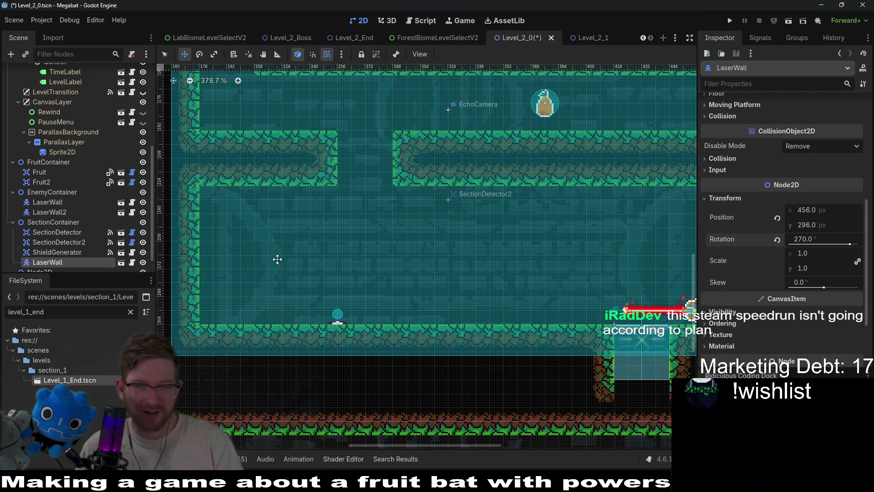
pyautogui.scroll(-1, 45, 262)
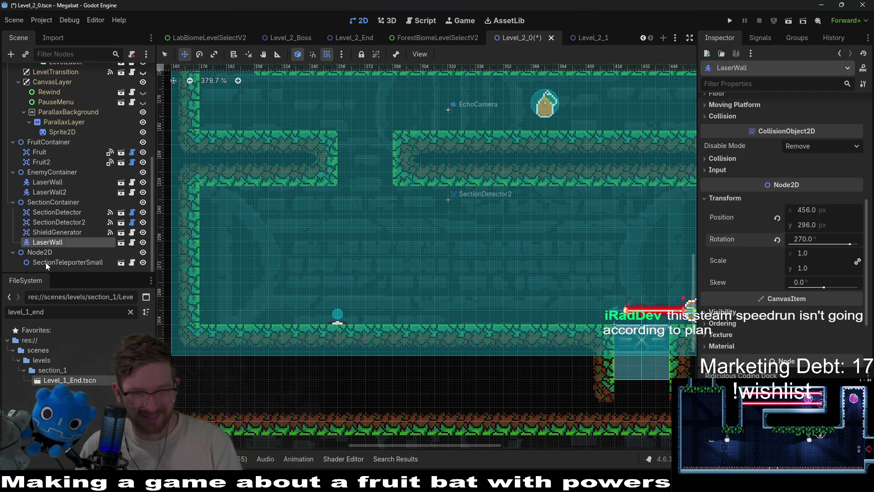
pyautogui.click(76, 232)
# Step: Move the ShieldGenerator to the room's left end and set its Enemy Ref to the LaserWall
pyautogui.moveTo(342, 323); pyautogui.dragTo(214, 295)
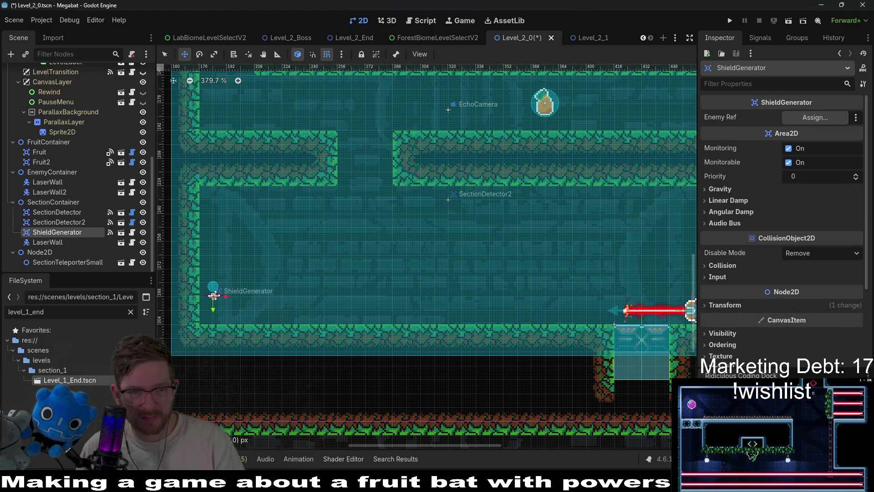
pyautogui.scroll(1, 234, 293)
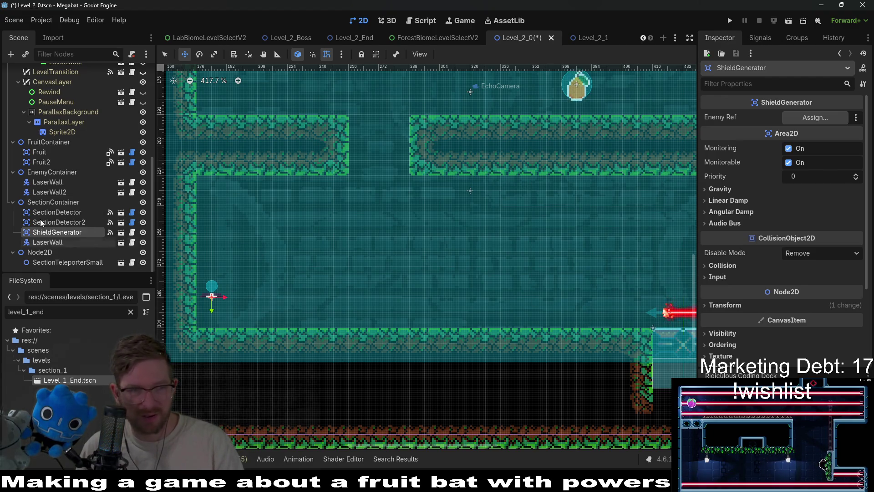
pyautogui.click(812, 118)
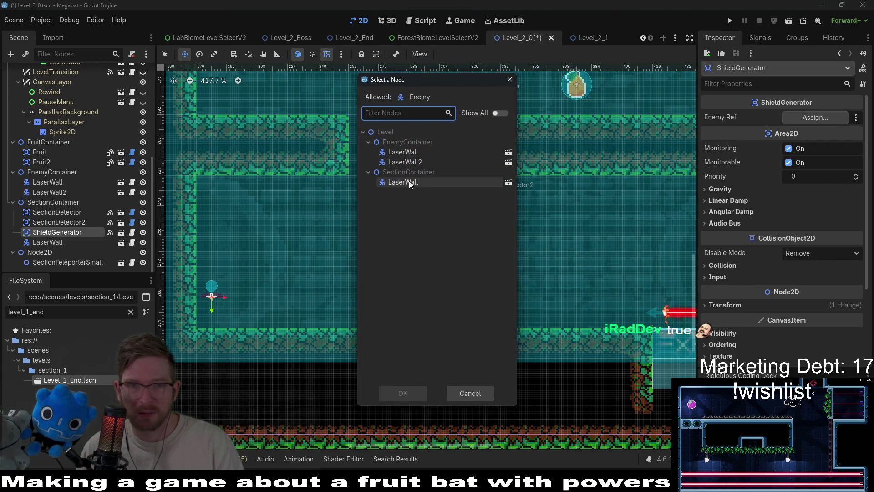
pyautogui.doubleClick(408, 181)
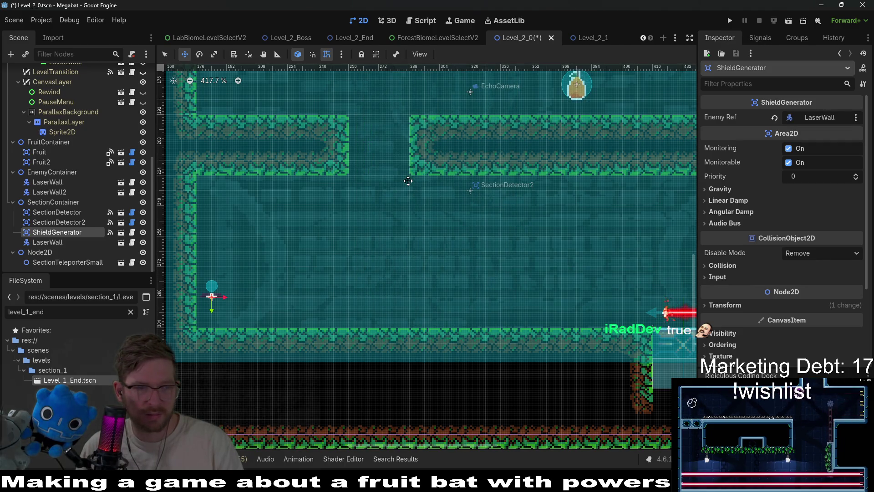
# Step: Reparent the ShieldGenerator and LaserWall together into EnemyContainer
pyautogui.keyDown('ctrl'); pyautogui.click(51, 245); pyautogui.keyUp('ctrl')
pyautogui.moveTo(57, 236); pyautogui.dragTo(47, 195)
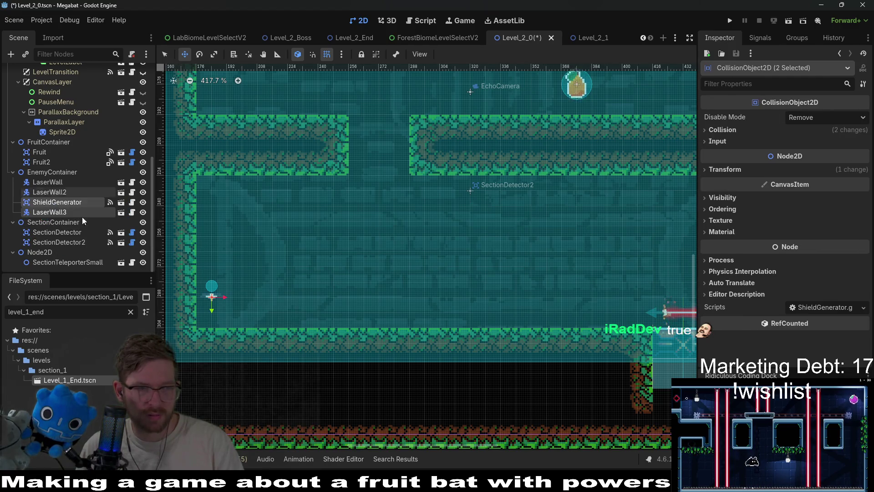
pyautogui.scroll(-4, 433, 282)
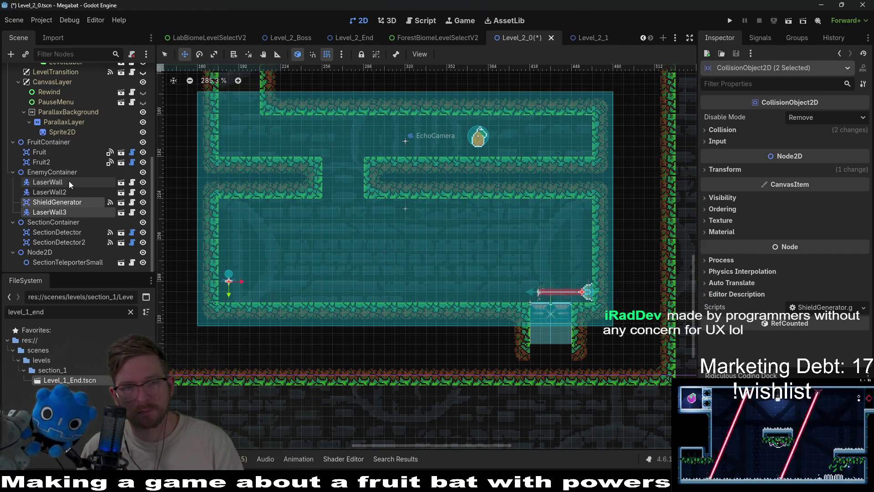
pyautogui.scroll(5, 39, 166)
pyautogui.scroll(3, 39, 165)
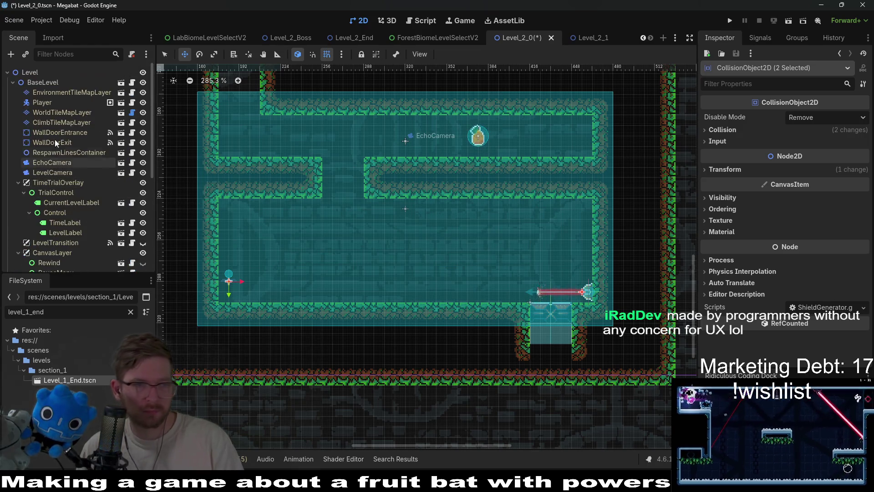
pyautogui.click(51, 115)
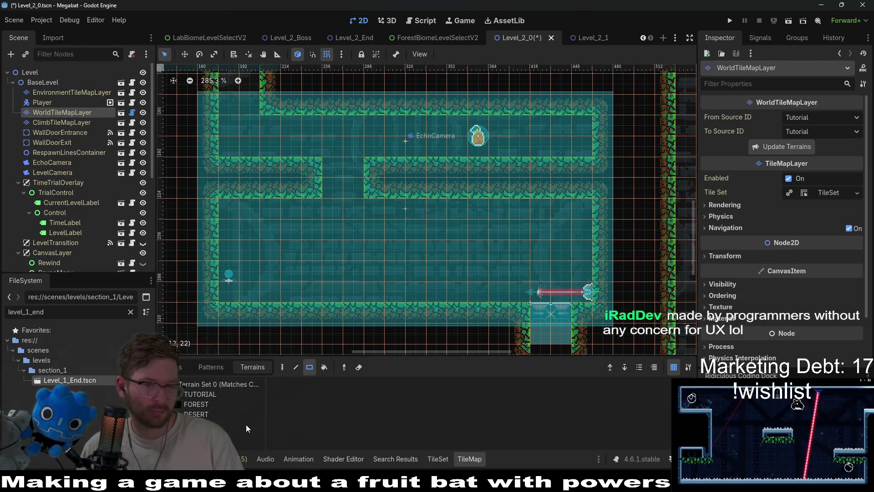
# Step: Paint a three-tile FOREST terrain ledge on the bottom-left floor under the shield generator
pyautogui.click(201, 405)
pyautogui.moveTo(226, 290); pyautogui.dragTo(302, 290)
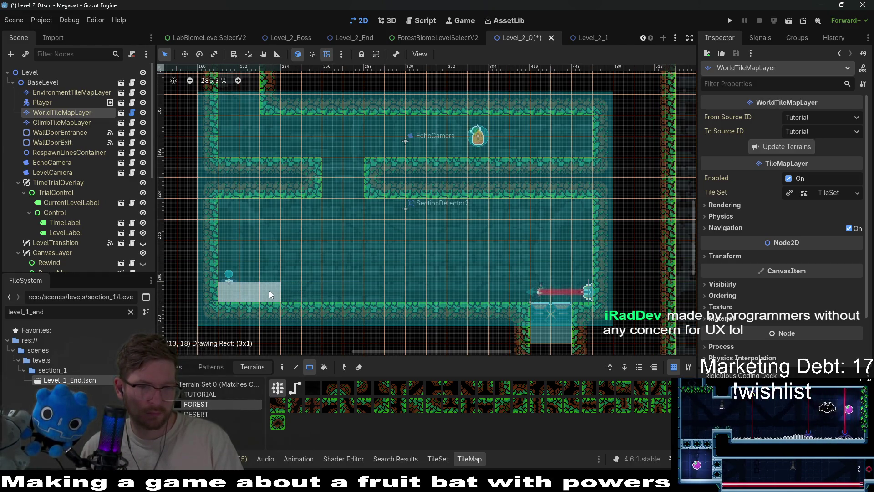
pyautogui.moveTo(269, 290); pyautogui.dragTo(269, 290)
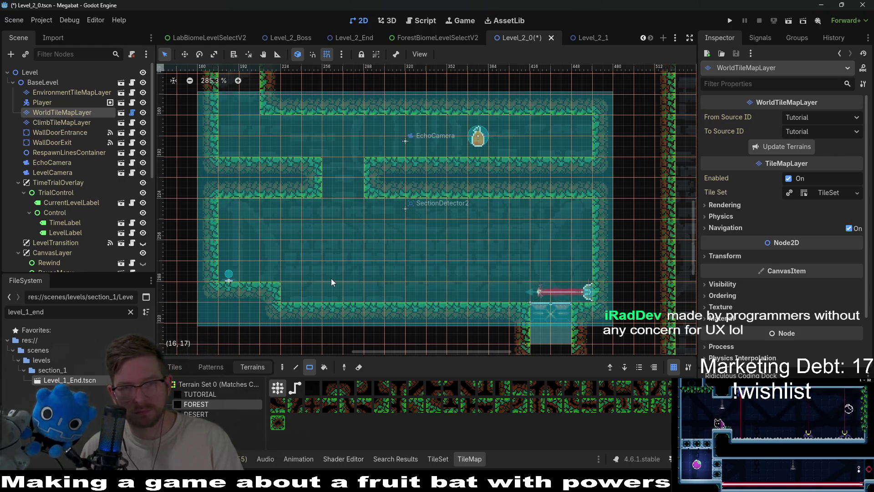
pyautogui.scroll(-5, 60, 184)
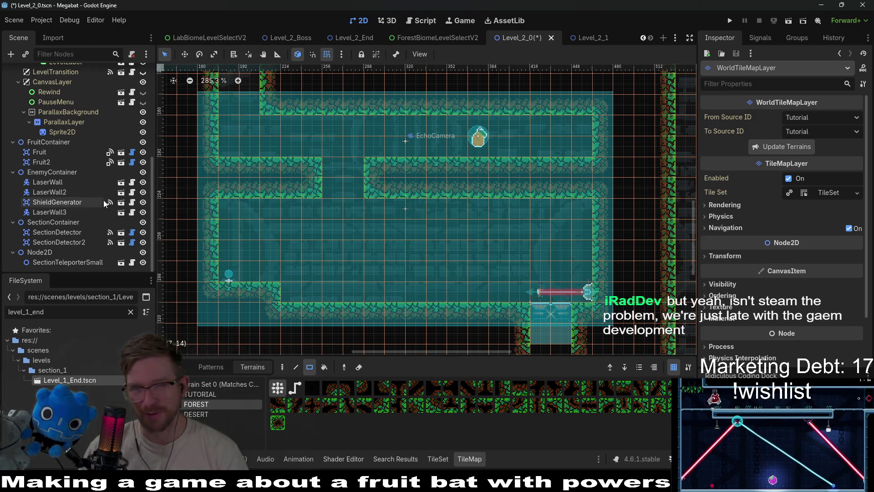
# Step: Duplicate LaserWall3 as LaserWall4 and drag the copy left into the room
pyautogui.click(60, 204)
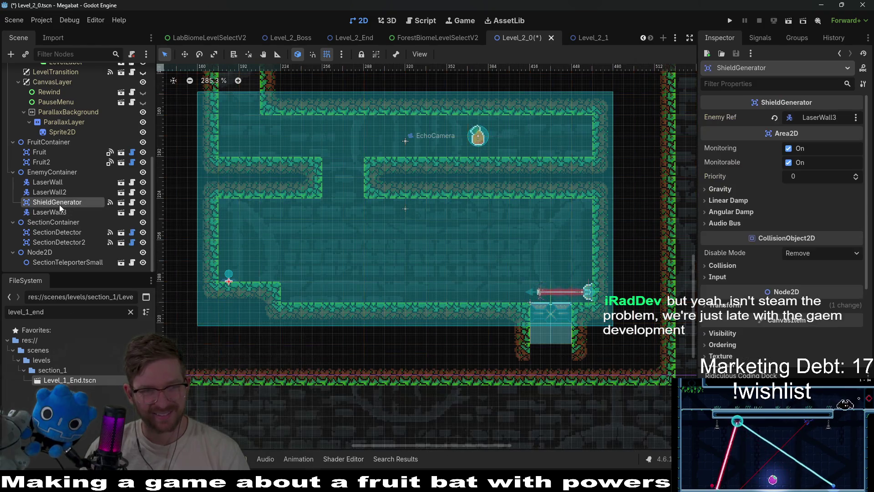
pyautogui.click(57, 211)
pyautogui.hotkey('ctrl', 'd')
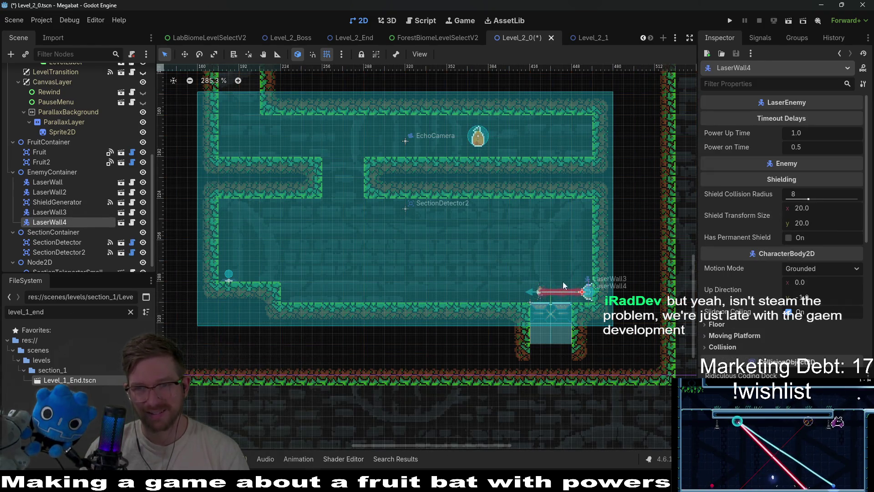
pyautogui.moveTo(596, 292)
pyautogui.mouseDown()
pyautogui.moveTo(508, 277)
pyautogui.moveTo(512, 257)
pyautogui.moveTo(531, 255)
pyautogui.mouseUp()
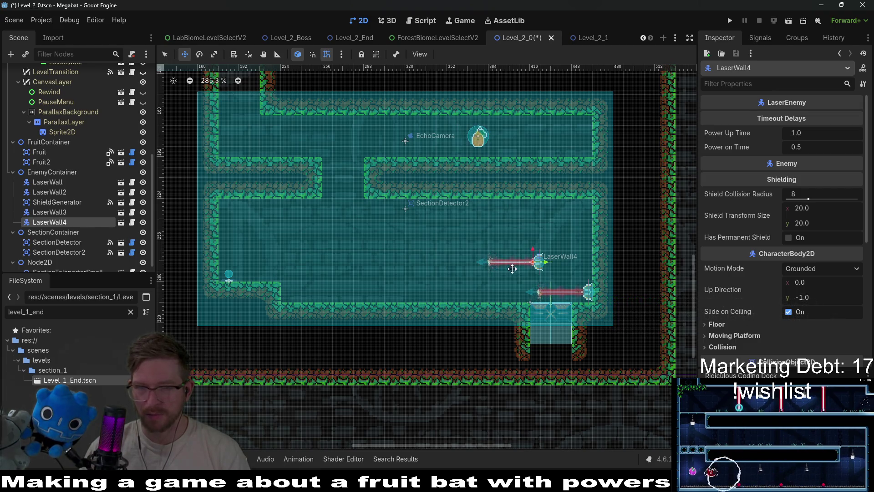
pyautogui.moveTo(536, 261)
pyautogui.mouseDown()
pyautogui.moveTo(360, 252)
pyautogui.moveTo(372, 249)
pyautogui.mouseUp()
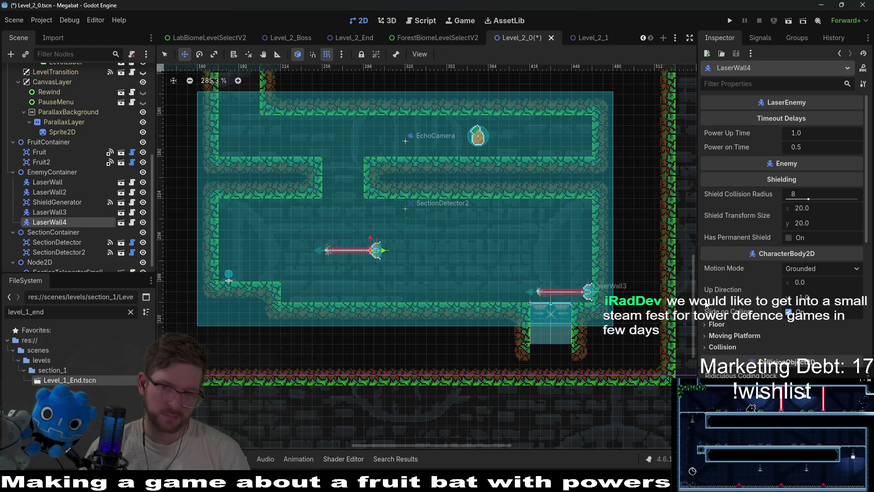
# Step: Rotate LaserWall4 to 180° so its beam points down and attach it to the ceiling
pyautogui.scroll(-5, 760, 336)
pyautogui.click(725, 227)
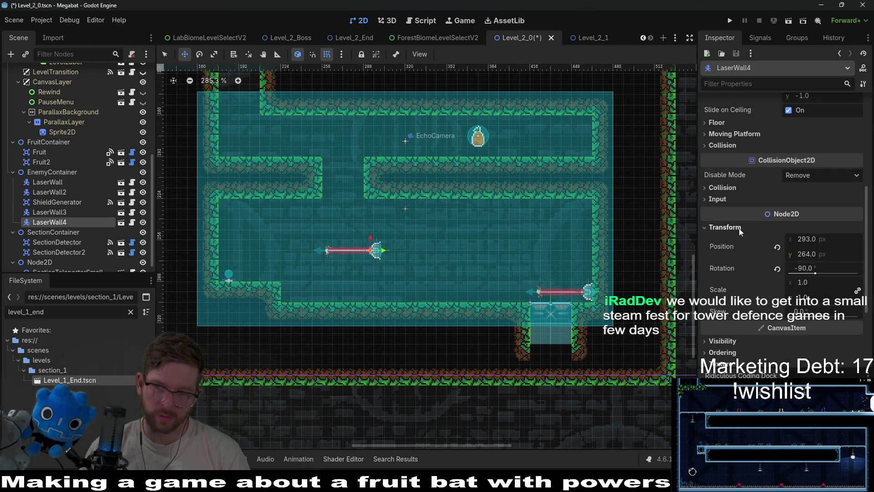
pyautogui.click(777, 269)
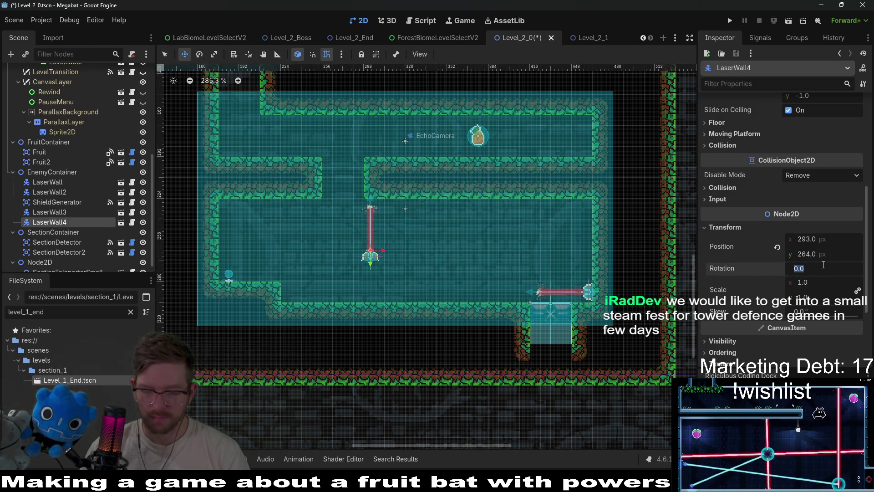
pyautogui.write('180')
pyautogui.press('Return')
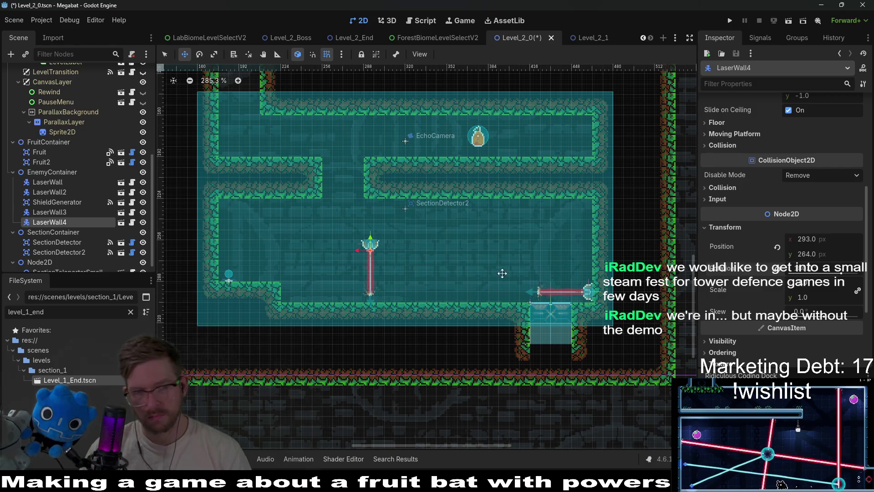
pyautogui.moveTo(390, 261); pyautogui.dragTo(344, 256)
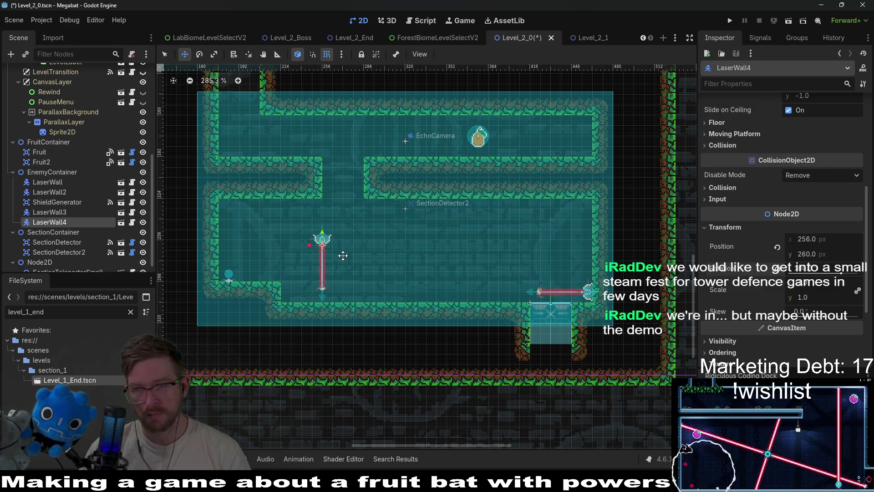
pyautogui.scroll(4, 344, 256)
pyautogui.hscroll(-3, 410, 313)
pyautogui.scroll(2, 409, 312)
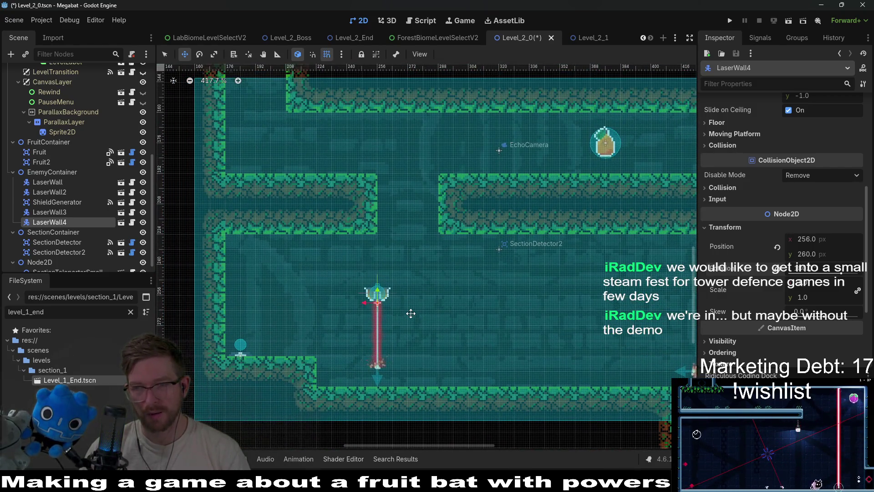
pyautogui.moveTo(386, 307); pyautogui.dragTo(369, 257)
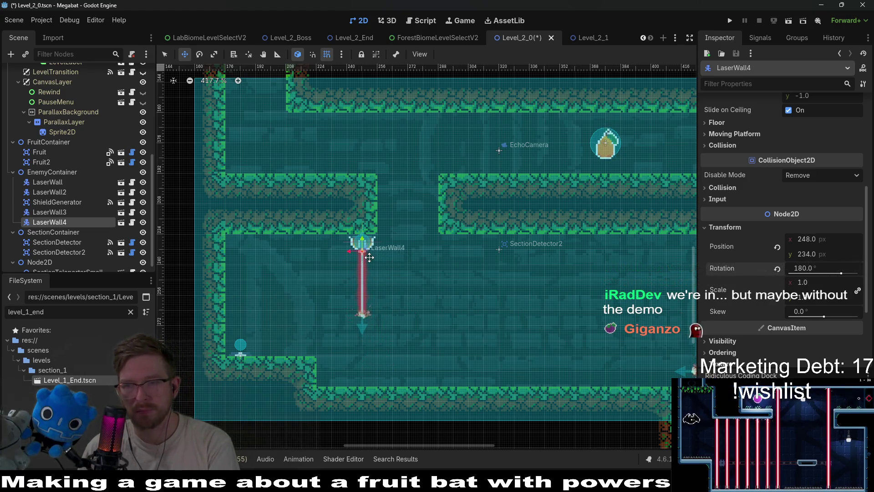
pyautogui.scroll(-5, 370, 258)
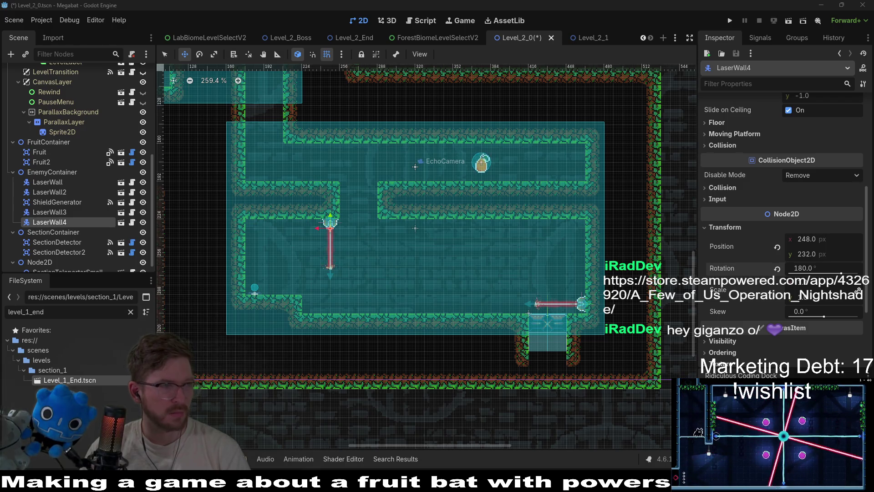
pyautogui.hotkey('alt', 'Tab')
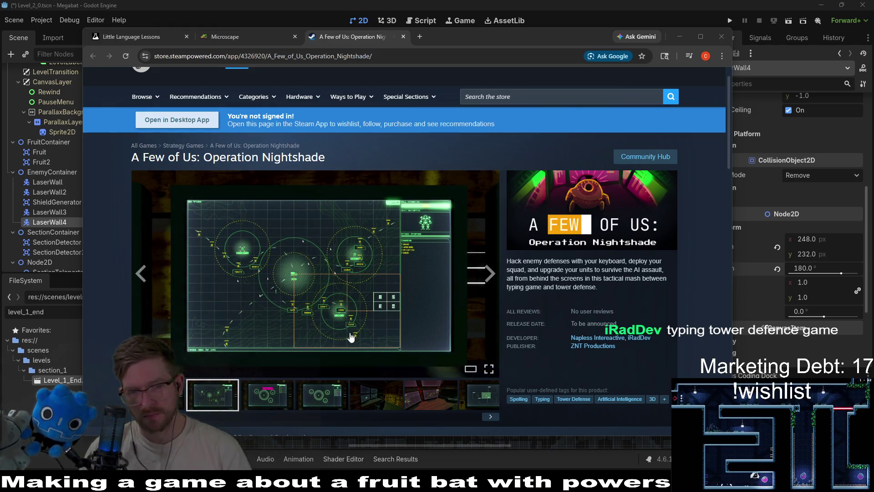
# Step: Browse the fourth through sixth A Few of Us: Operation Nightshade screenshots
pyautogui.click(387, 406)
pyautogui.click(426, 403)
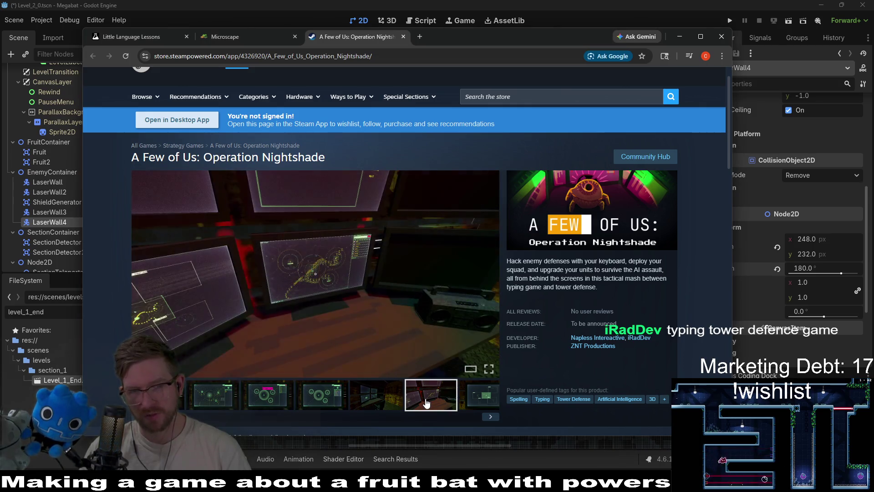
pyautogui.click(467, 401)
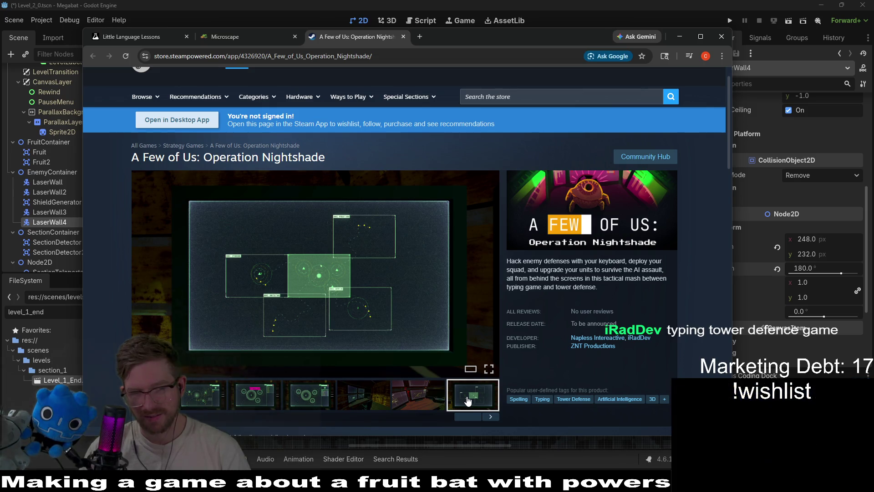
pyautogui.click(418, 399)
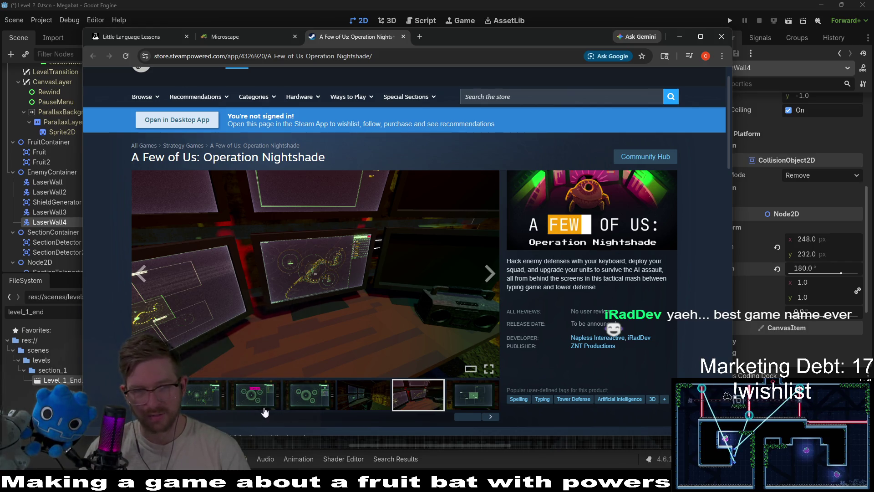
pyautogui.scroll(-2, 451, 389)
pyautogui.scroll(3, 364, 386)
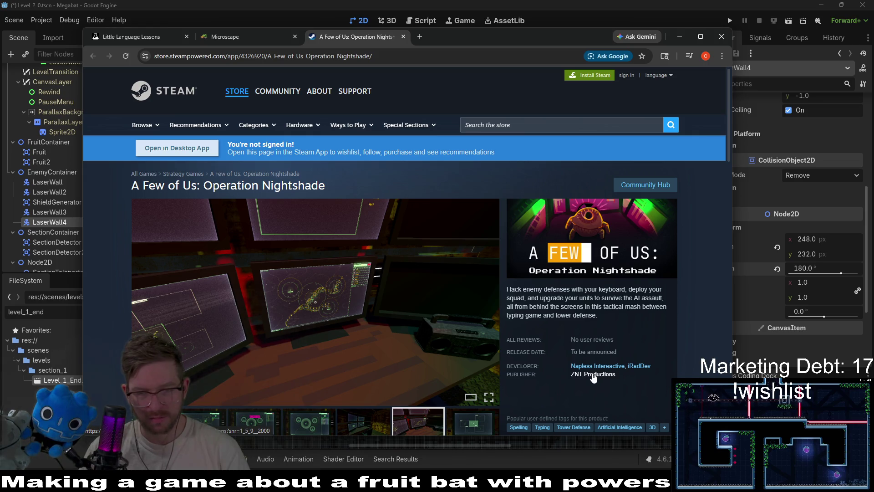
# Step: Open the ZNT Productions publisher page and scroll through its listed games
pyautogui.click(593, 375)
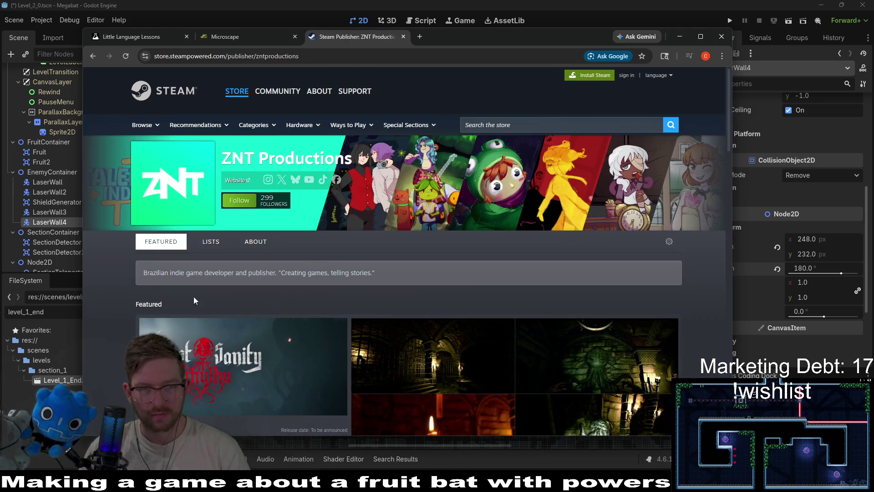
pyautogui.scroll(-8, 109, 283)
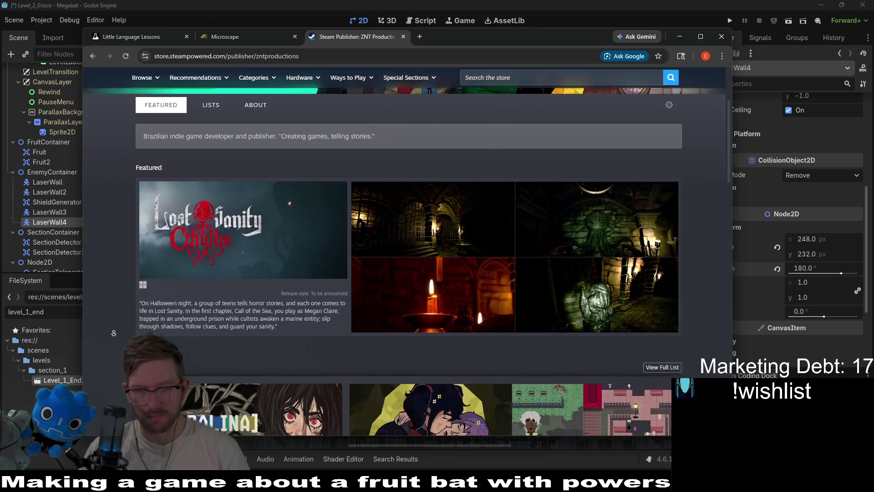
pyautogui.scroll(-5, 119, 246)
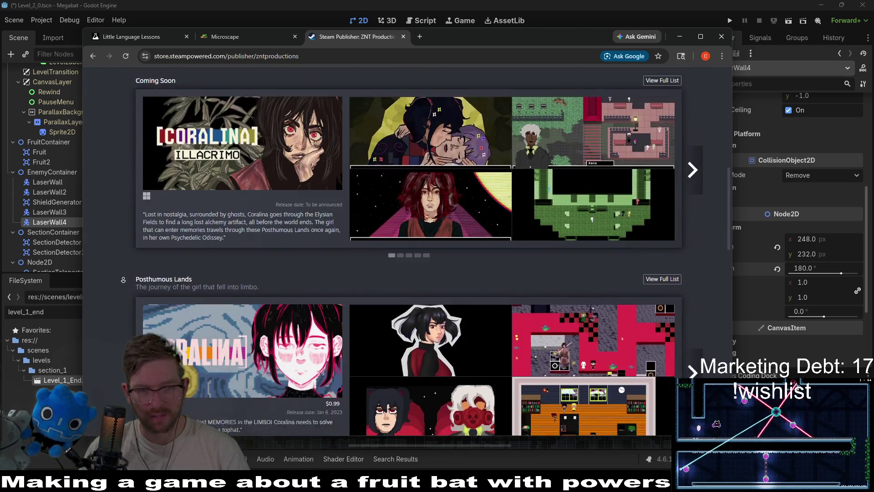
pyautogui.scroll(-2, 124, 281)
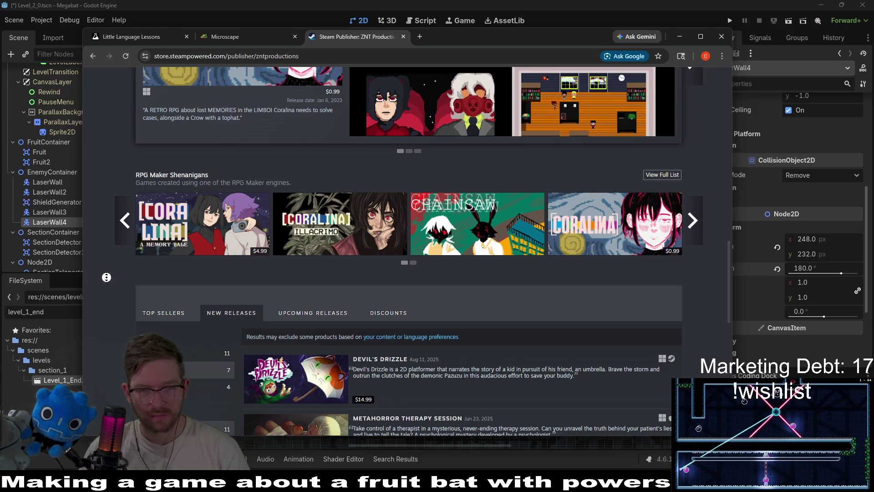
pyautogui.scroll(-10, 113, 321)
pyautogui.press('Home')
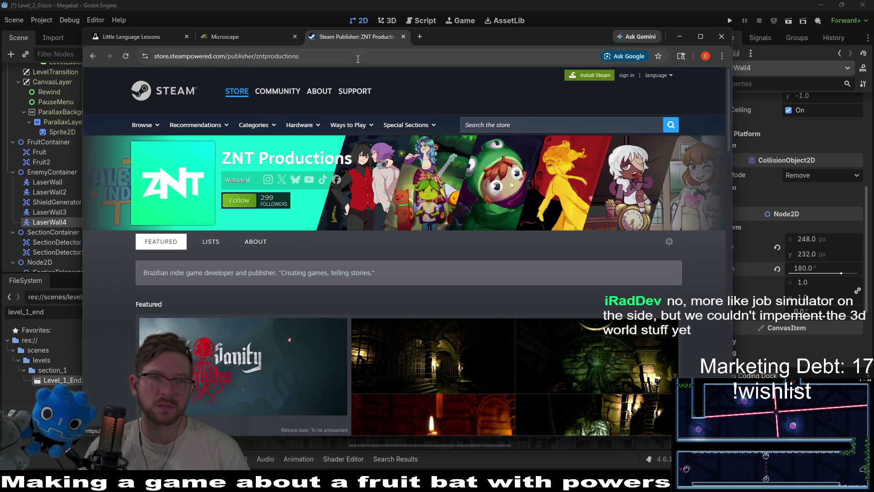
# Step: Close the Steam publisher tab and switch away from the browser
pyautogui.hotkey('ctrl', 'w')
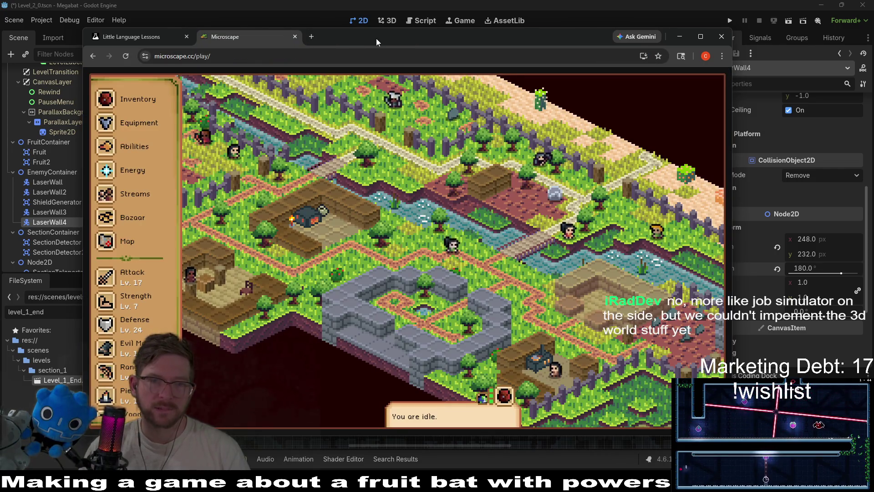
pyautogui.hotkey('alt', 'Tab')
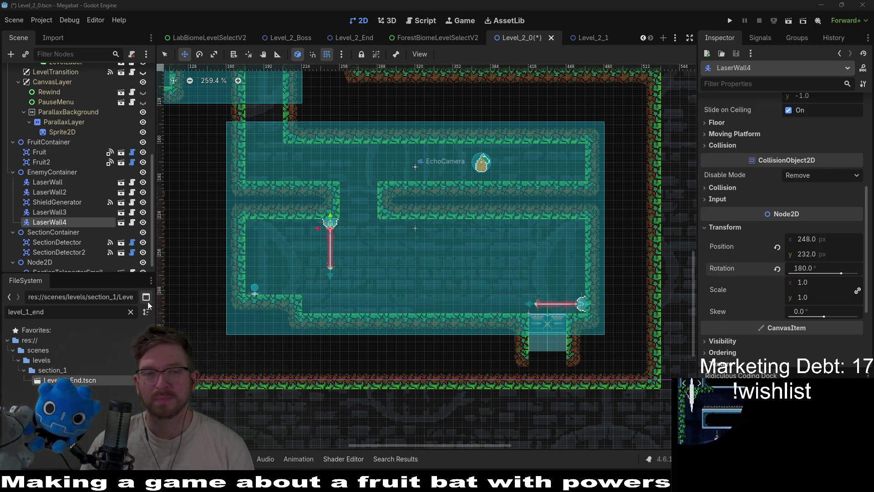
# Step: Save Level_2_0, then paint FOREST wall tiles over the upper corridor's right end on WorldTileMapLayer
pyautogui.hotkey('ctrl', 's')
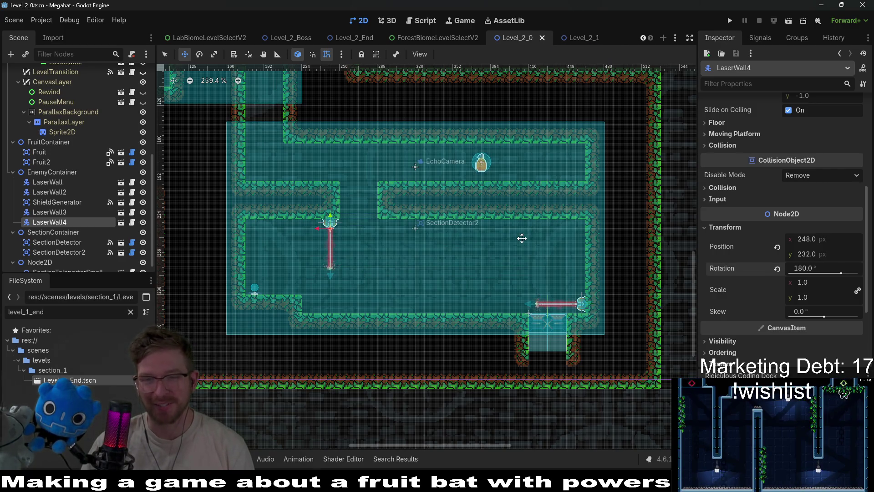
pyautogui.scroll(5, 86, 211)
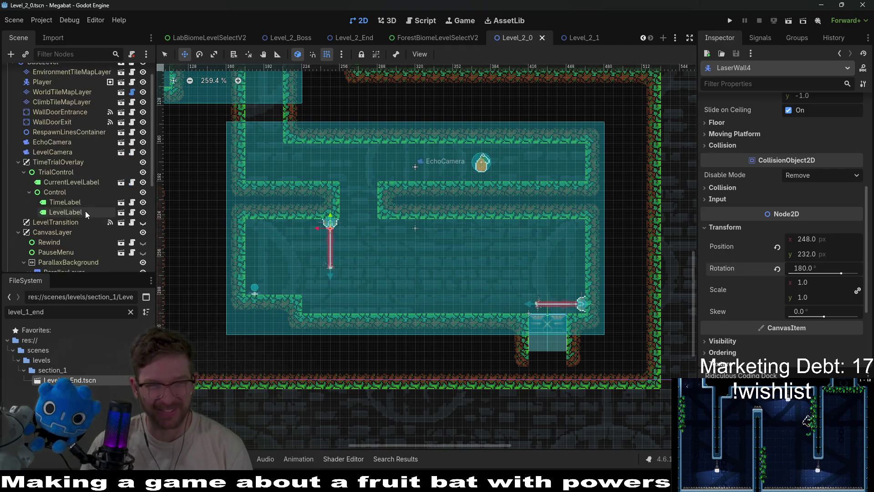
pyautogui.click(58, 112)
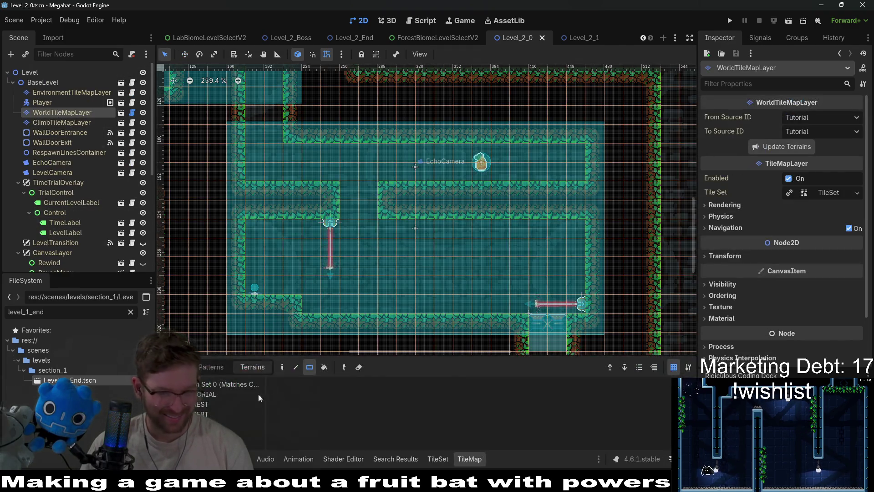
pyautogui.click(211, 403)
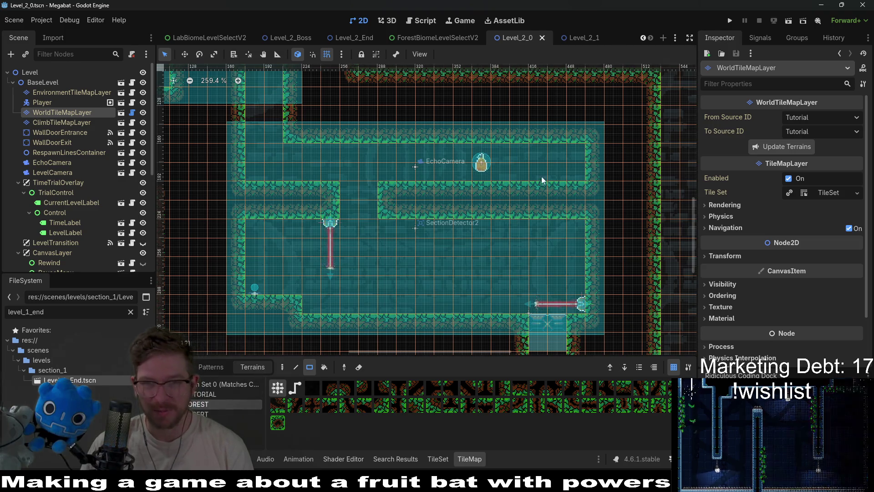
pyautogui.moveTo(521, 154); pyautogui.dragTo(576, 176)
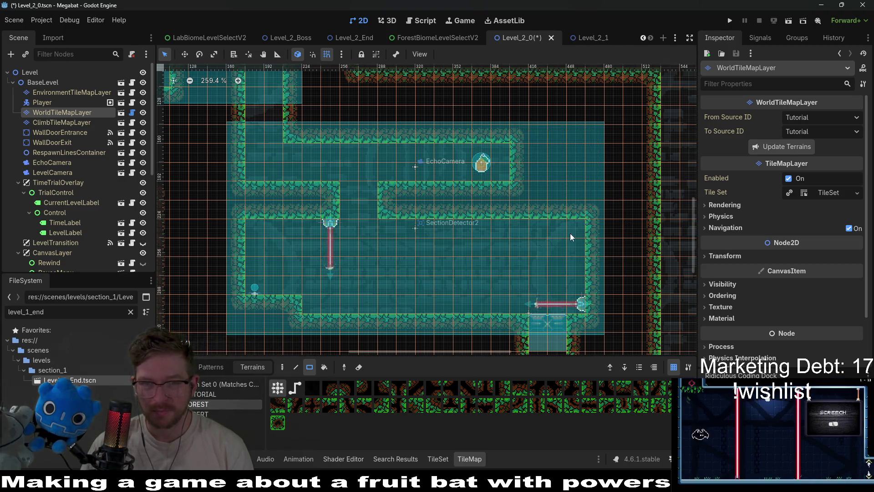
pyautogui.moveTo(570, 233); pyautogui.dragTo(579, 184)
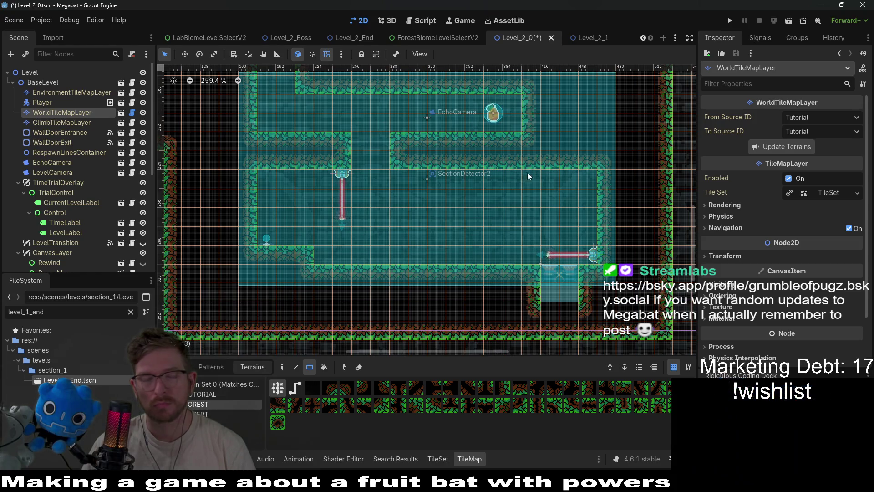
pyautogui.scroll(-5, 72, 127)
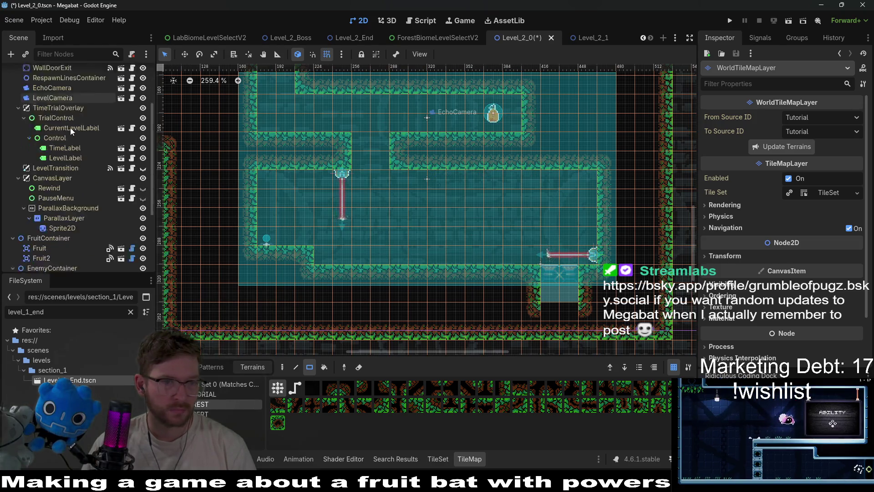
# Step: Instance ShieldGenerator.tscn under EnemyContainer and place it in the right room
pyautogui.click(62, 212)
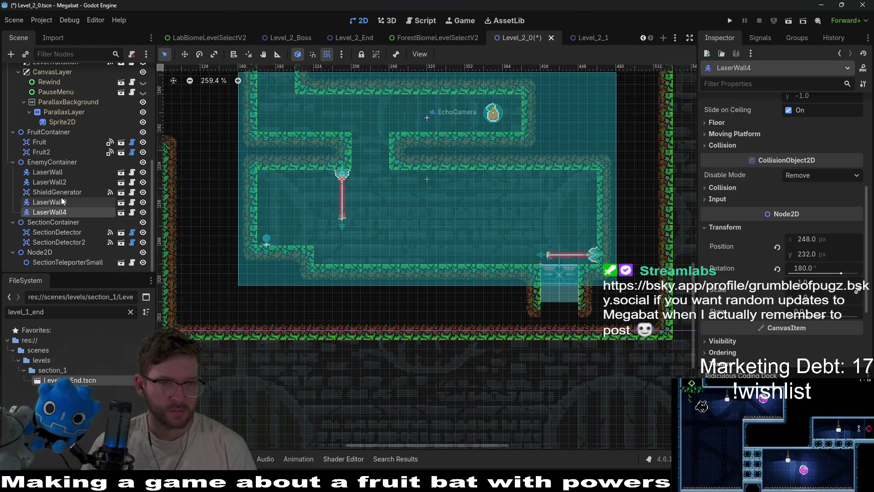
pyautogui.rightClick(66, 163)
pyautogui.click(104, 182)
pyautogui.write('shield')
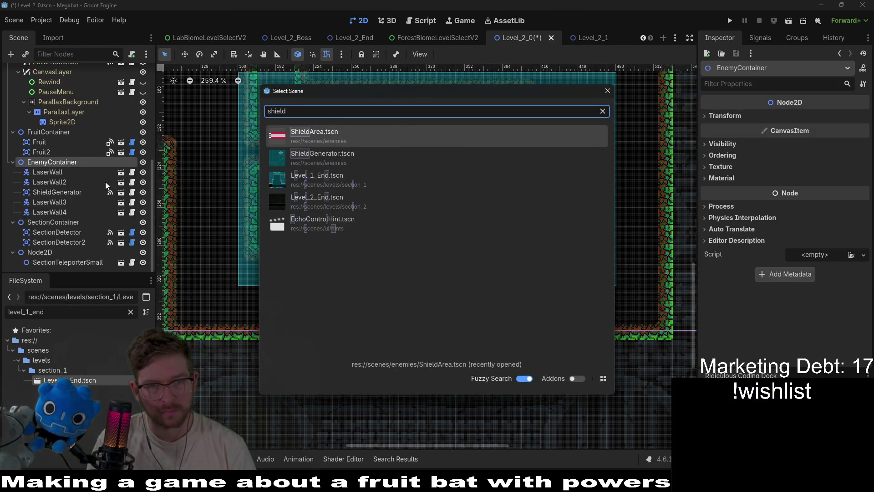
pyautogui.press('Down')
pyautogui.press('Return')
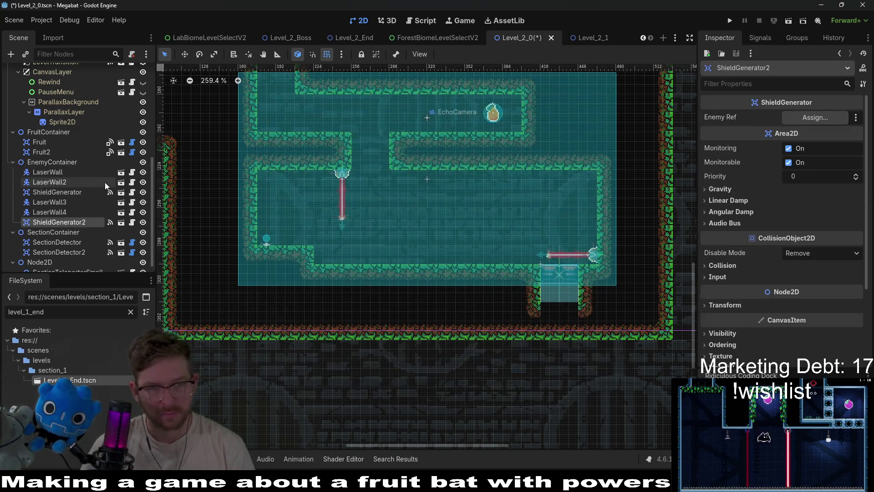
pyautogui.press('w')
pyautogui.moveTo(597, 298)
pyautogui.mouseDown()
pyautogui.moveTo(601, 246)
pyautogui.moveTo(630, 239)
pyautogui.mouseUp()
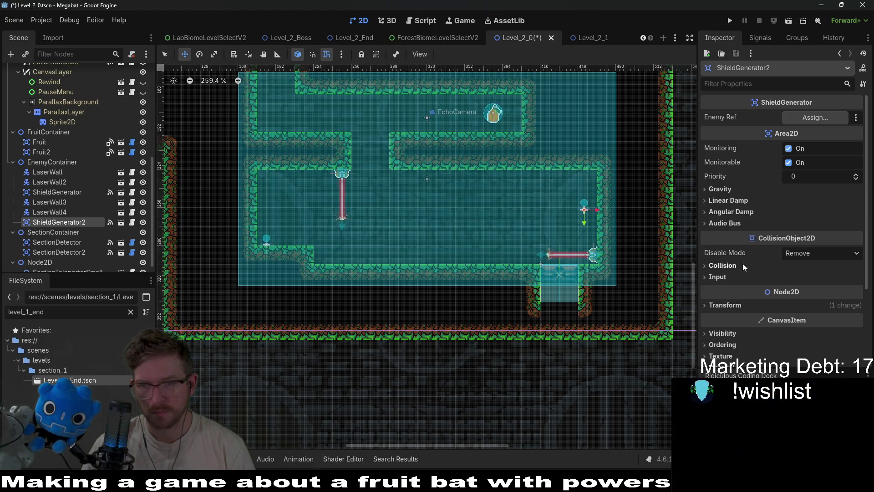
# Step: Rotate the new shield generator to 270° and shift it right to x 464 against the wall
pyautogui.click(725, 305)
pyautogui.click(821, 346)
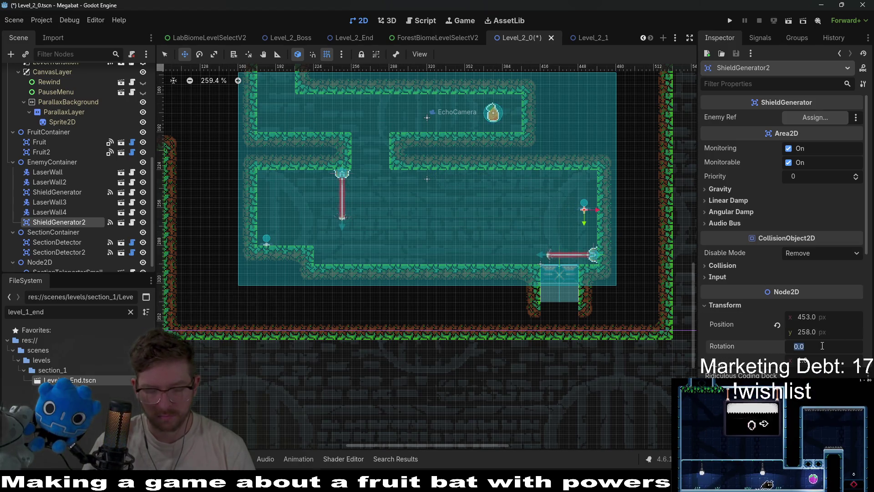
pyautogui.write('0')
pyautogui.press('Return')
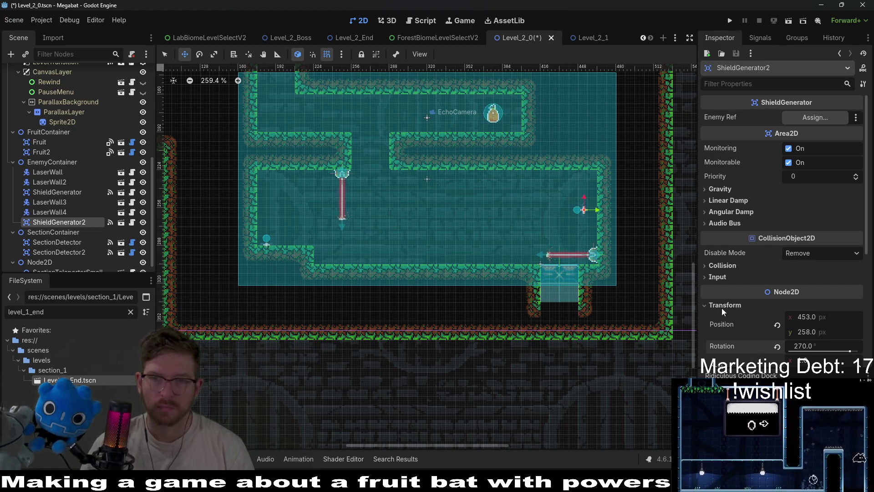
pyautogui.scroll(5, 592, 203)
pyautogui.scroll(1, 554, 178)
pyautogui.moveTo(551, 231); pyautogui.dragTo(595, 232)
pyautogui.scroll(-9, 501, 230)
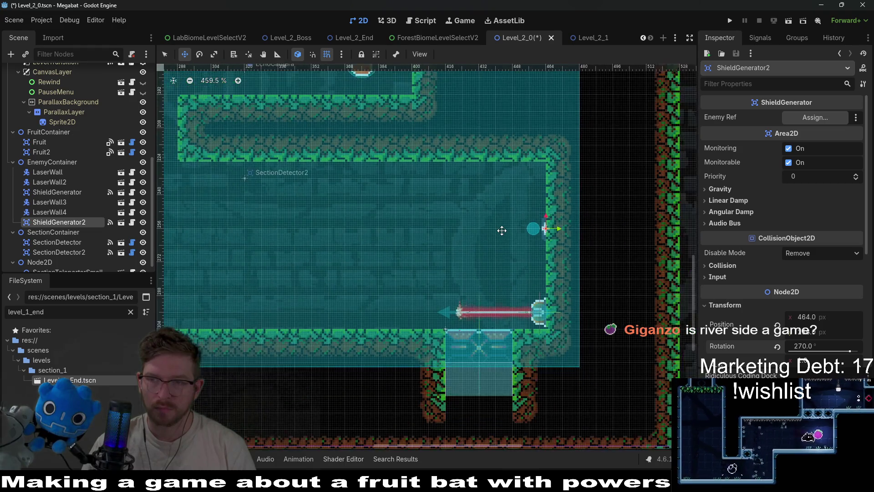
pyautogui.scroll(-7, 426, 237)
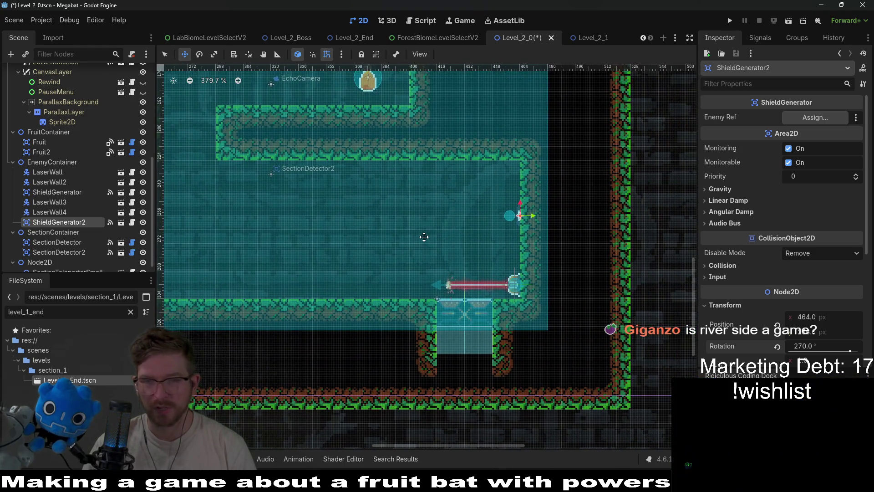
pyautogui.scroll(4, 318, 219)
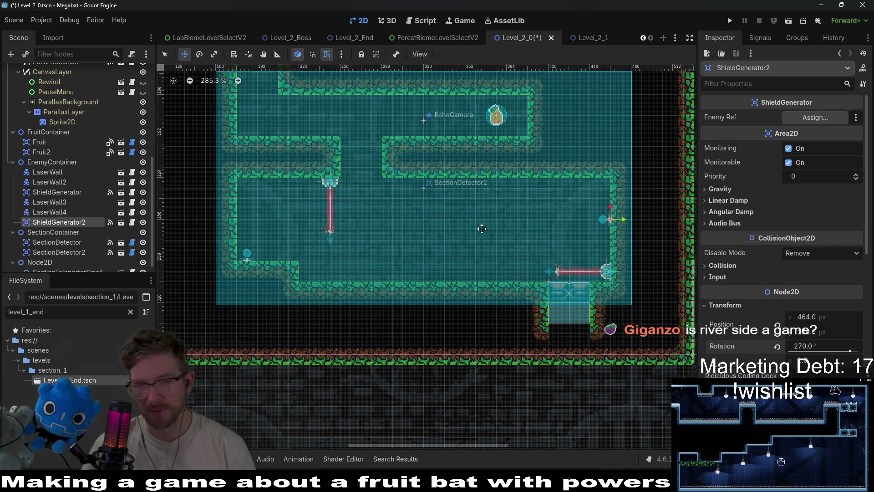
pyautogui.moveTo(478, 223); pyautogui.dragTo(468, 243)
# Step: Save the level and bring up the Steam store front page
pyautogui.hotkey('ctrl', 's')
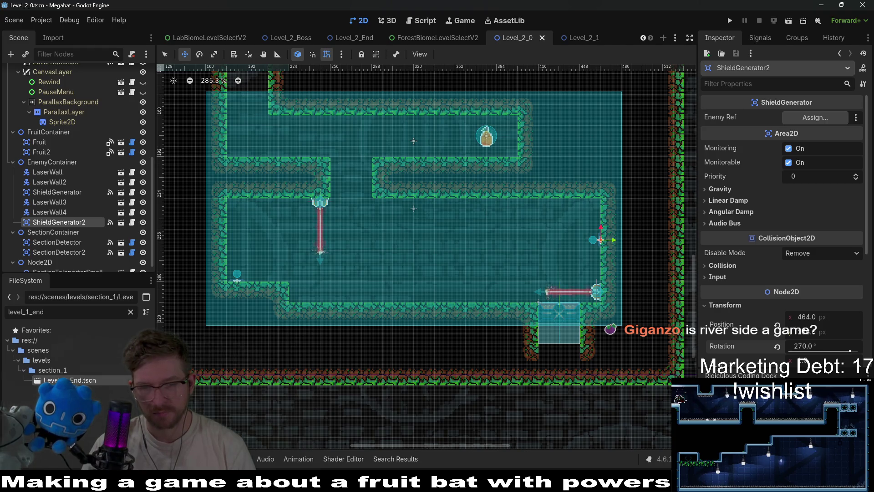
pyautogui.hotkey('alt', 'Tab')
pyautogui.click(47, 22)
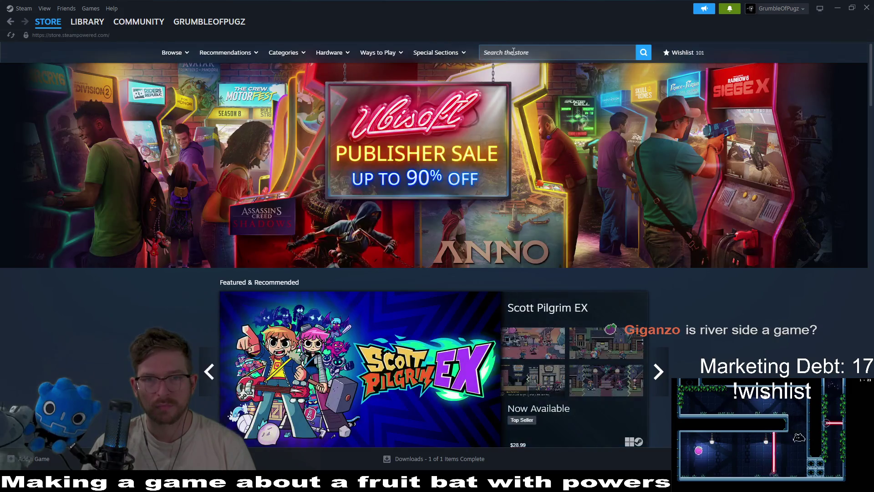
# Step: Search the Steam store for 'river city girls' and open its store page
pyautogui.click(513, 52)
pyautogui.write('river c')
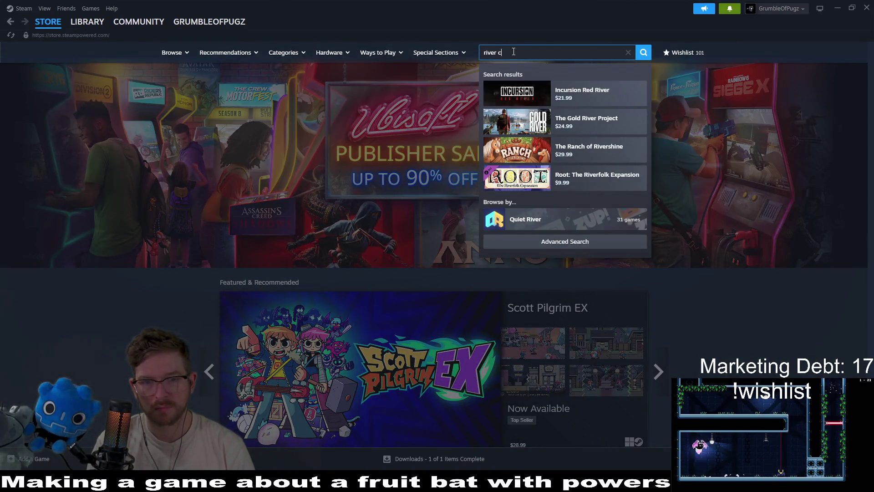
pyautogui.write('ity girls')
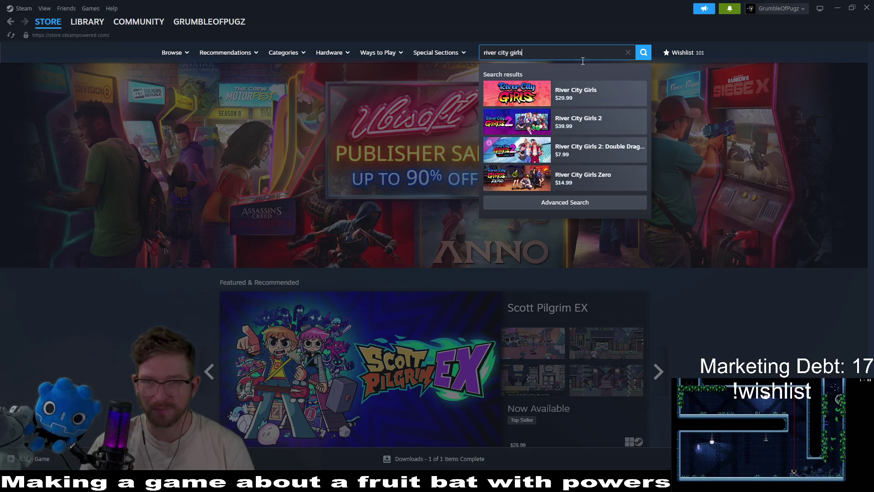
pyautogui.click(591, 91)
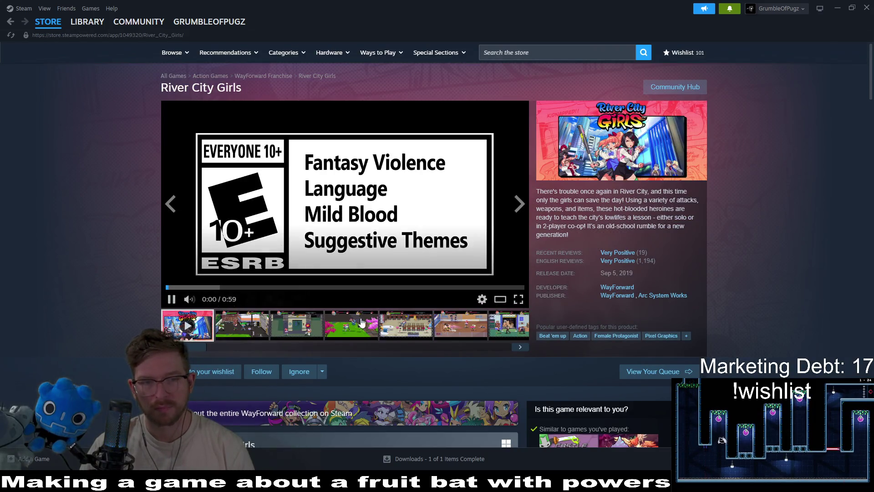
# Step: Turn up the trailer volume, skip to 0:20, then go back to the store front
pyautogui.moveTo(196, 302)
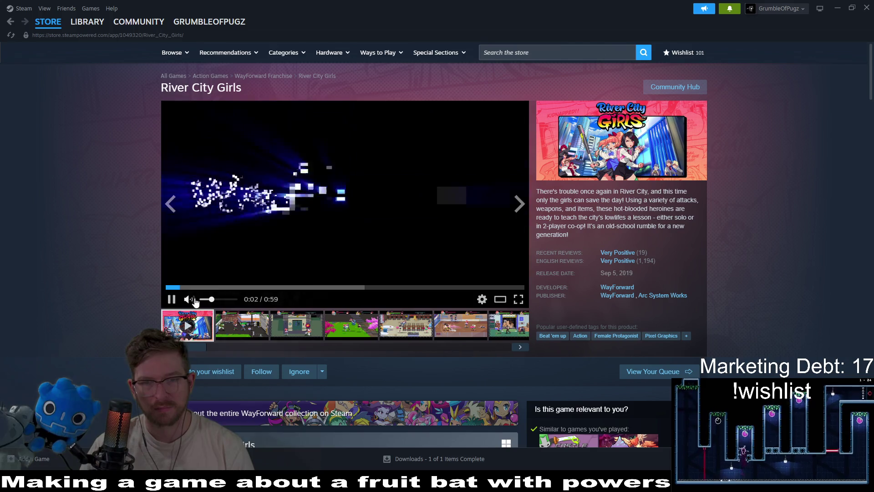
pyautogui.moveTo(211, 299); pyautogui.dragTo(223, 299)
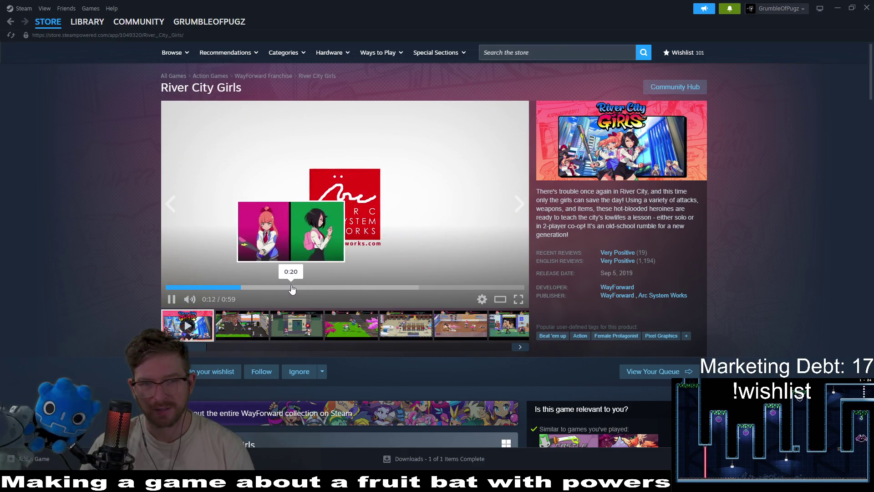
pyautogui.click(291, 288)
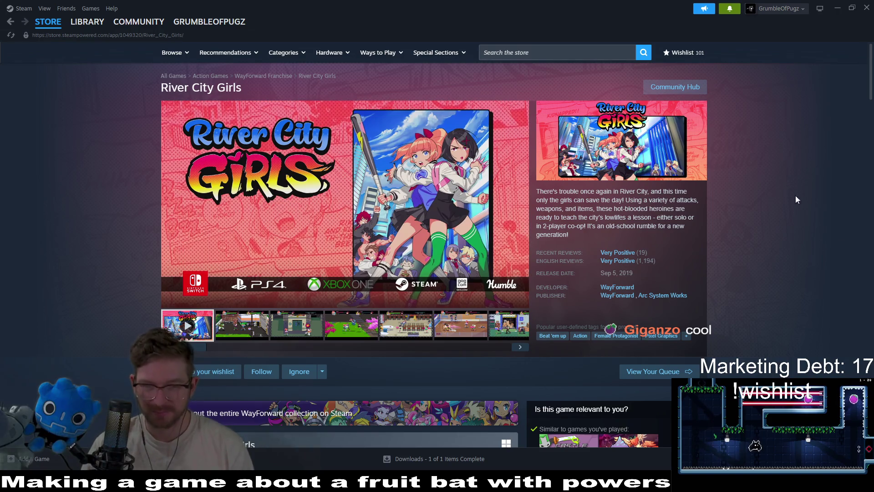
pyautogui.moveTo(461, 174)
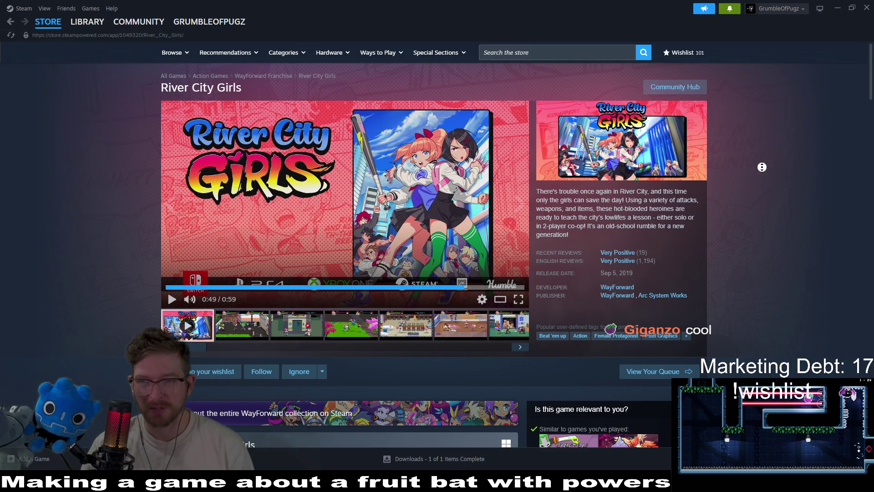
pyautogui.scroll(-4, 761, 167)
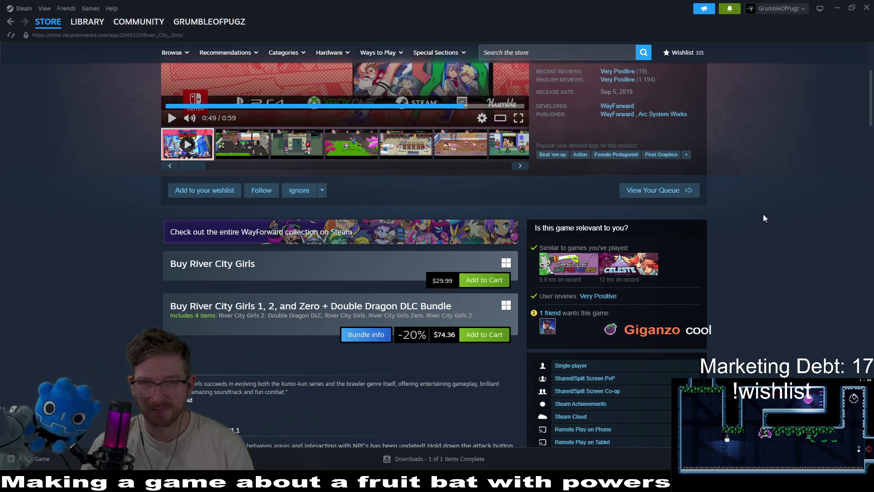
pyautogui.click(11, 23)
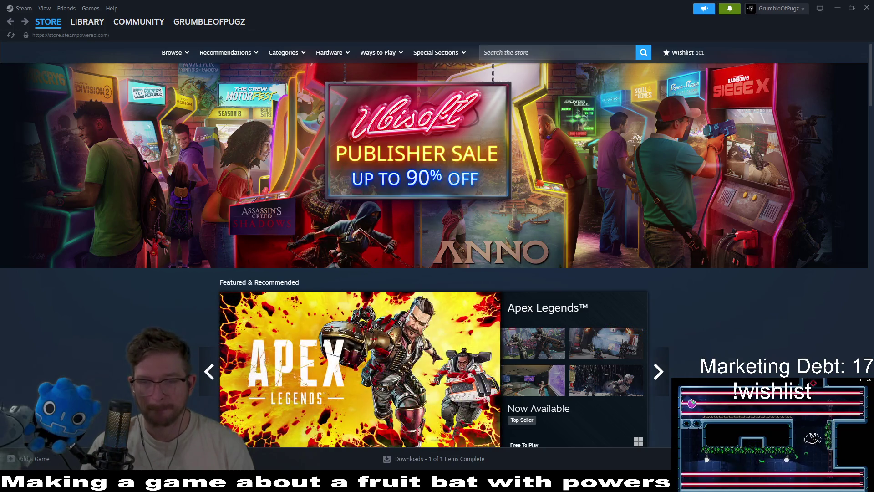
pyautogui.hotkey('alt', 'Tab')
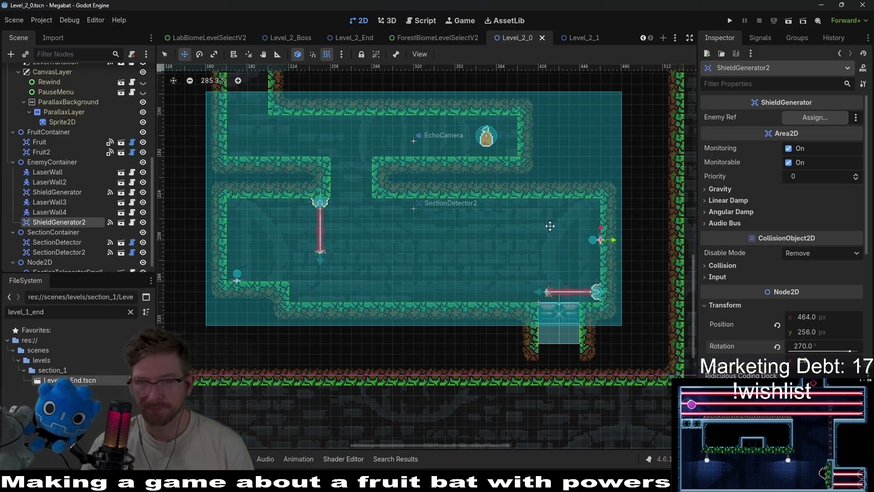
# Step: Assign LaserWall4 as ShieldGenerator2's Enemy Ref in the Inspector
pyautogui.scroll(4, 545, 226)
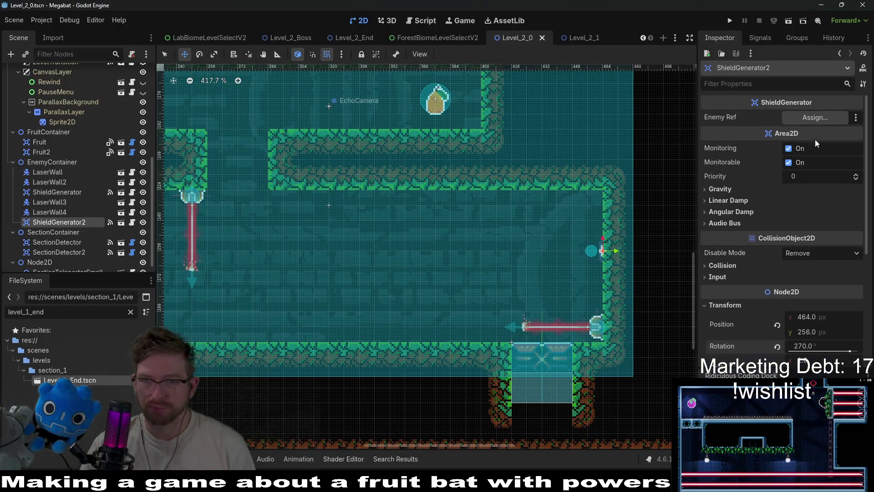
pyautogui.click(814, 117)
pyautogui.doubleClick(422, 184)
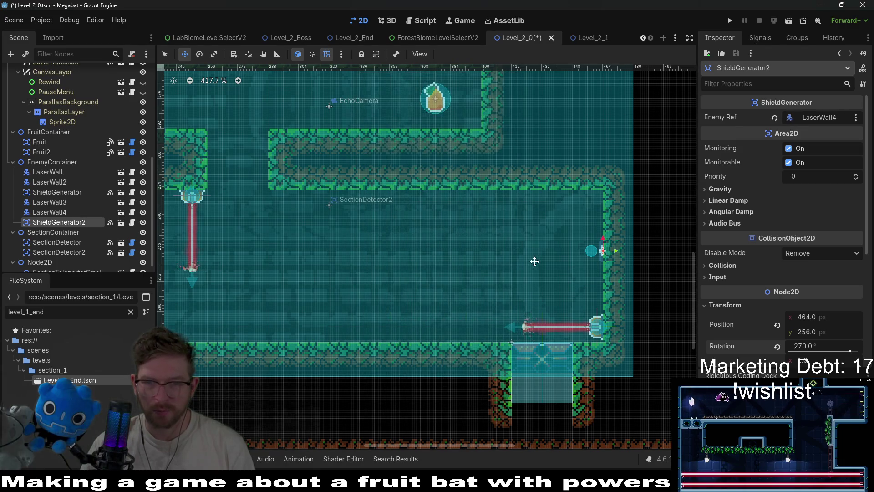
pyautogui.scroll(-1, 534, 261)
# Step: Review LaserWall4 and ShieldGenerator2 settings, then bring up EnemyContainer's node options
pyautogui.click(77, 212)
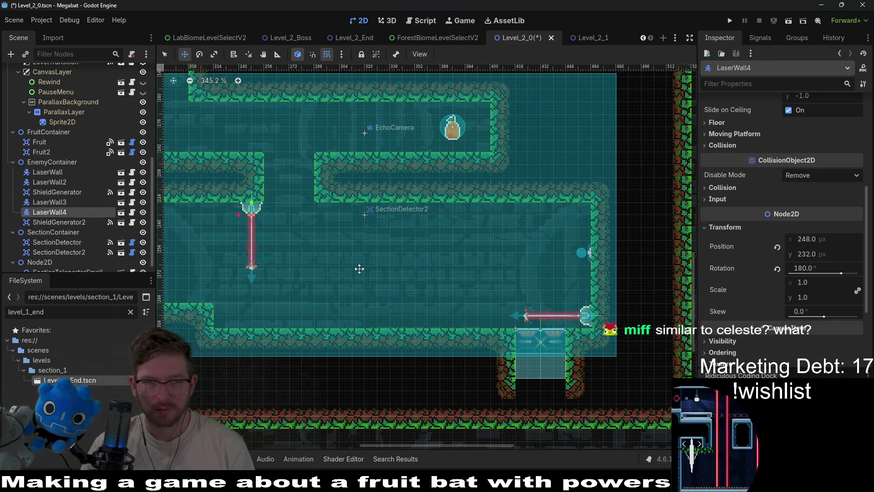
pyautogui.scroll(-4, 470, 254)
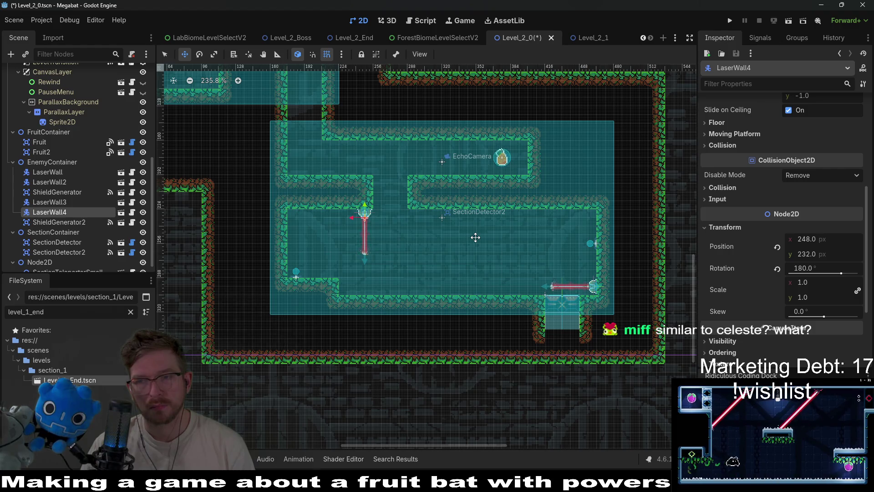
pyautogui.scroll(3, 515, 211)
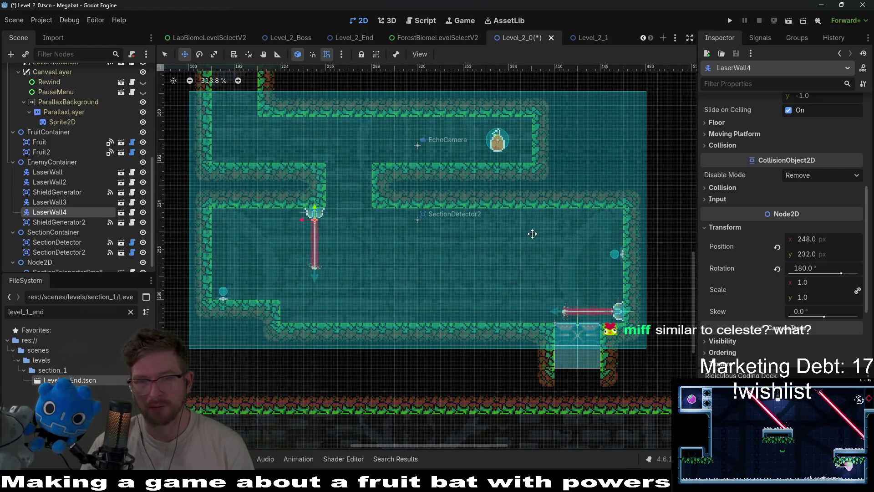
pyautogui.scroll(2, 528, 230)
pyautogui.scroll(-2, 530, 234)
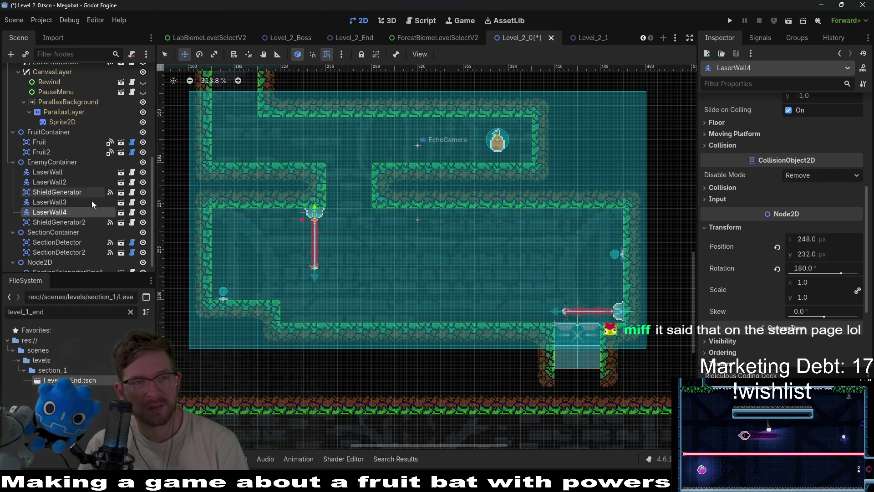
pyautogui.click(69, 219)
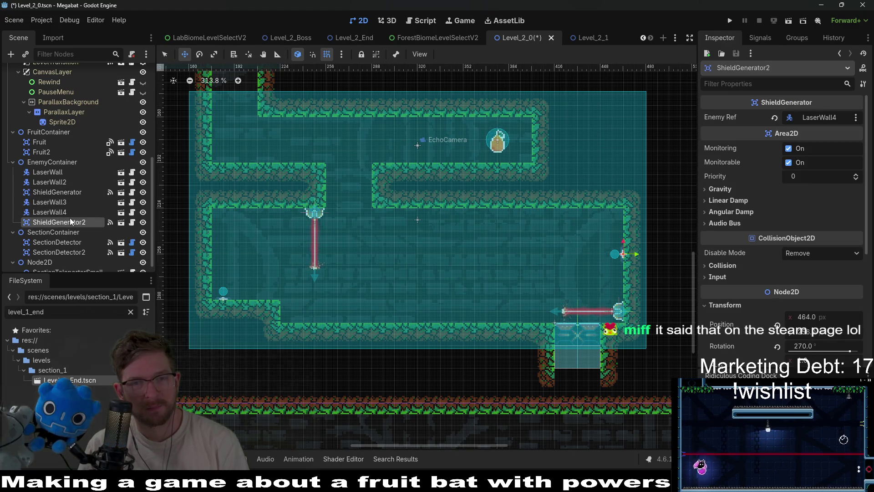
pyautogui.click(50, 160)
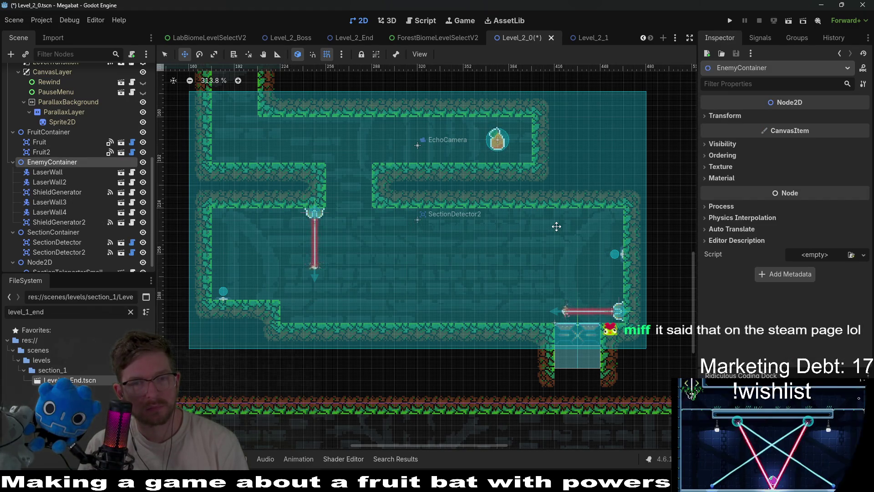
pyautogui.rightClick(68, 168)
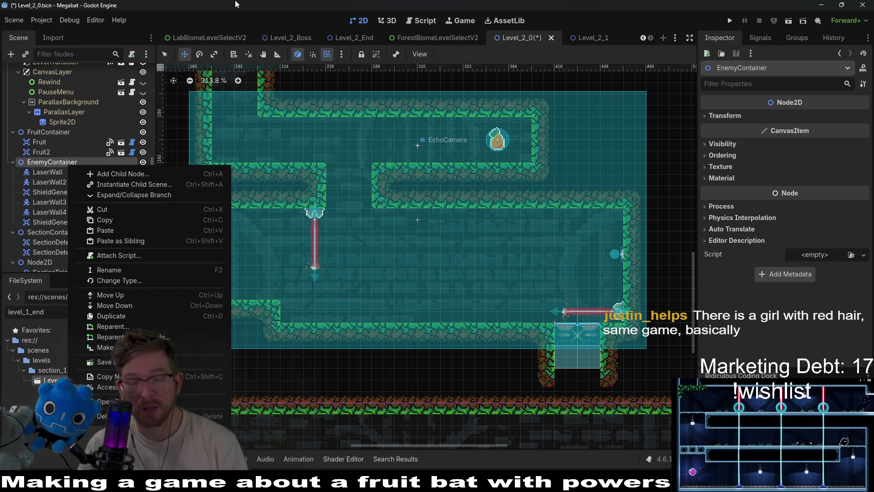
# Step: Instantiate LaserWall.tscn under EnemyContainer and place it in the room's middle
pyautogui.press('Escape')
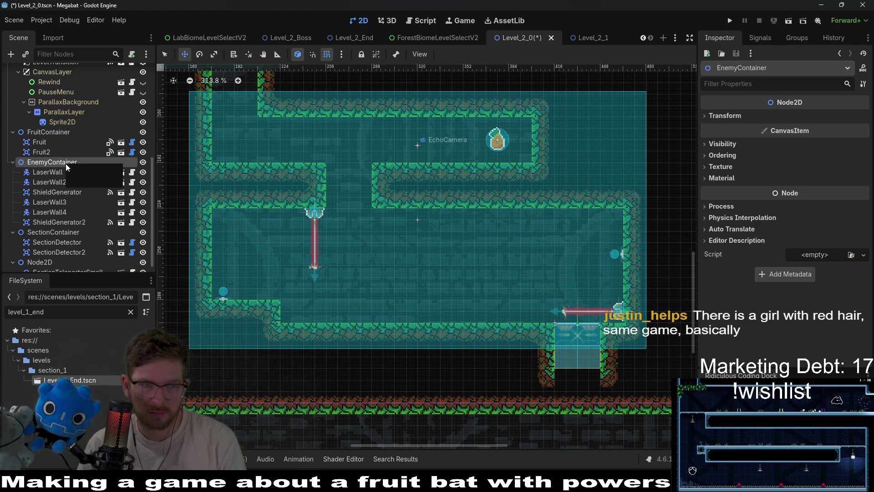
pyautogui.hotkey('ctrl', 'shift', 'a')
pyautogui.write('laserwall')
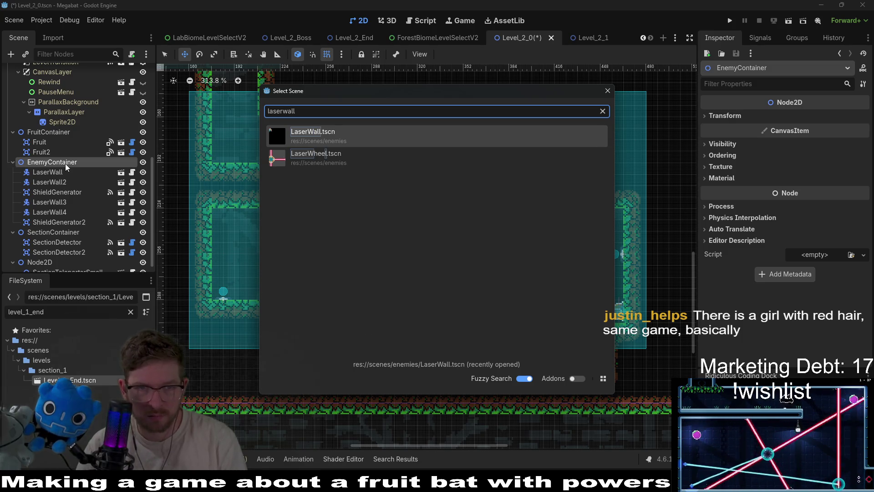
pyautogui.press('Return')
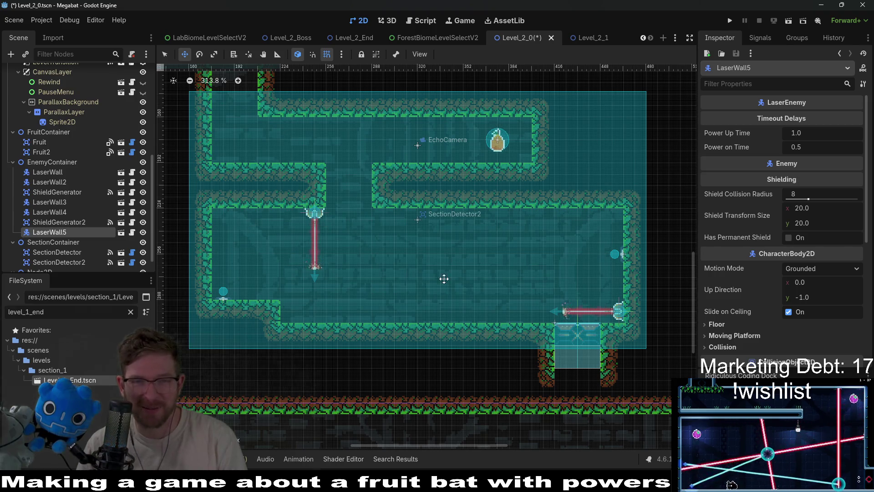
pyautogui.scroll(-2, 412, 205)
pyautogui.moveTo(347, 195); pyautogui.dragTo(504, 270)
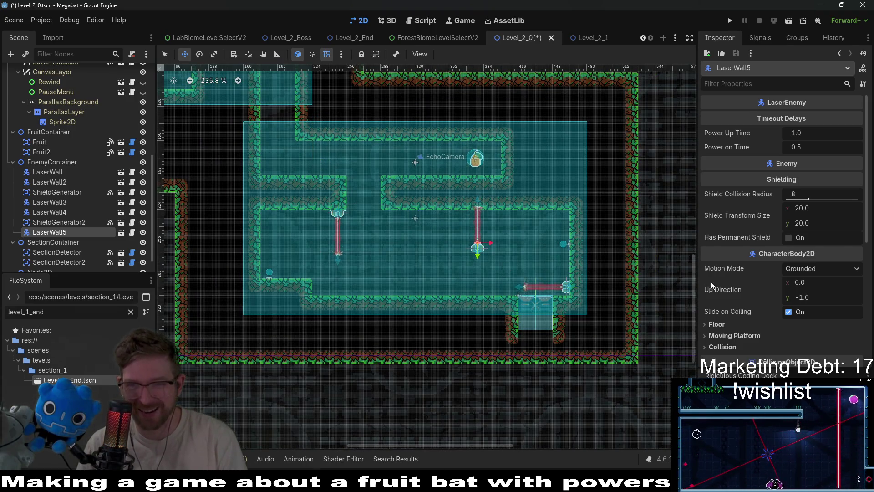
# Step: Rotate LaserWall5 to 180° and move it to the ceiling at 296, 232 beside the left laser
pyautogui.scroll(-5, 760, 275)
pyautogui.click(746, 227)
pyautogui.click(811, 268)
pyautogui.write('180')
pyautogui.press('Return')
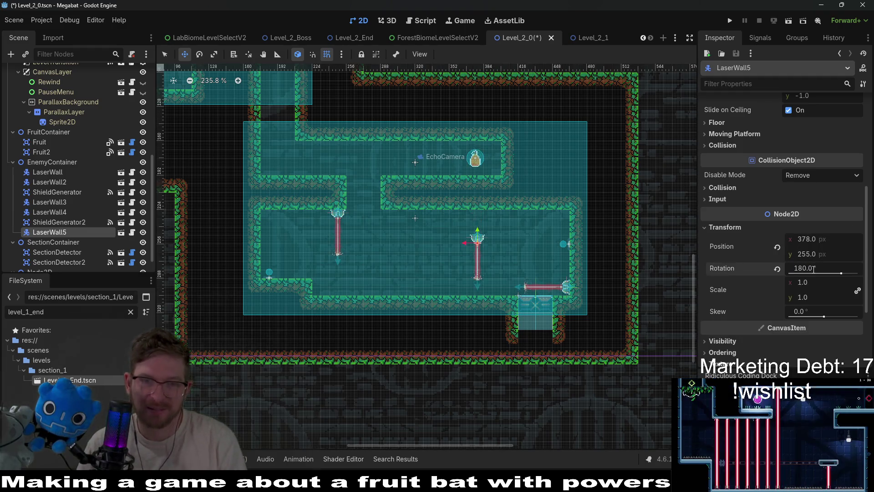
pyautogui.scroll(3, 478, 222)
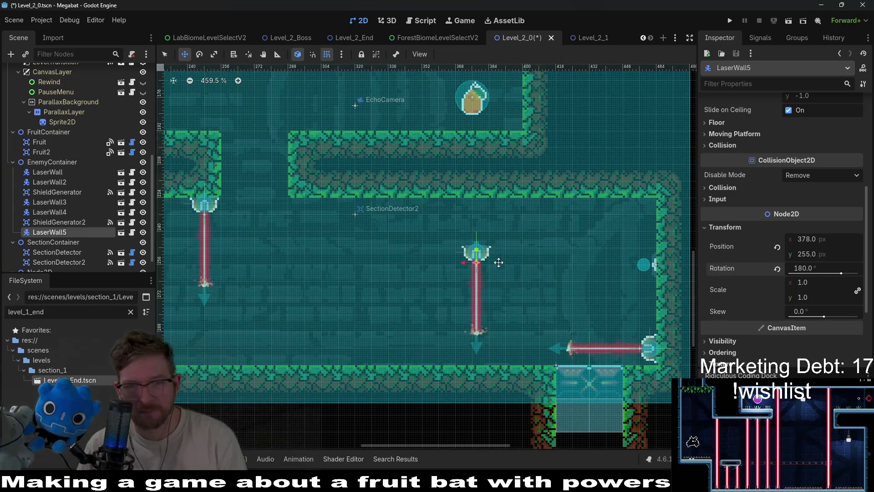
pyautogui.moveTo(461, 259); pyautogui.dragTo(305, 213)
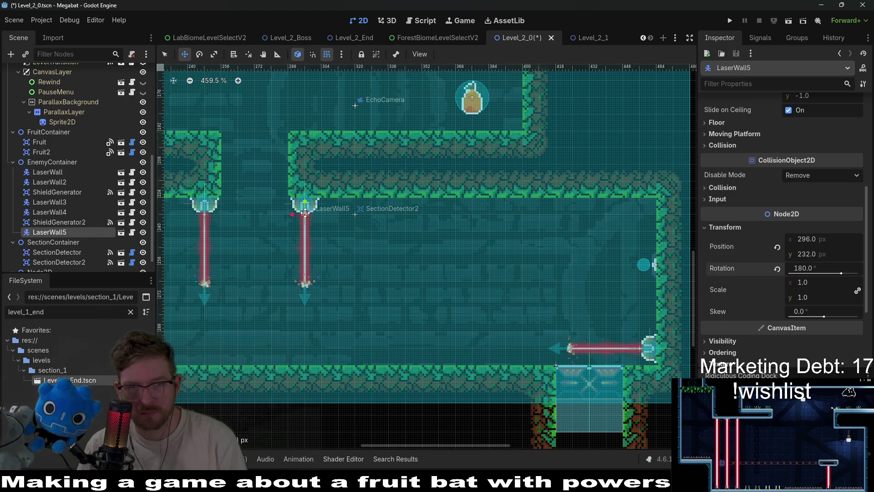
# Step: Recheck ShieldGenerator2's target, then save Level_2_0 and launch a Megabat test run
pyautogui.scroll(-1, 362, 242)
pyautogui.scroll(-1, 495, 248)
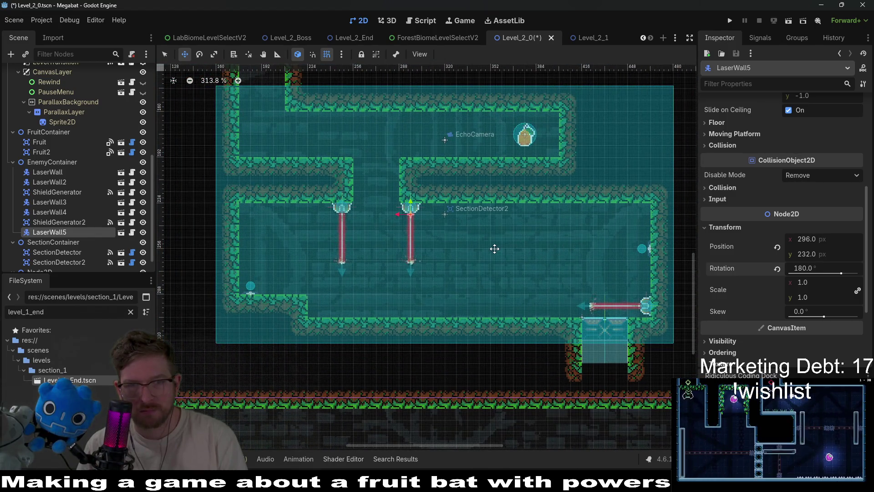
pyautogui.scroll(1, 424, 212)
pyautogui.scroll(-1, 425, 214)
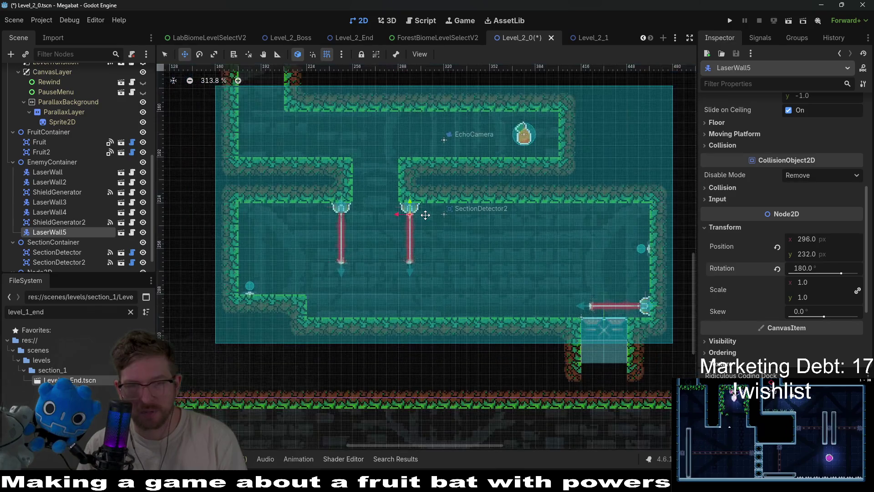
pyautogui.click(73, 222)
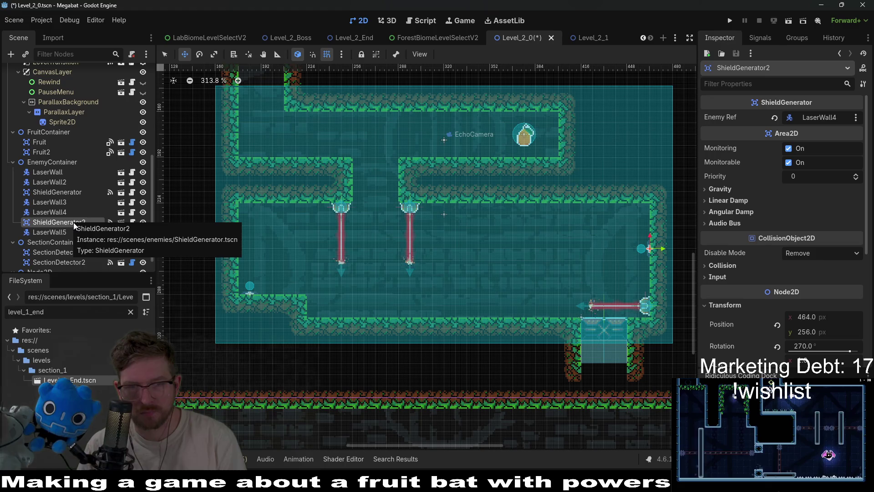
pyautogui.click(787, 21)
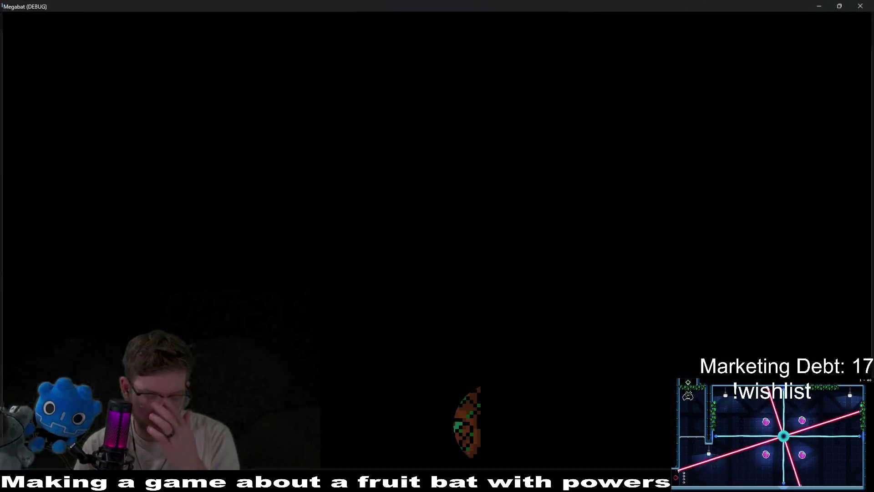
# Step: Fly the bat out the door to grab the fruit, cross the gap, and drop into the laser room
pyautogui.press('Right')
pyautogui.press('Left')
pyautogui.press('Right')
pyautogui.press('Right')
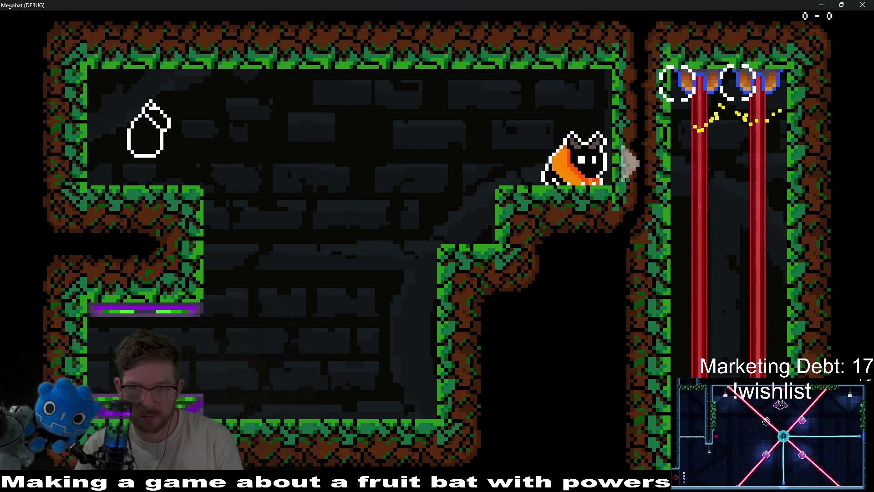
pyautogui.press('Right')
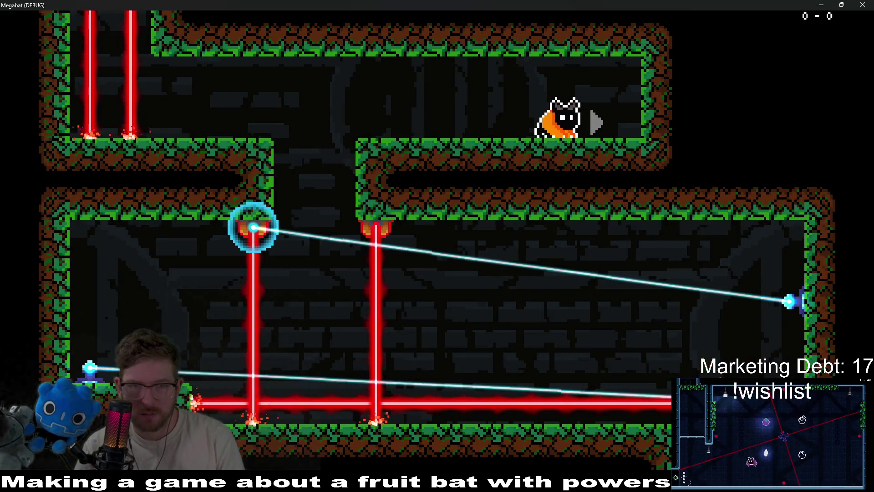
pyautogui.press('Up')
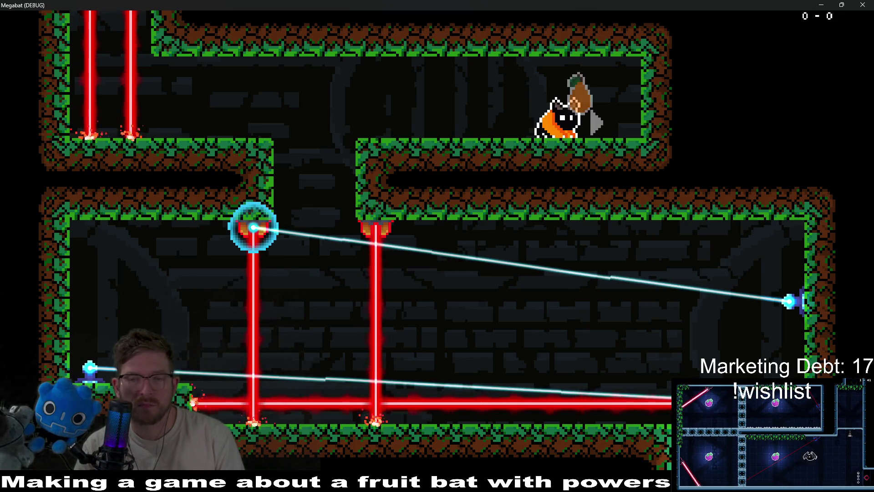
pyautogui.press('Left')
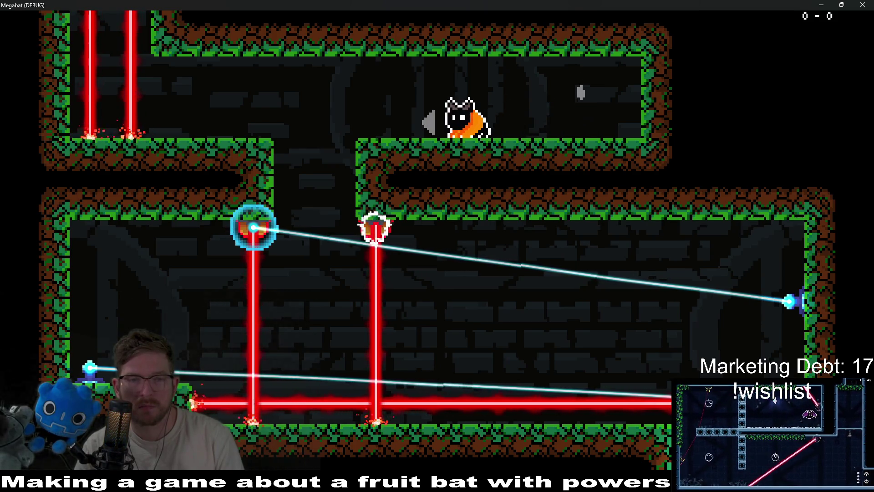
pyautogui.press('Left')
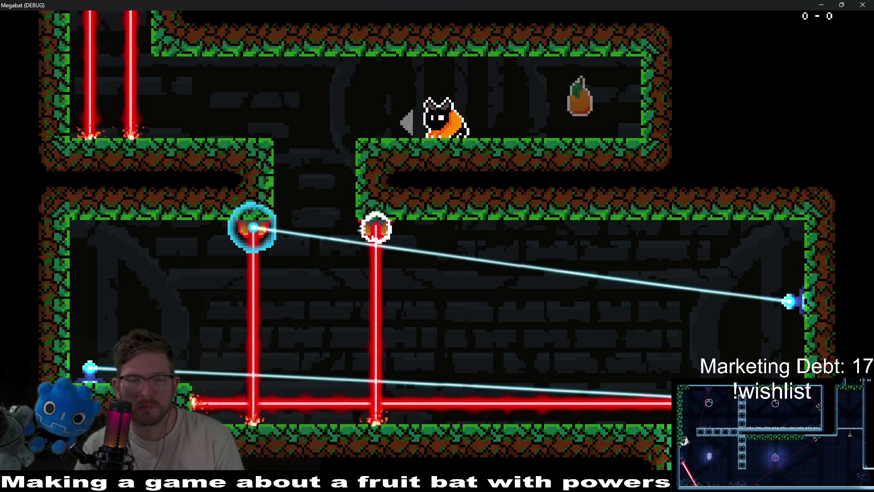
pyautogui.press('Left')
pyautogui.press('space')
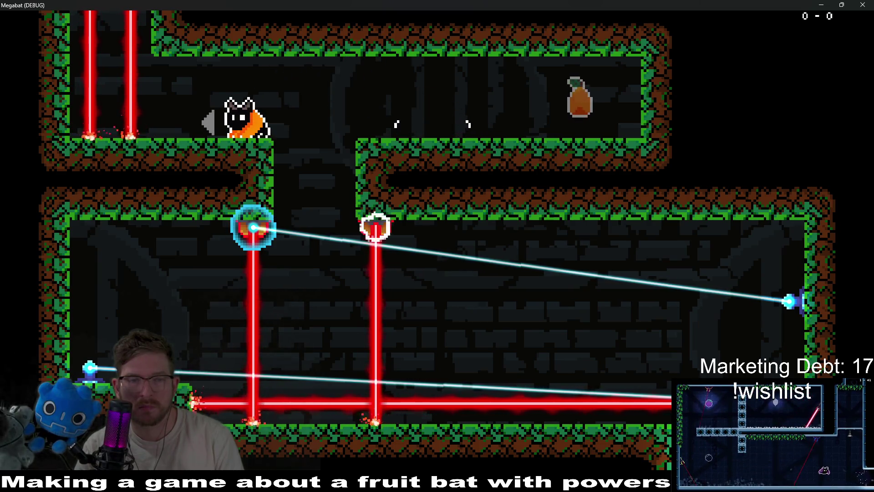
pyautogui.press('Right')
pyautogui.press('space')
pyautogui.press('Right')
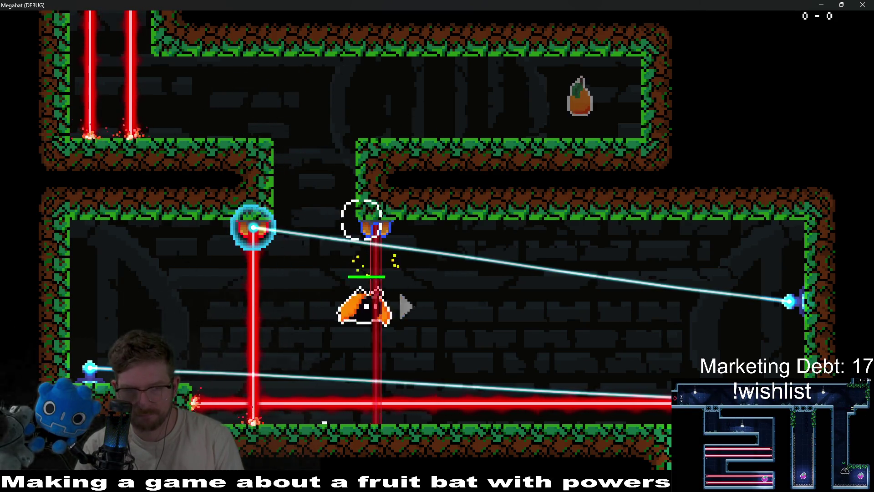
# Step: Fly through the laser room and upper corridor, then drop through the horizontal lasers
pyautogui.press('Left')
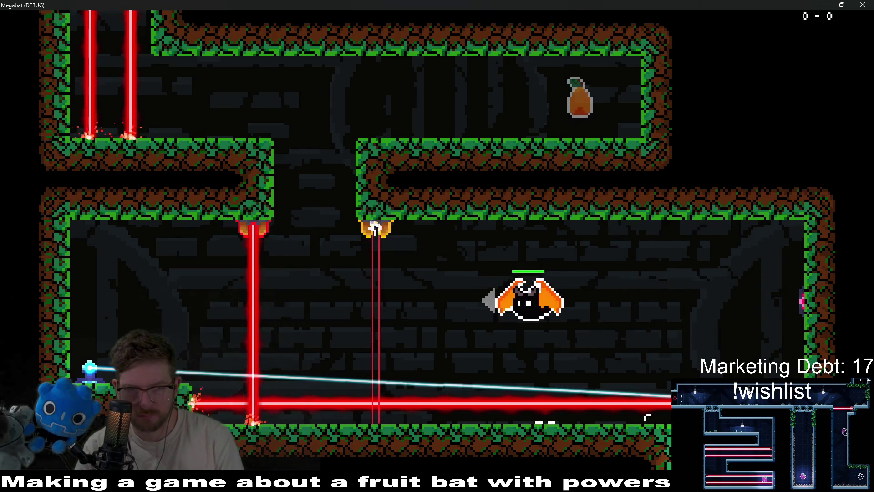
pyautogui.press('Left')
pyautogui.press('Left')
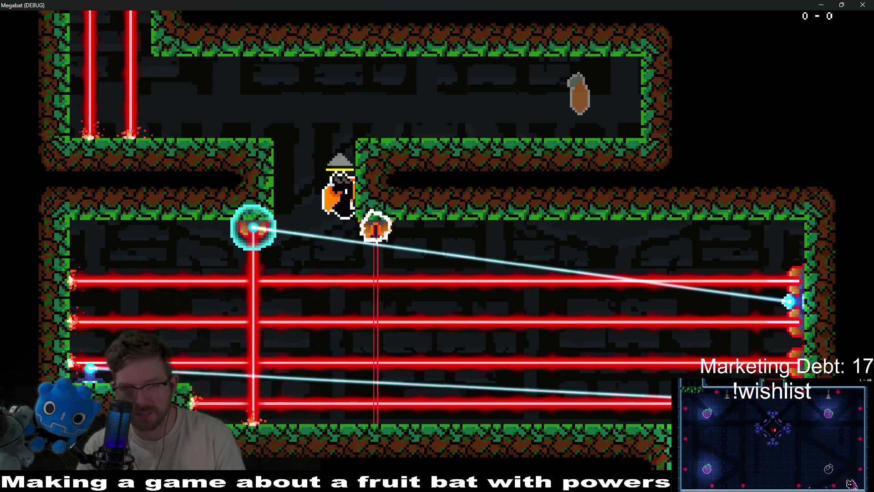
pyautogui.press('Up')
pyautogui.press('Right')
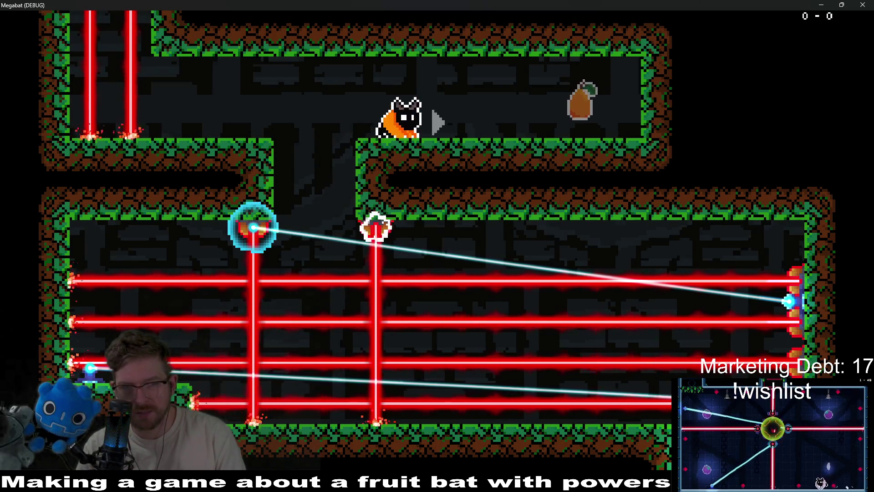
pyautogui.press('Left')
pyautogui.press('Down')
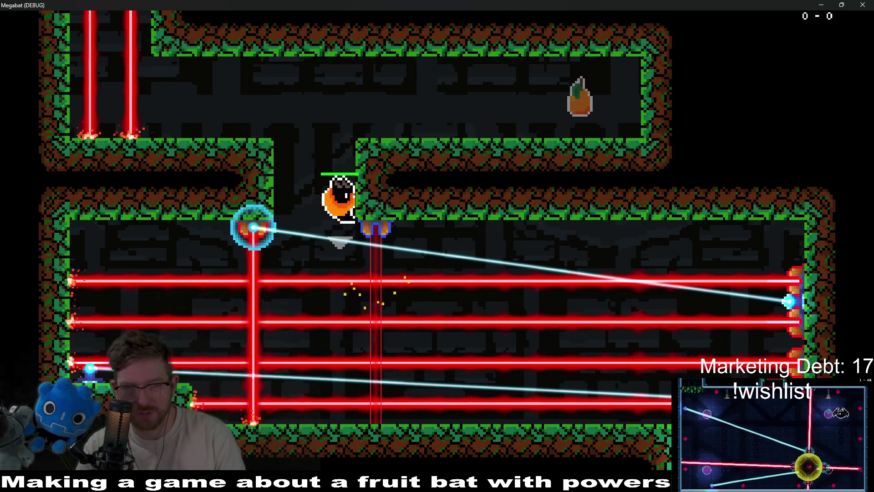
pyautogui.press('Right')
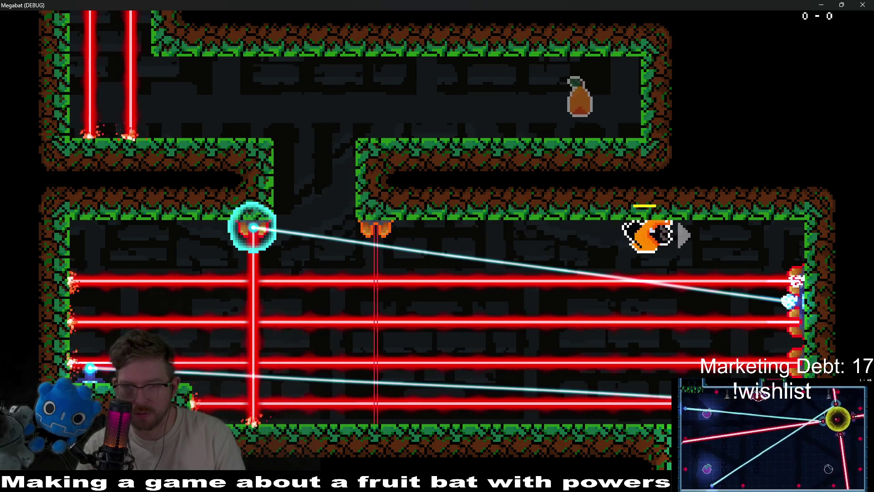
pyautogui.press('Down')
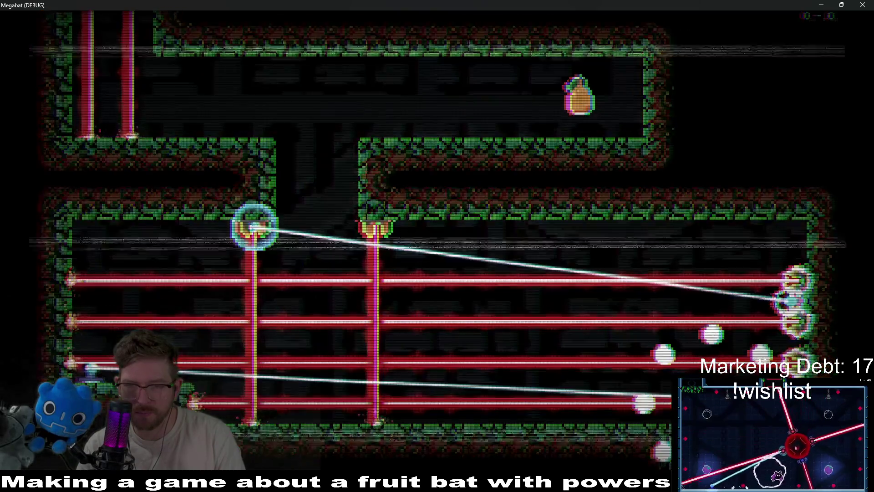
# Step: From the respawn, fly along the top corridor to eat the fruit and drop down the shaft
pyautogui.press('Right')
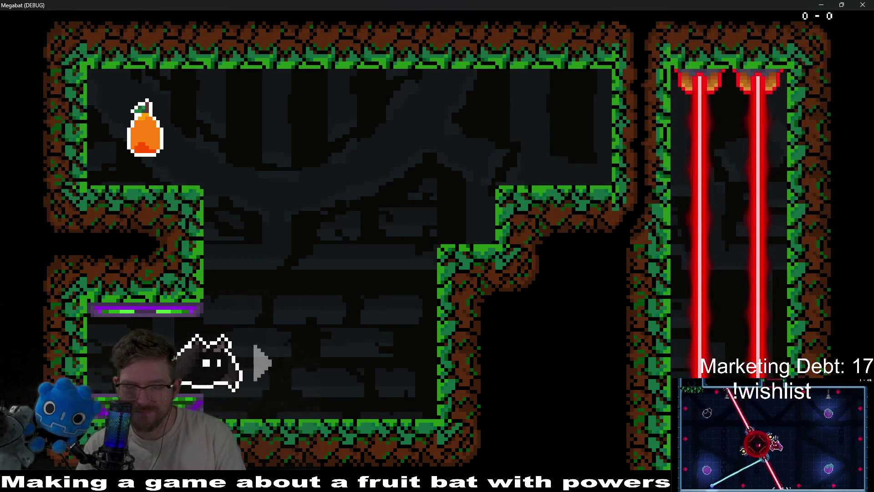
pyautogui.press('Up')
pyautogui.press('Left')
pyautogui.press('Right')
pyautogui.press('Right')
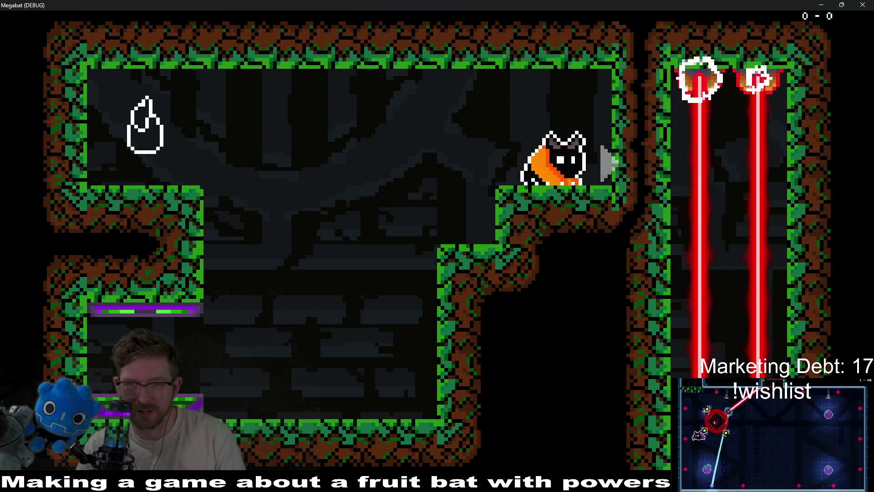
pyautogui.press('Right')
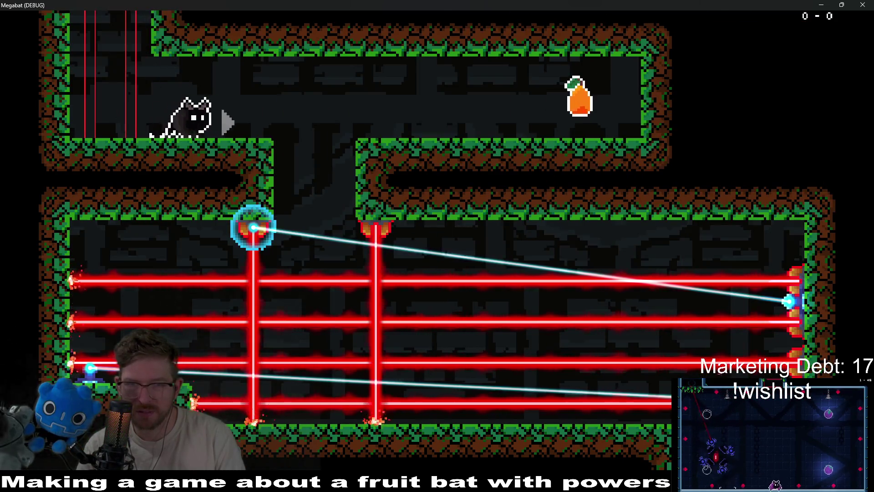
pyautogui.press('Left')
pyautogui.press('Down')
pyautogui.press('Right')
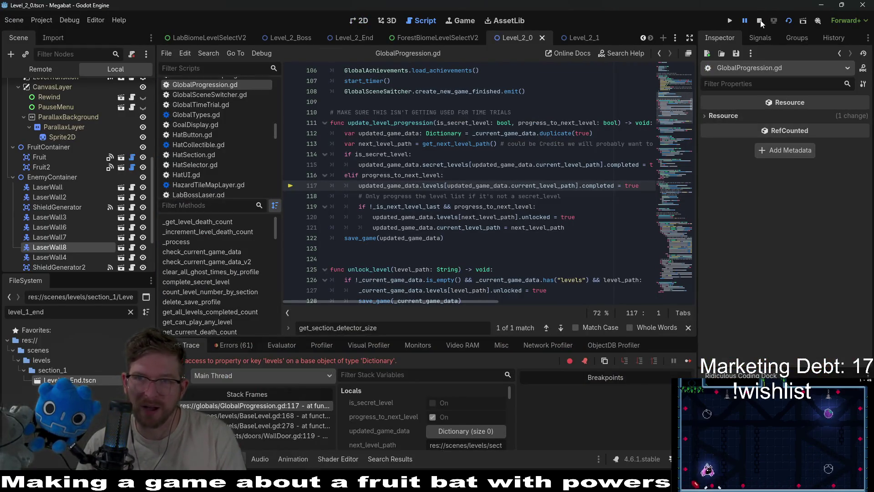
# Step: Stop the debug session, return to the 2D view, and delete LaserWall8
pyautogui.click(759, 20)
pyautogui.click(360, 21)
pyautogui.scroll(-2, 453, 234)
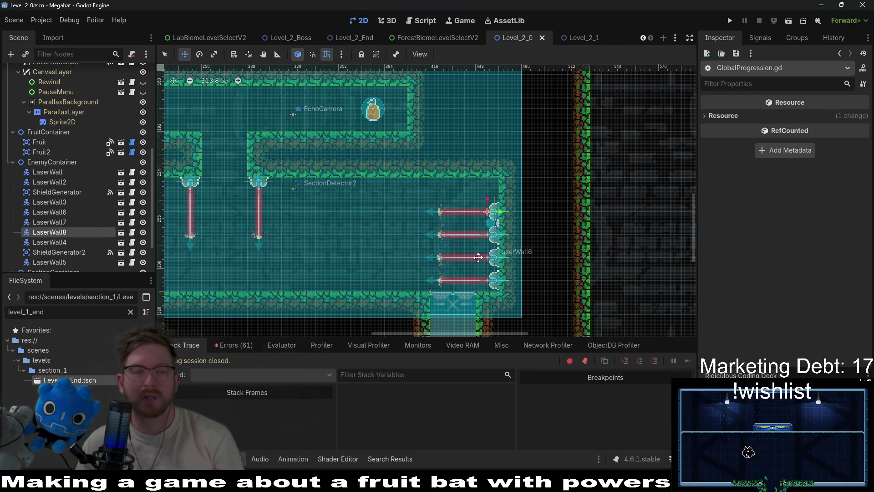
pyautogui.press('Delete')
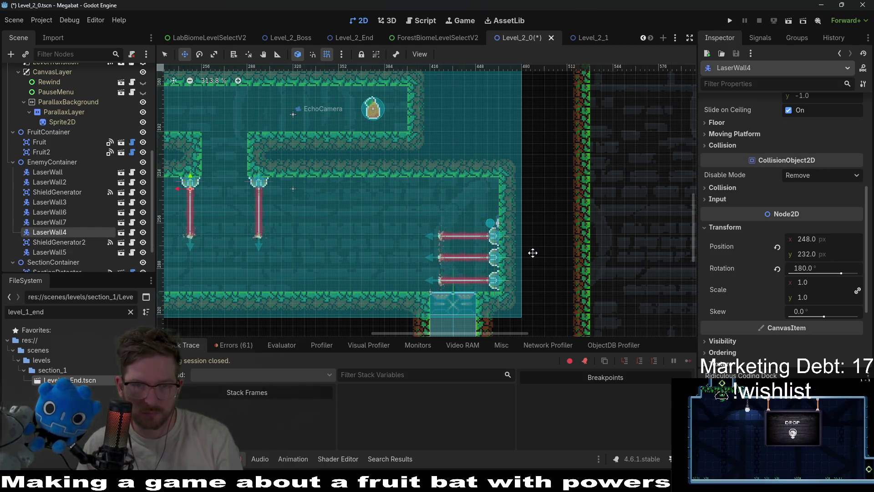
# Step: Delete the remaining upper right-wall lasers (with one undo), keeping the lowest, and pan over the room
pyautogui.press('Delete')
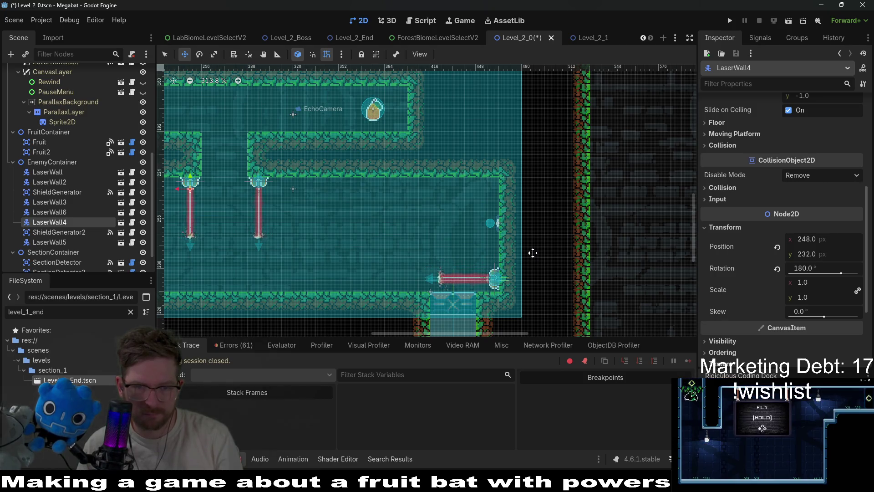
pyautogui.hotkey('ctrl', 'z')
pyautogui.scroll(-2, 293, 213)
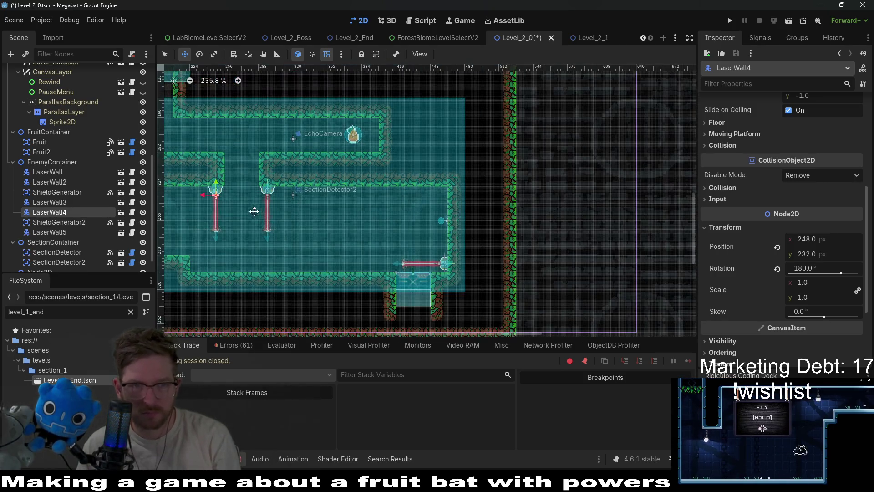
pyautogui.moveTo(253, 211); pyautogui.dragTo(426, 214)
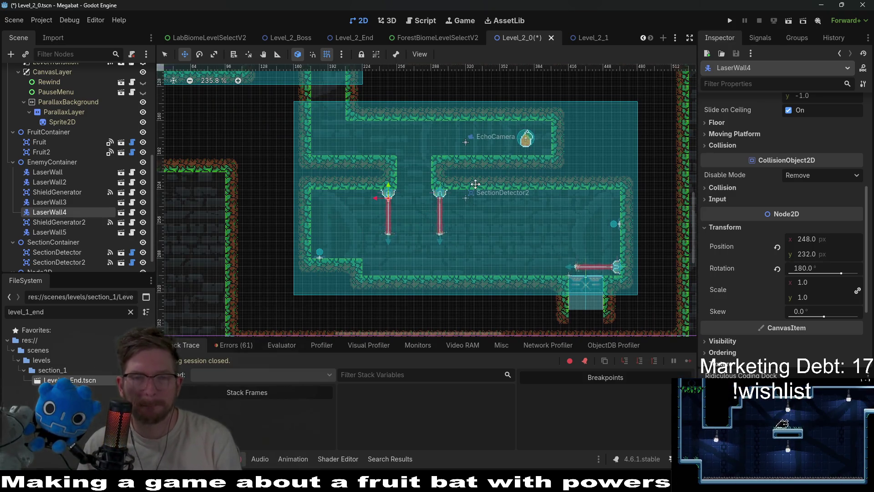
pyautogui.scroll(-2, 476, 188)
pyautogui.scroll(5, 473, 182)
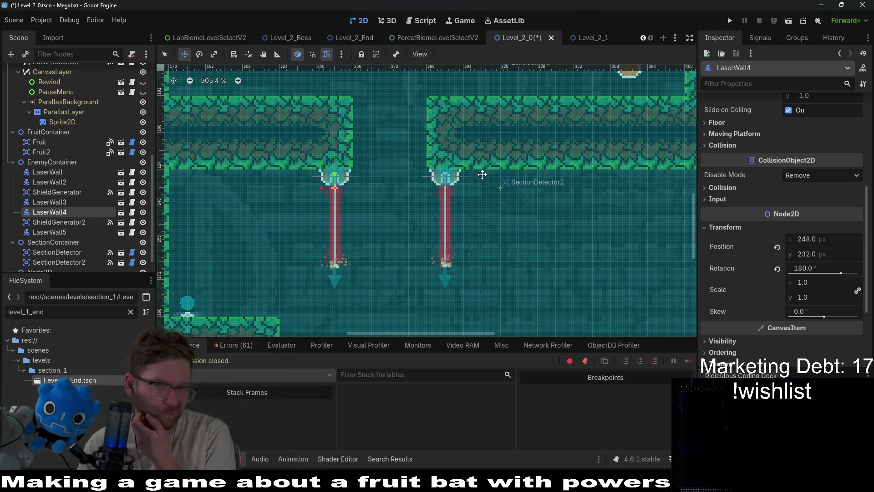
pyautogui.scroll(-3, 521, 205)
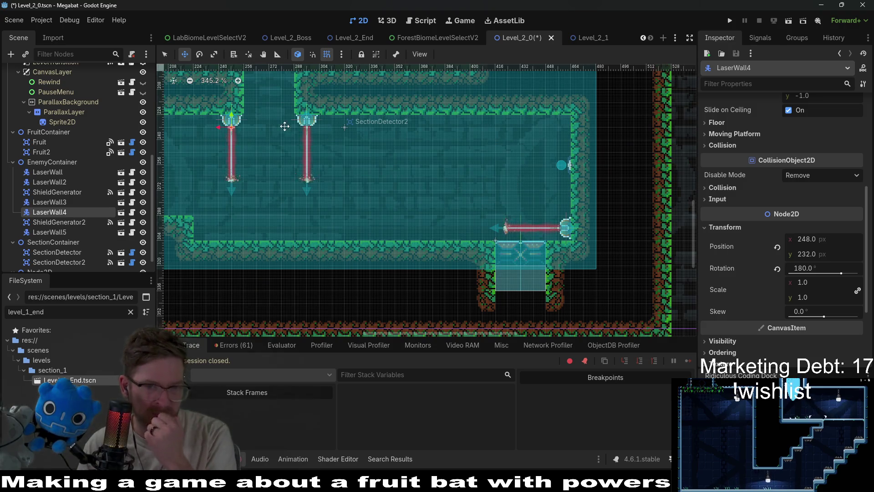
pyautogui.moveTo(284, 126); pyautogui.dragTo(366, 167)
pyautogui.scroll(5, 65, 127)
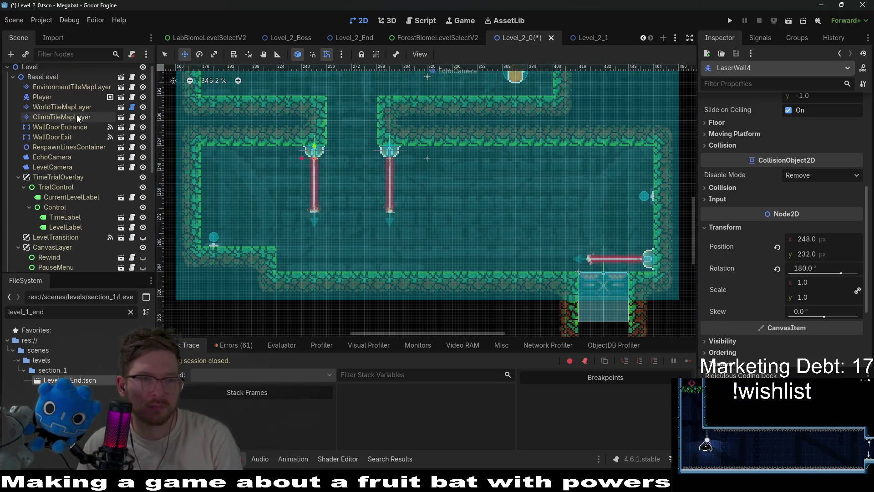
# Step: Paint FOREST terrain on WorldTileMapLayer to seal the shaft opening between the two ceiling lasers
pyautogui.click(62, 122)
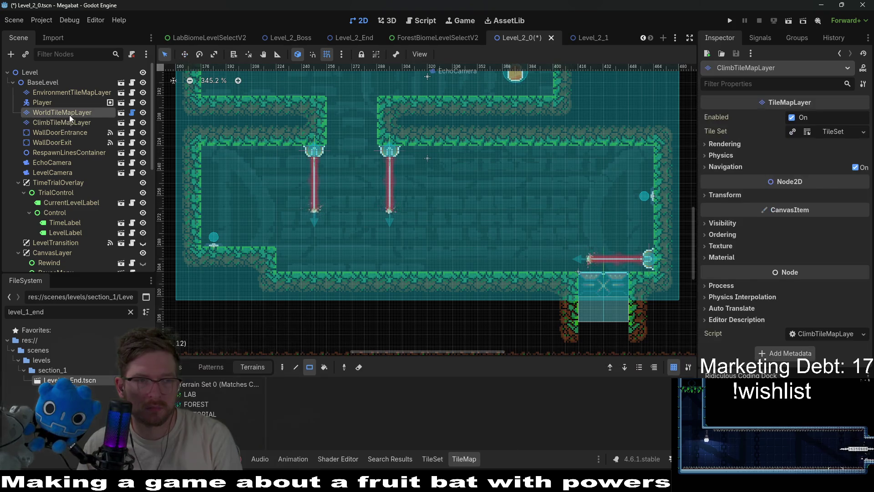
pyautogui.click(61, 112)
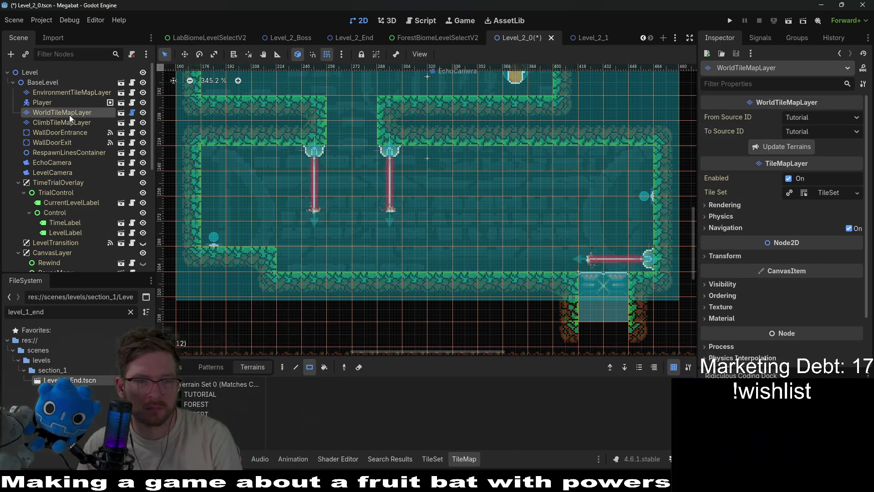
pyautogui.click(209, 404)
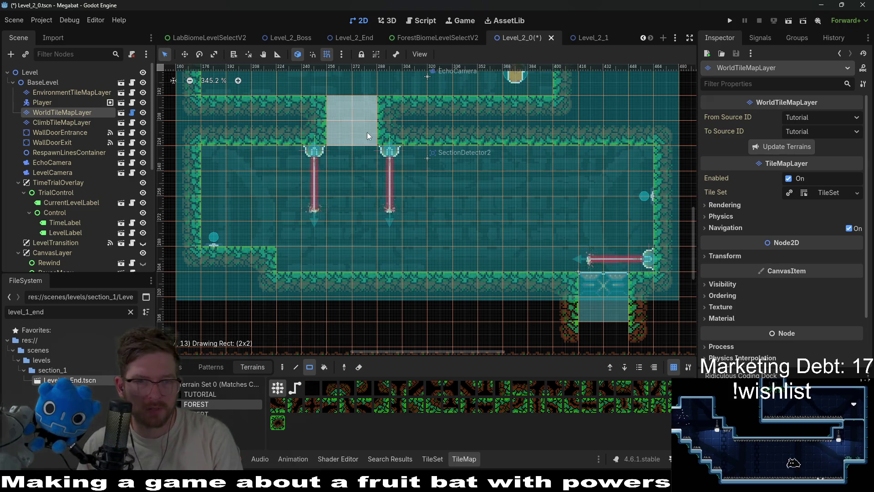
pyautogui.scroll(3, 493, 128)
pyautogui.hscroll(3, 493, 127)
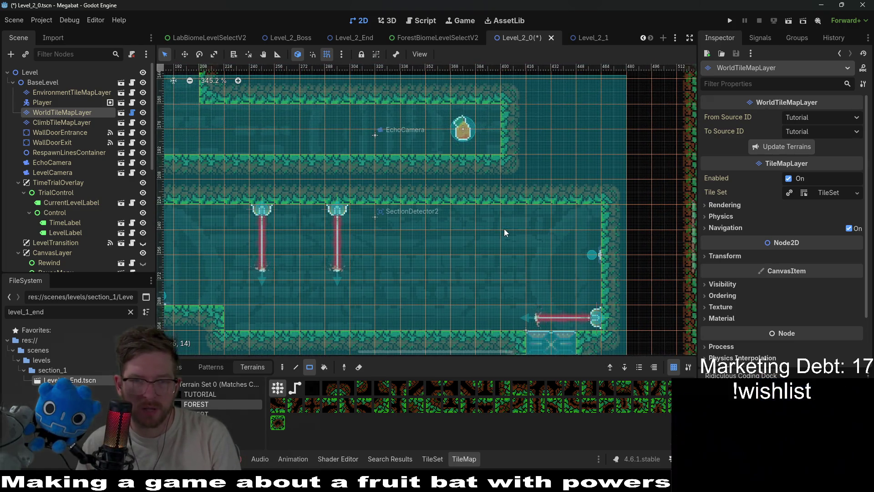
pyautogui.moveTo(303, 230); pyautogui.dragTo(383, 206)
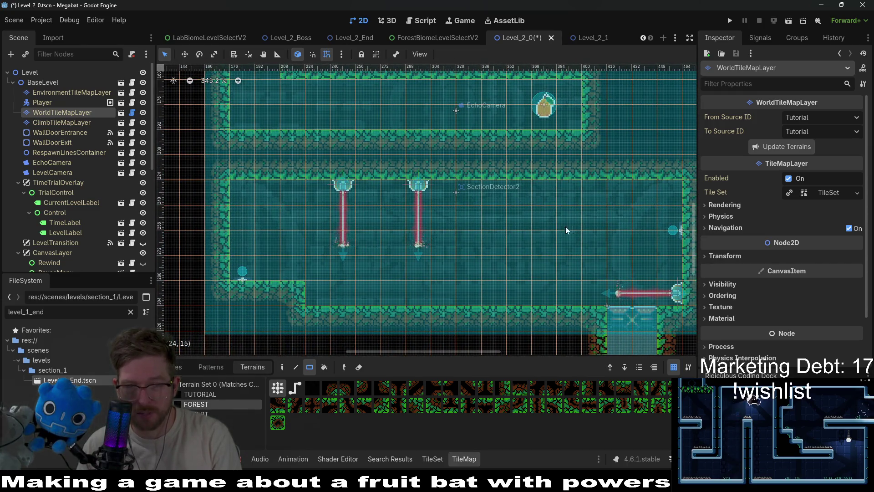
pyautogui.hscroll(2, 461, 221)
pyautogui.moveTo(511, 192); pyautogui.dragTo(484, 223)
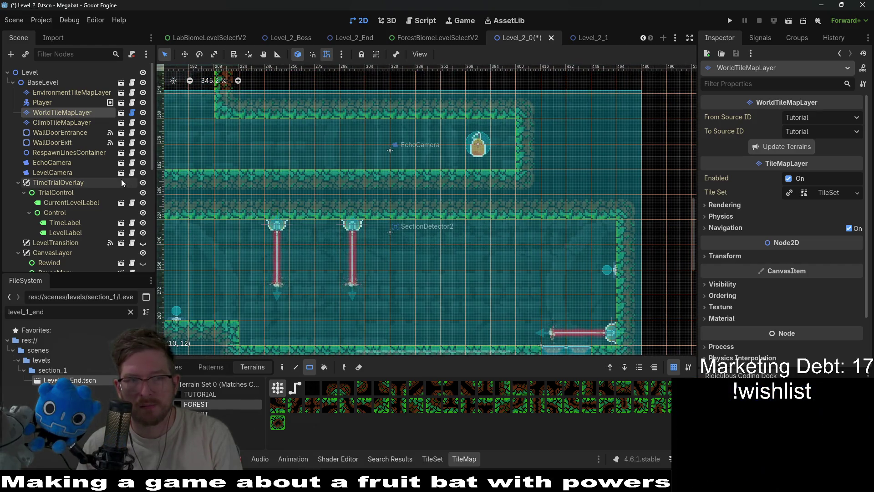
pyautogui.scroll(-6, 69, 173)
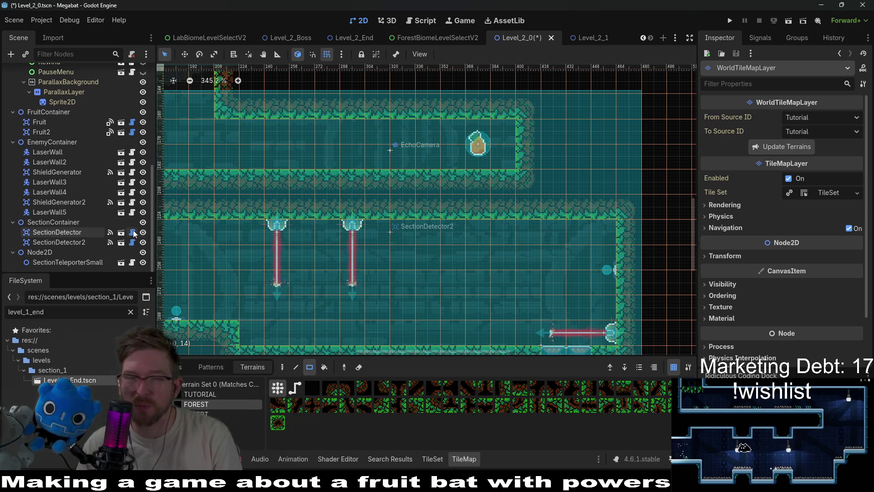
# Step: Nudge LaserWall5 right along the ceiling with the Move tool to 352, 232
pyautogui.click(60, 202)
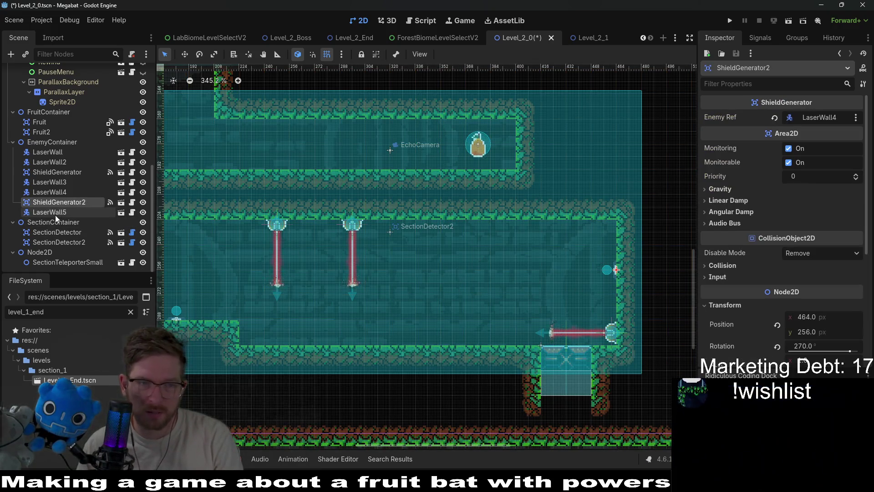
pyautogui.click(49, 212)
pyautogui.press('w')
pyautogui.press('Right')
pyautogui.press('Right')
pyautogui.press('Right')
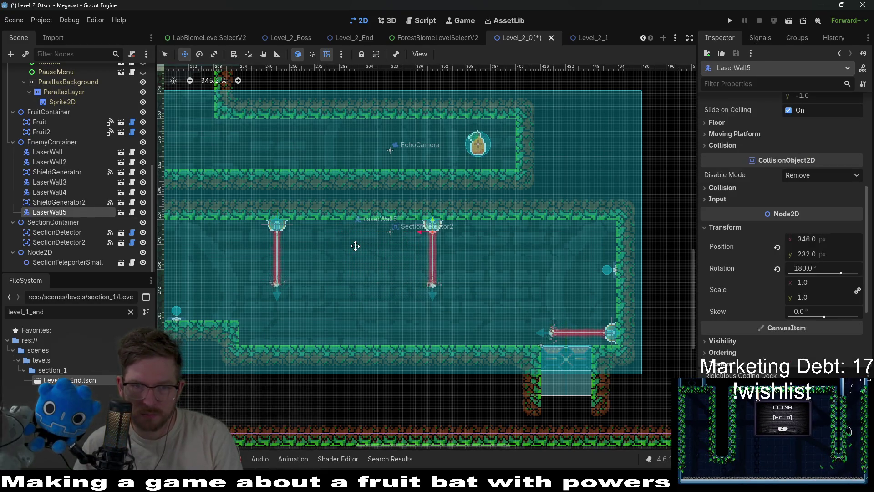
pyautogui.press('Right')
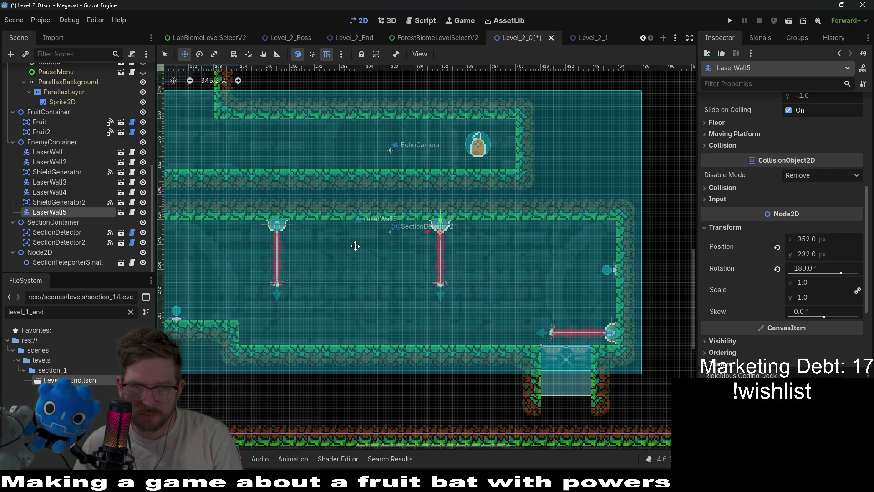
pyautogui.scroll(-2, 349, 267)
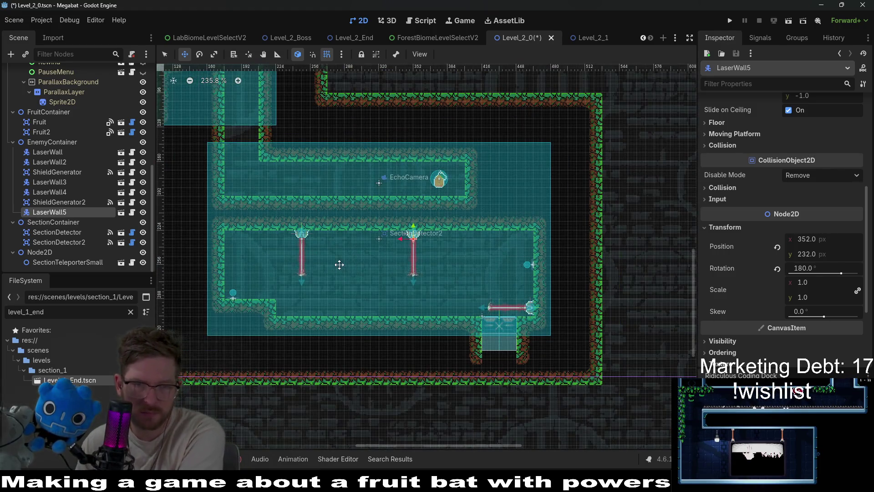
pyautogui.scroll(3, 408, 265)
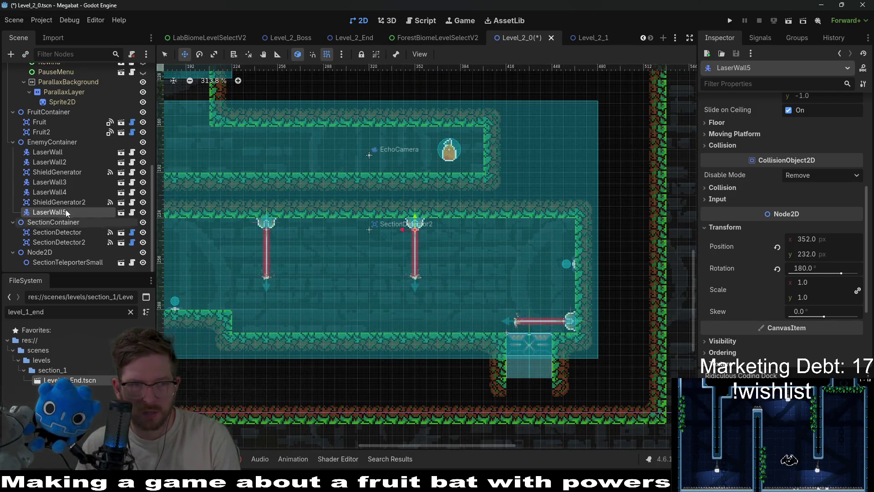
pyautogui.click(59, 202)
pyautogui.click(61, 194)
pyautogui.click(62, 203)
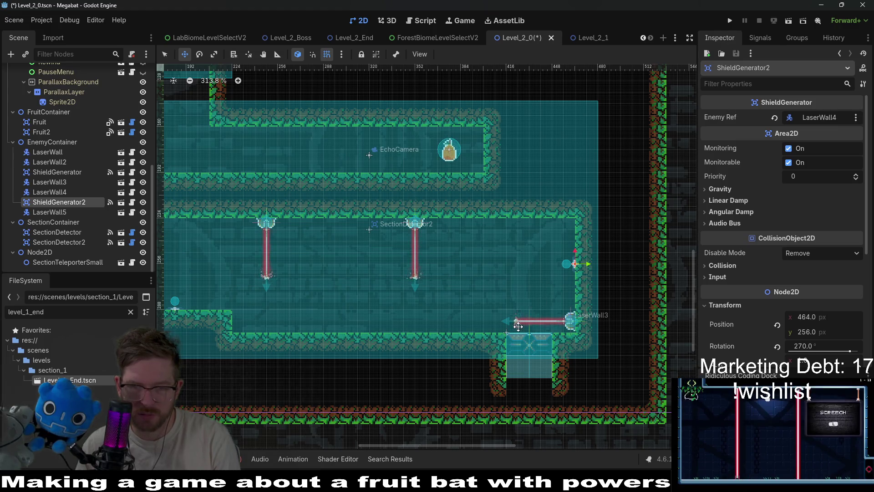
pyautogui.scroll(-1, 455, 282)
pyautogui.hscroll(-5, 387, 273)
pyautogui.hscroll(3, 365, 262)
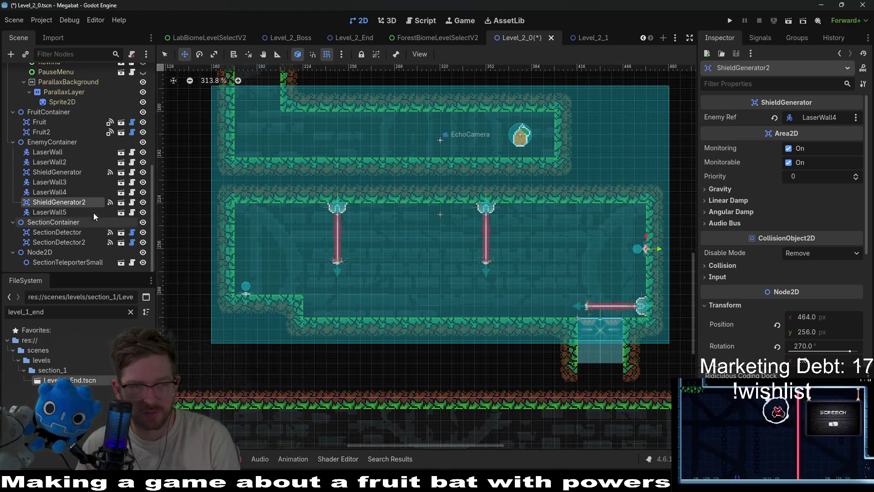
pyautogui.click(50, 182)
pyautogui.click(63, 171)
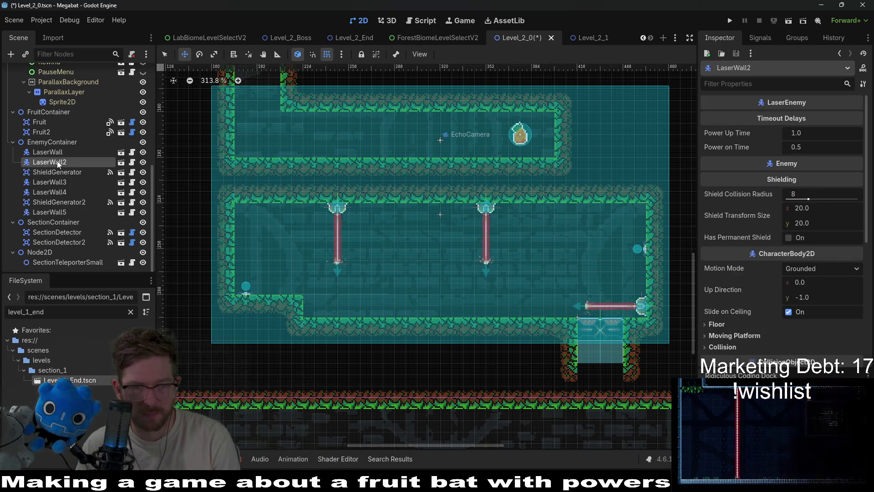
pyautogui.click(58, 152)
pyautogui.click(58, 171)
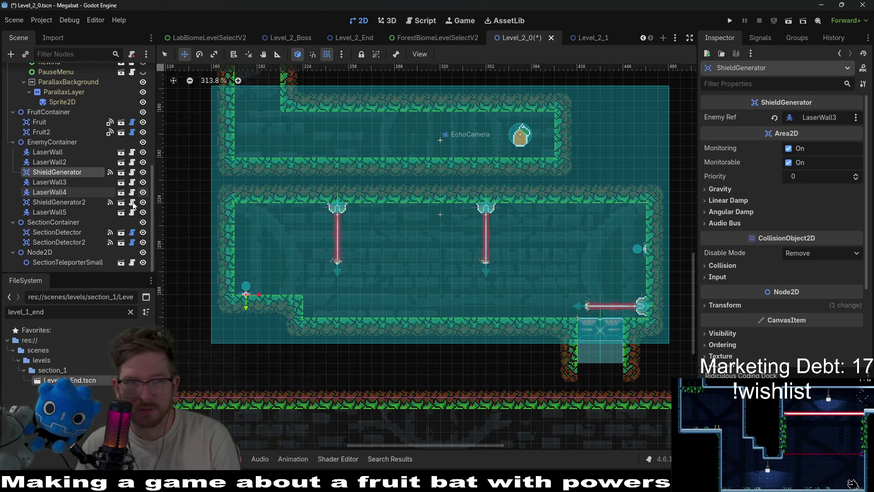
pyautogui.click(74, 184)
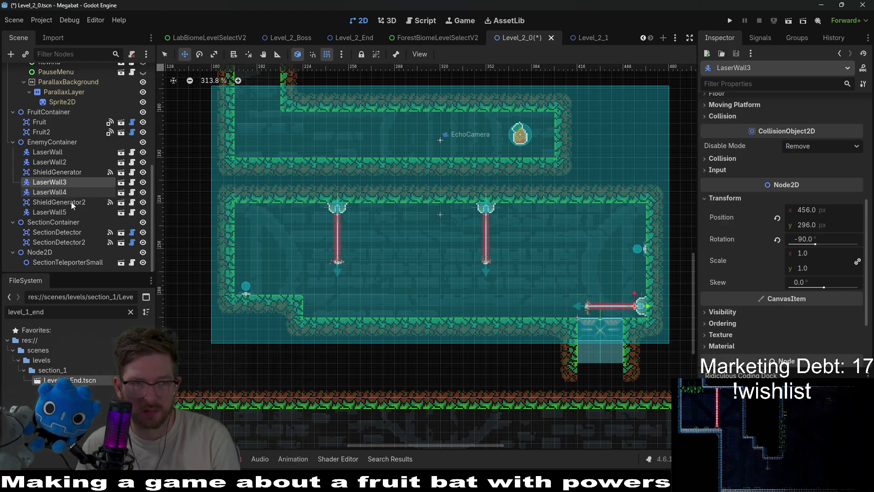
pyautogui.click(68, 202)
pyautogui.moveTo(69, 202); pyautogui.dragTo(52, 191)
# Step: Review the reordered laser walls and shield generators, then duplicate Fruit2 into Fruit3
pyautogui.click(68, 202)
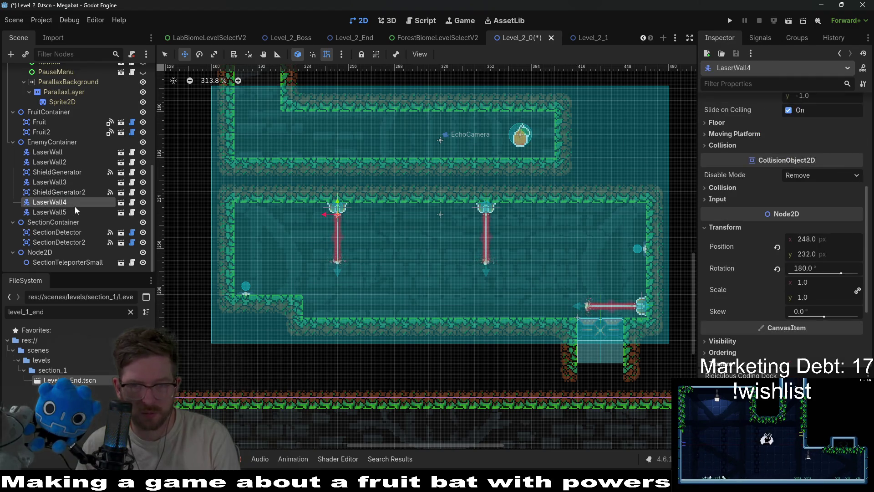
pyautogui.click(68, 192)
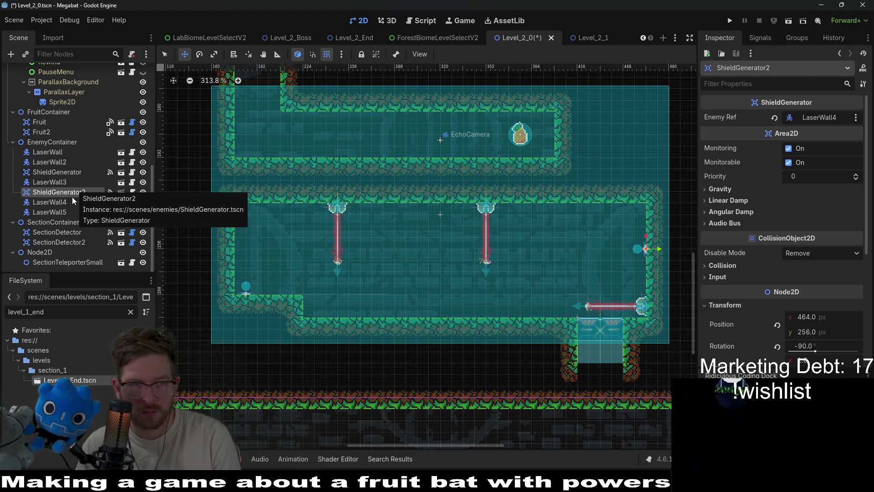
pyautogui.click(72, 202)
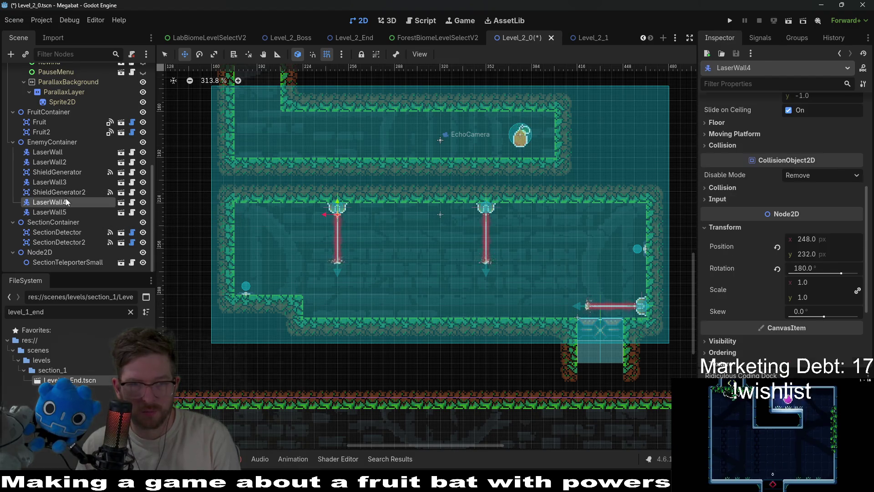
pyautogui.click(76, 171)
pyautogui.click(60, 153)
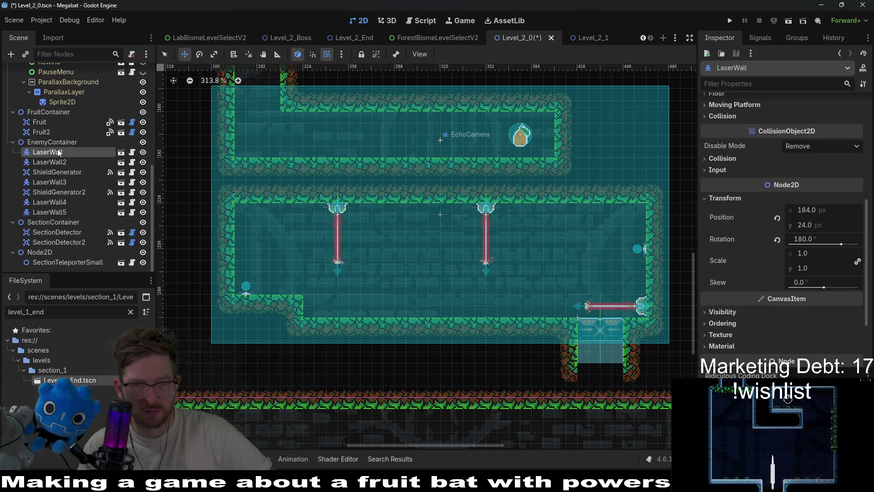
pyautogui.click(59, 182)
pyautogui.click(61, 202)
pyautogui.click(62, 213)
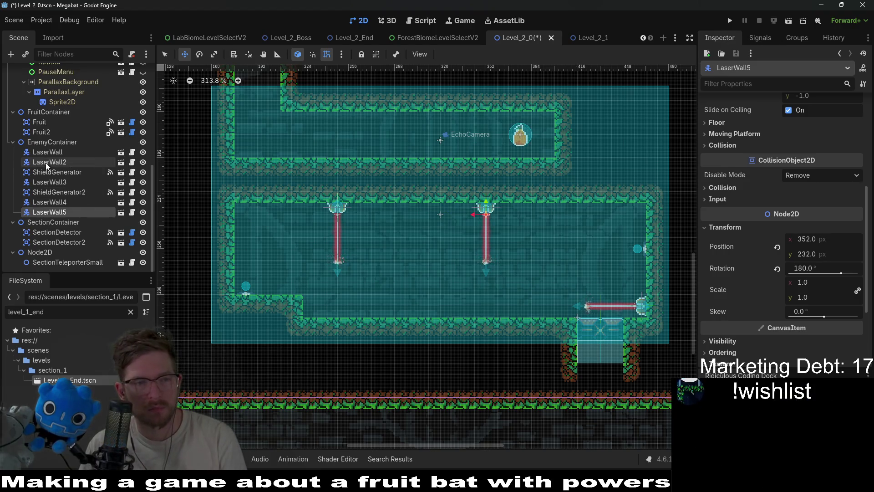
pyautogui.click(49, 133)
pyautogui.hotkey('ctrl', 'd')
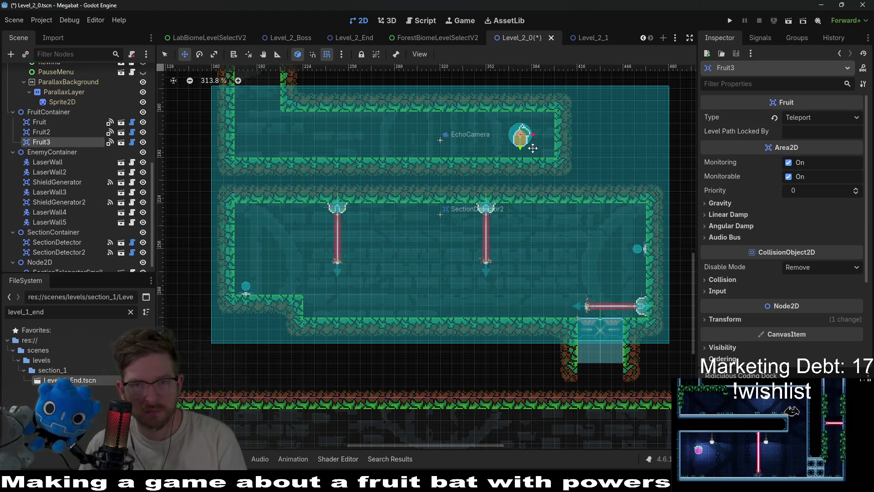
# Step: Drag Fruit3 to the left end of the lower laser room and select WorldTileMapLayer
pyautogui.moveTo(352, 222); pyautogui.dragTo(266, 244)
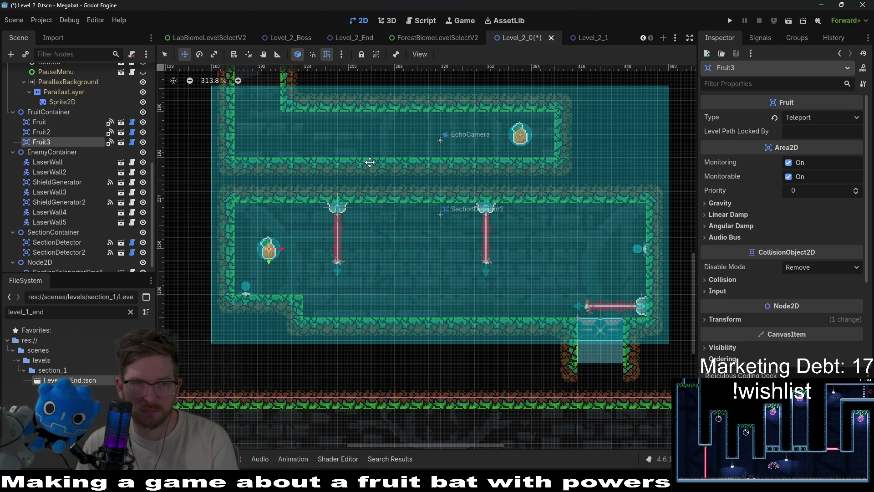
pyautogui.scroll(6, 93, 146)
pyautogui.click(62, 112)
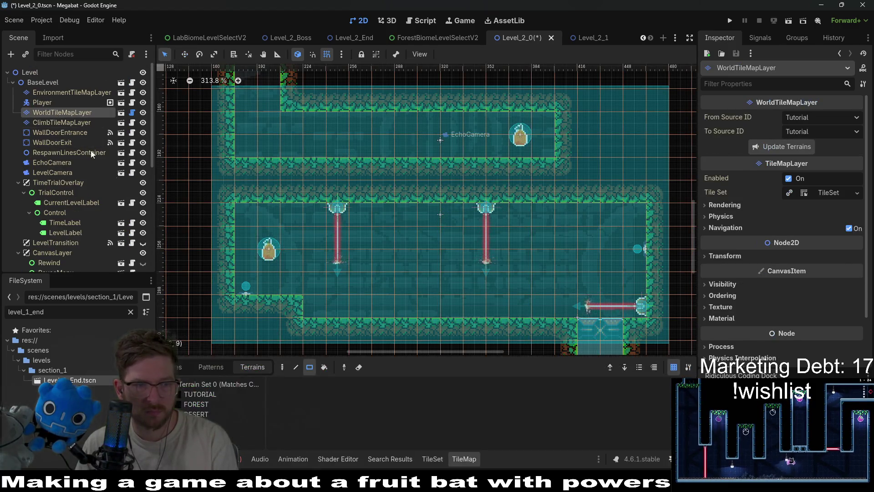
# Step: Paint a FOREST block for a new chamber right of the upper corridor and shift its right wall one tile left
pyautogui.click(200, 408)
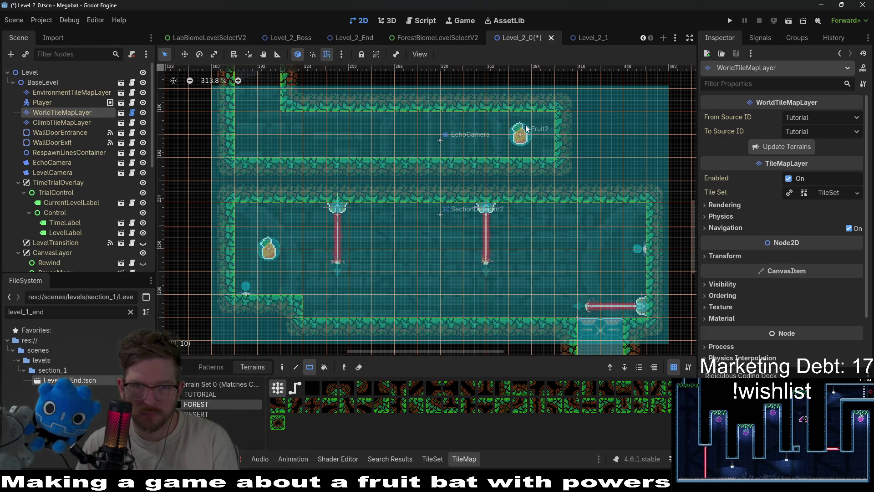
pyautogui.moveTo(556, 171); pyautogui.dragTo(431, 169)
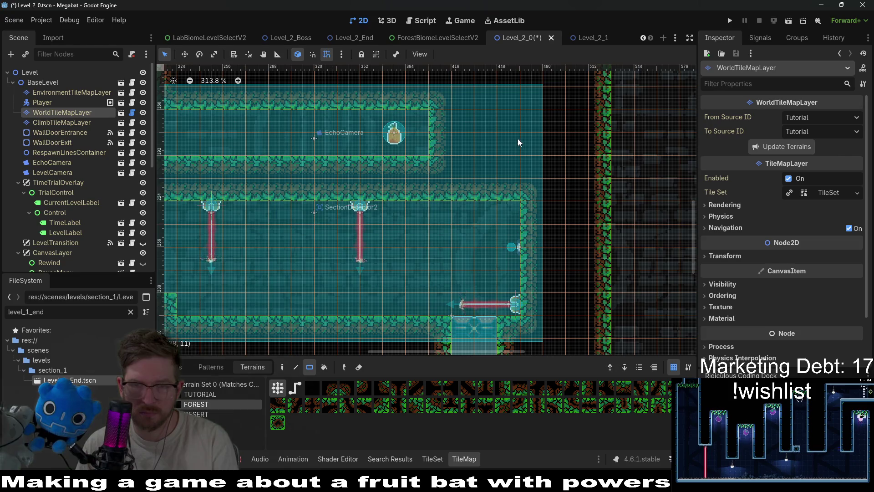
pyautogui.moveTo(508, 129)
pyautogui.mouseDown()
pyautogui.moveTo(530, 143)
pyautogui.moveTo(573, 148)
pyautogui.mouseUp()
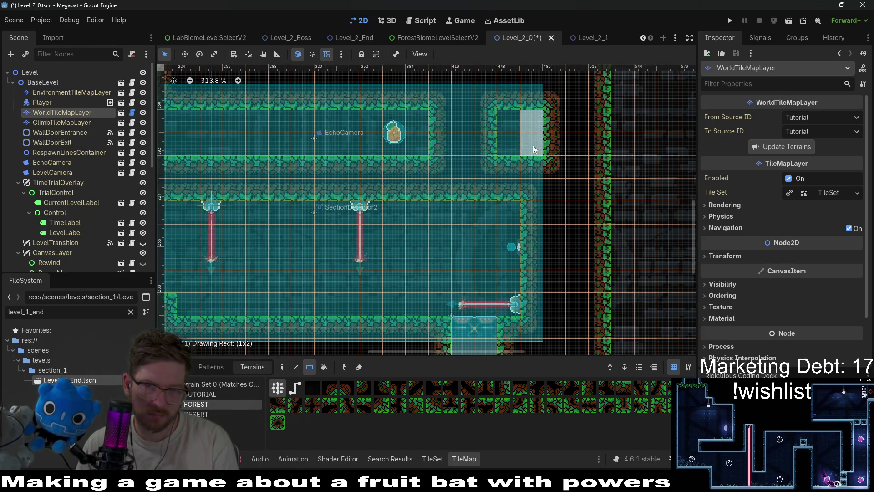
pyautogui.hscroll(-3, 560, 160)
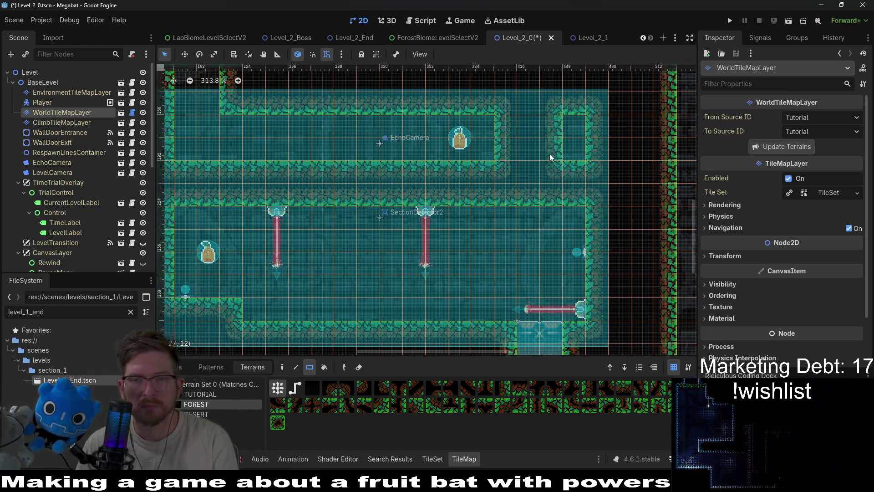
pyautogui.moveTo(484, 127); pyautogui.dragTo(496, 150)
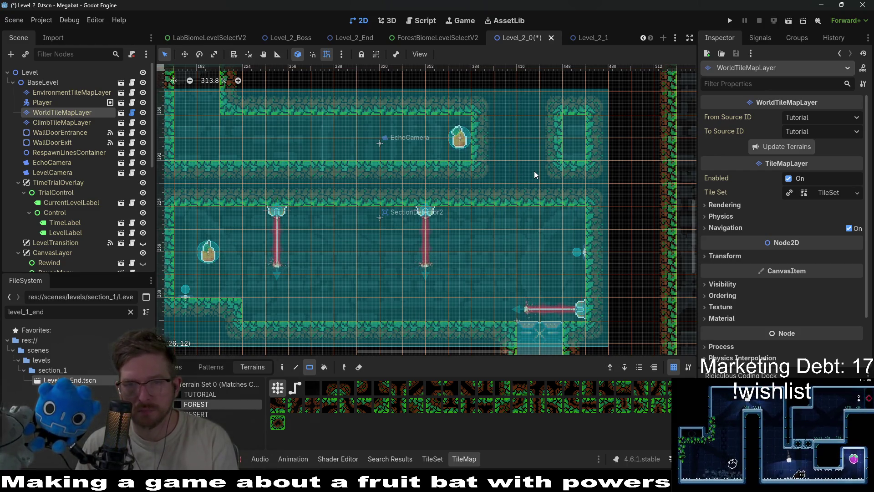
pyautogui.scroll(-5, 77, 175)
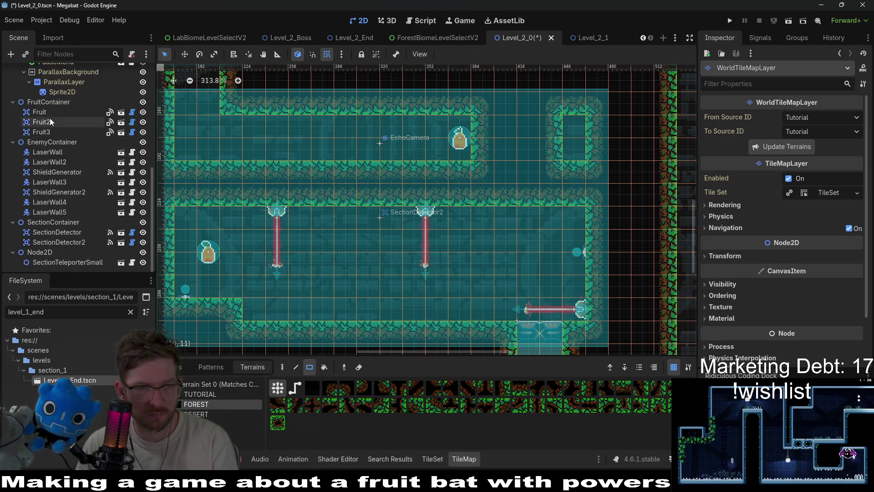
# Step: Instantiate ShieldGenerator.tscn as a child of EnemyContainer
pyautogui.click(46, 105)
pyautogui.rightClick(49, 106)
pyautogui.click(35, 135)
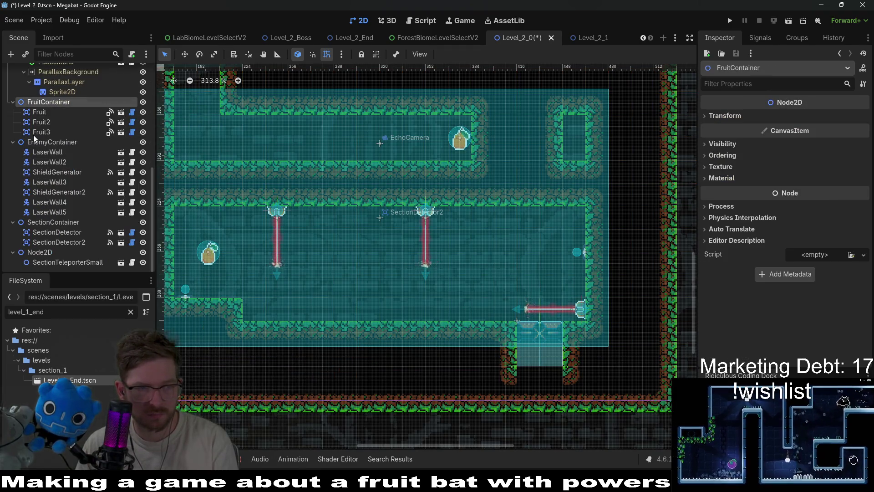
pyautogui.click(41, 143)
pyautogui.rightClick(53, 141)
pyautogui.click(86, 163)
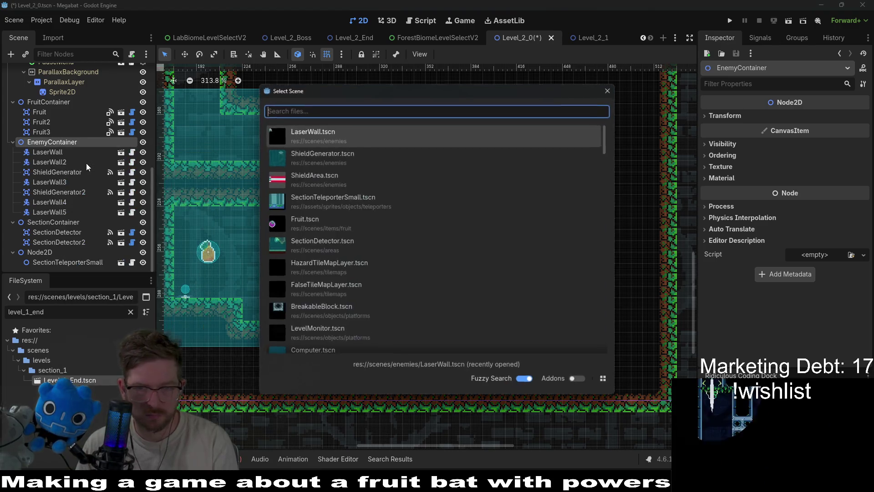
pyautogui.write('shield')
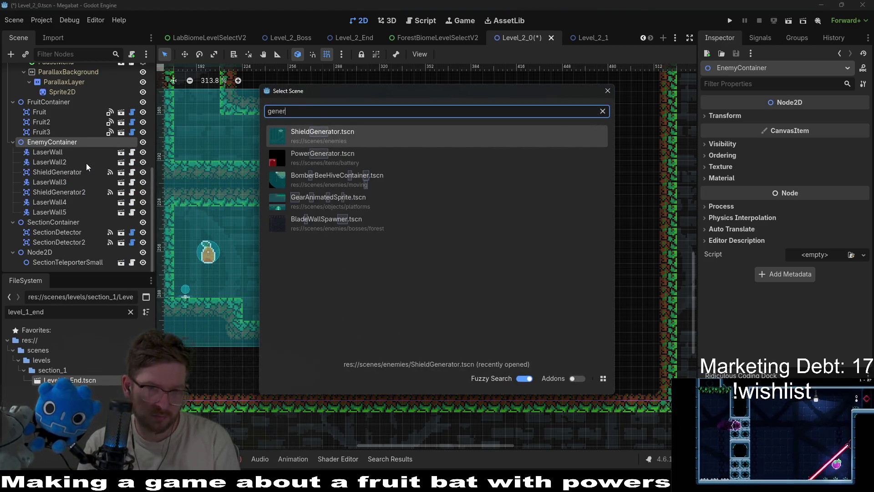
pyautogui.press('Return')
# Step: Move ShieldGenerator3 into the new upper-right chamber, nudging it down one pixel
pyautogui.press('w')
pyautogui.moveTo(372, 155)
pyautogui.mouseDown()
pyautogui.moveTo(617, 189)
pyautogui.moveTo(583, 184)
pyautogui.mouseUp()
pyautogui.scroll(4, 579, 196)
pyautogui.scroll(1, 579, 196)
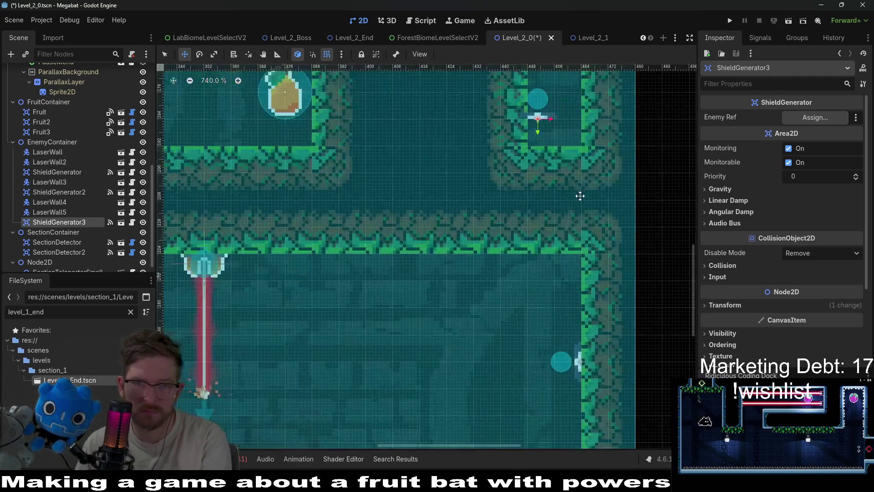
pyautogui.press('Down')
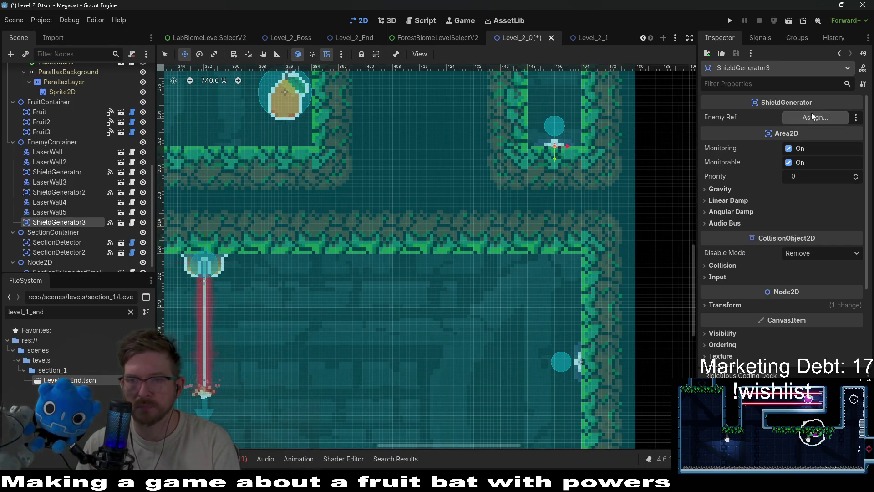
# Step: Set ShieldGenerator3's Enemy Ref to LaserWall5, place it above LaserWall5, and save
pyautogui.click(811, 115)
pyautogui.doubleClick(415, 196)
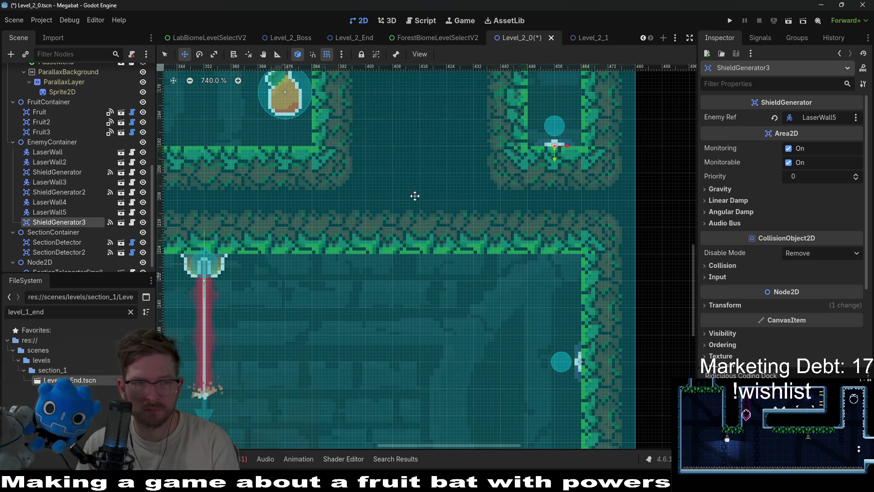
pyautogui.moveTo(76, 219); pyautogui.dragTo(68, 209)
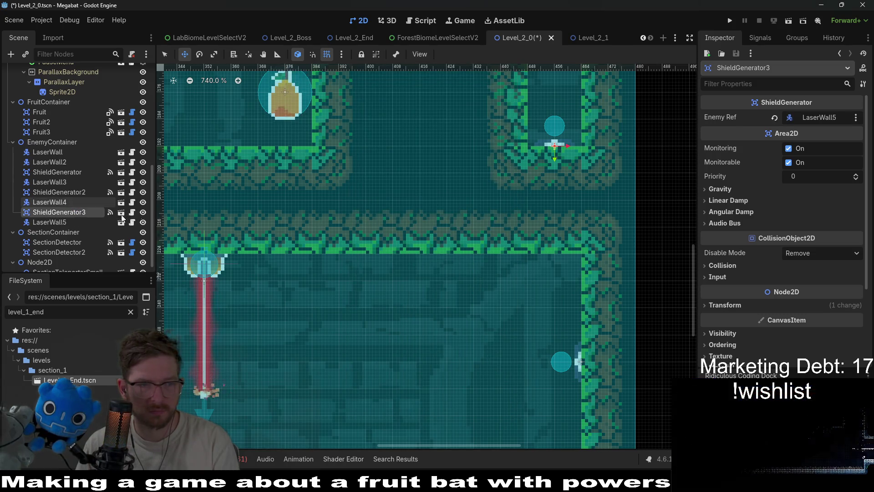
pyautogui.scroll(-5, 487, 186)
pyautogui.hotkey('ctrl', 's')
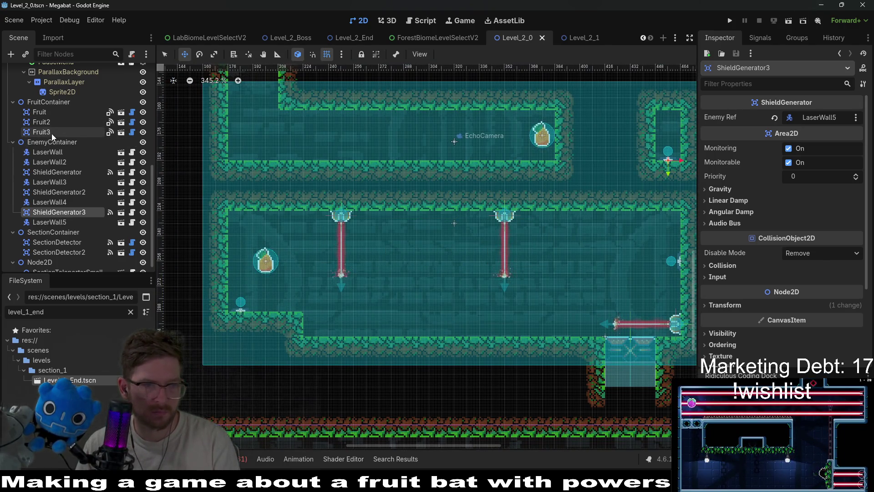
# Step: Nudge Fruit2 slightly left and run the current scene
pyautogui.click(46, 122)
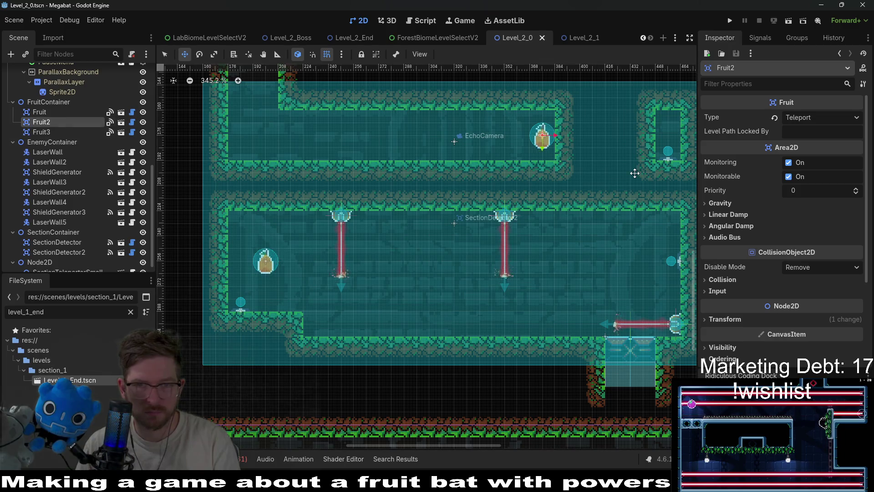
pyautogui.press('Left')
pyautogui.press('Left')
pyautogui.press('Left')
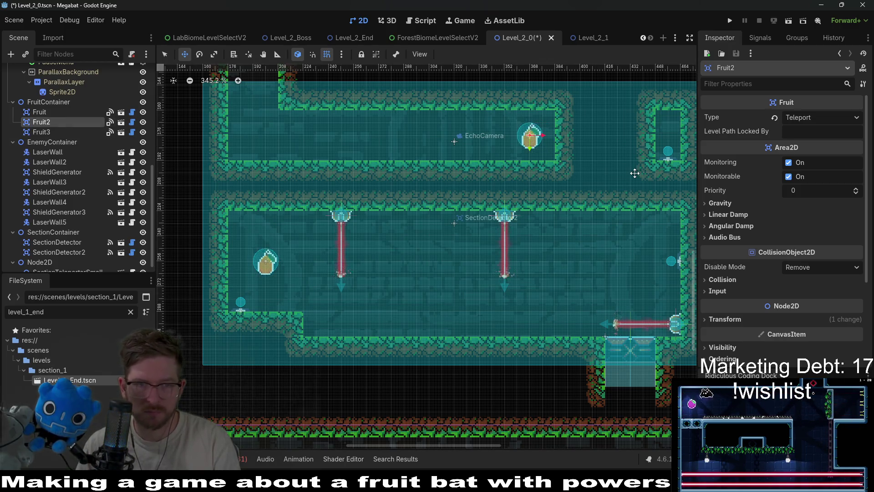
pyautogui.click(789, 23)
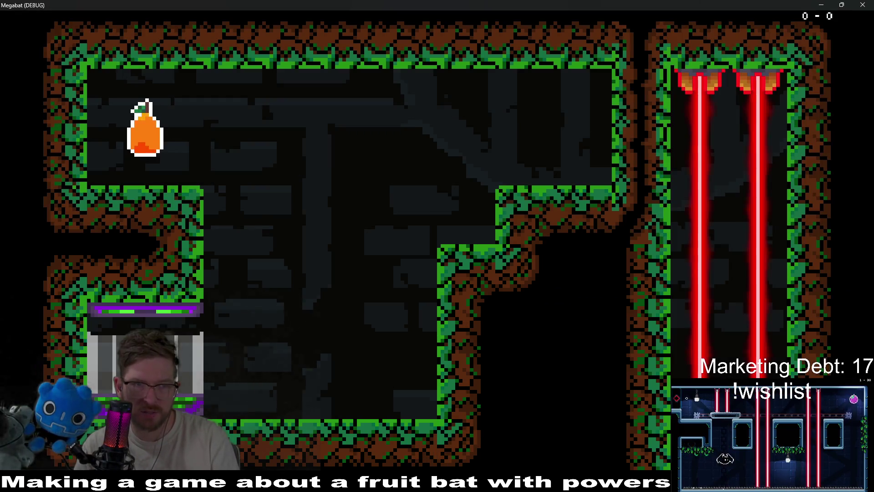
# Step: Fly the bat along the upper corridor toward the fruit, then descend into the lower laser room
pyautogui.press('Up')
pyautogui.press('Right')
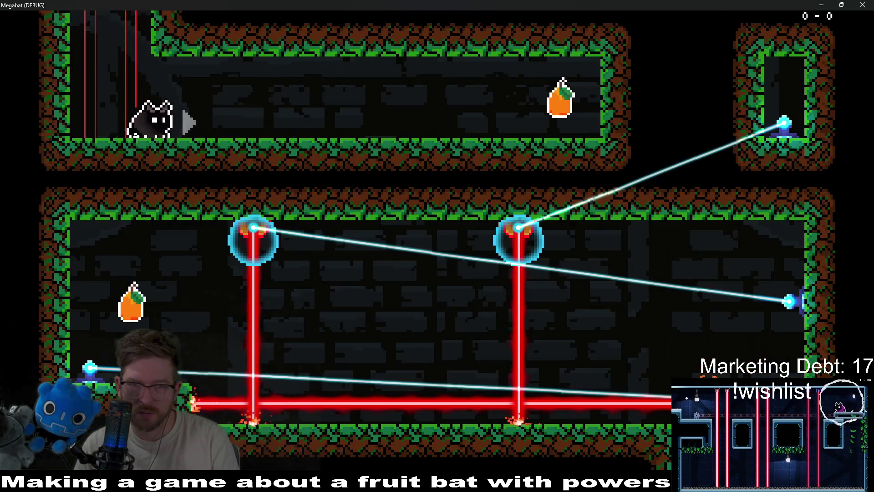
pyautogui.press('Right')
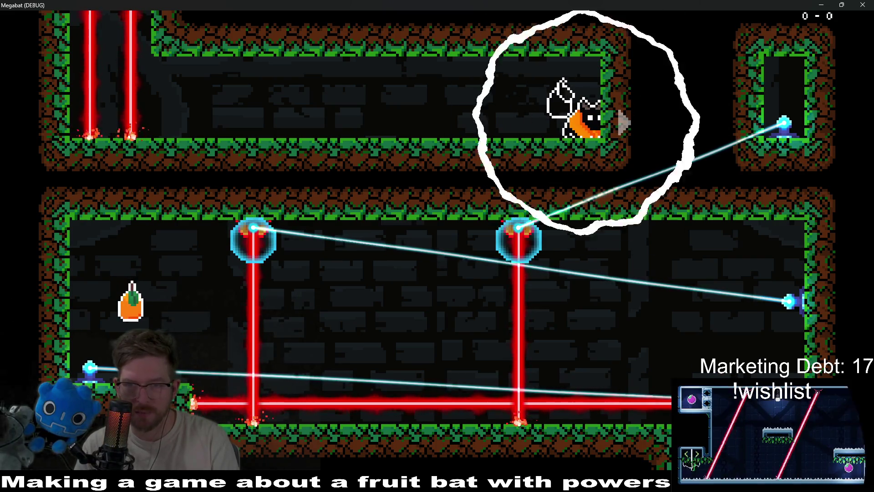
pyautogui.press('Left')
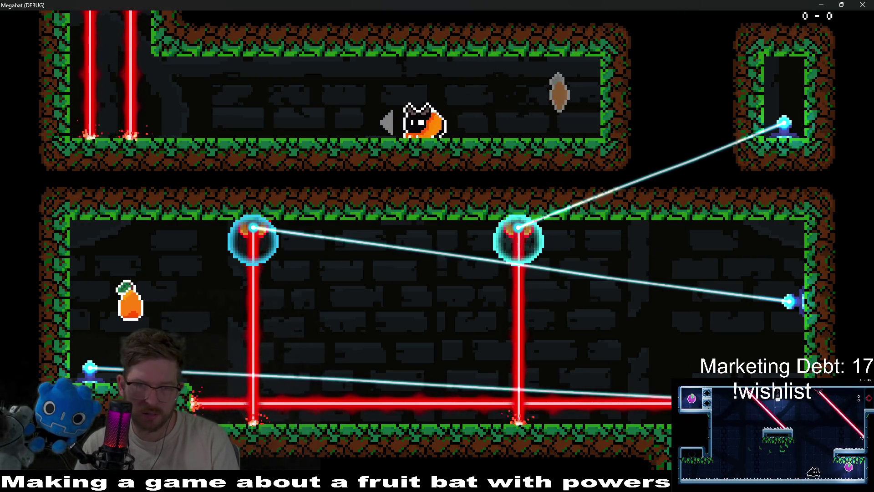
pyautogui.press('Right')
pyautogui.press('Left')
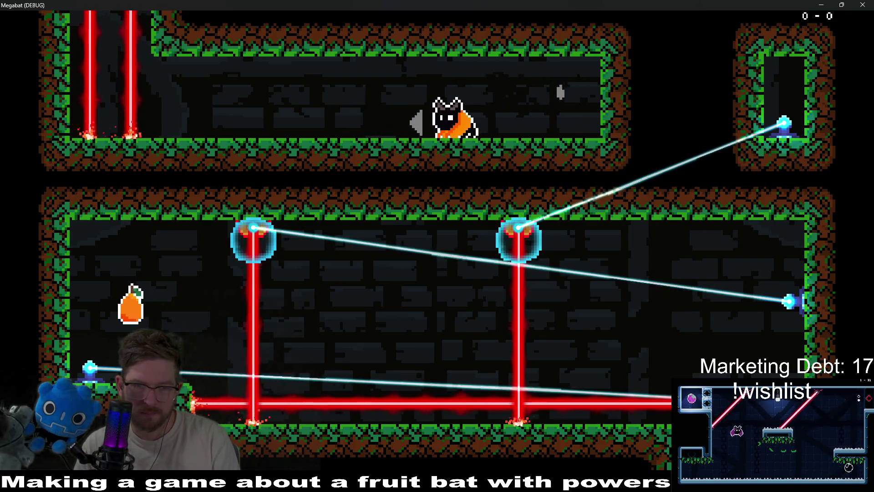
pyautogui.press('Right')
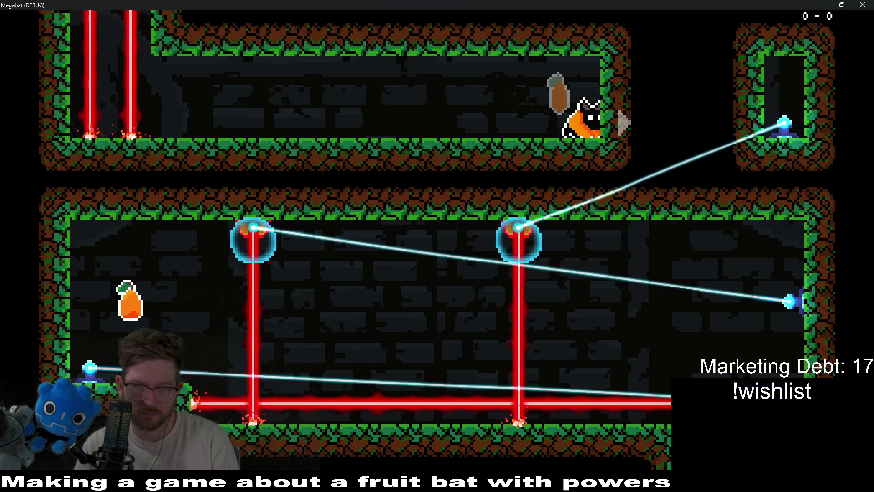
pyautogui.press('Right')
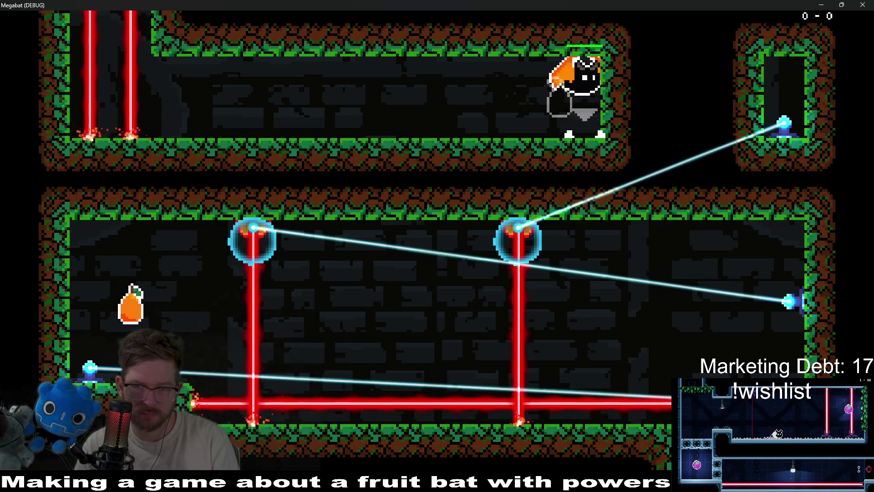
pyautogui.press('Left')
pyautogui.press('Left')
# Step: Switch the left and right ceiling emitters by hitting them with sonar
pyautogui.press('space')
pyautogui.press('Right')
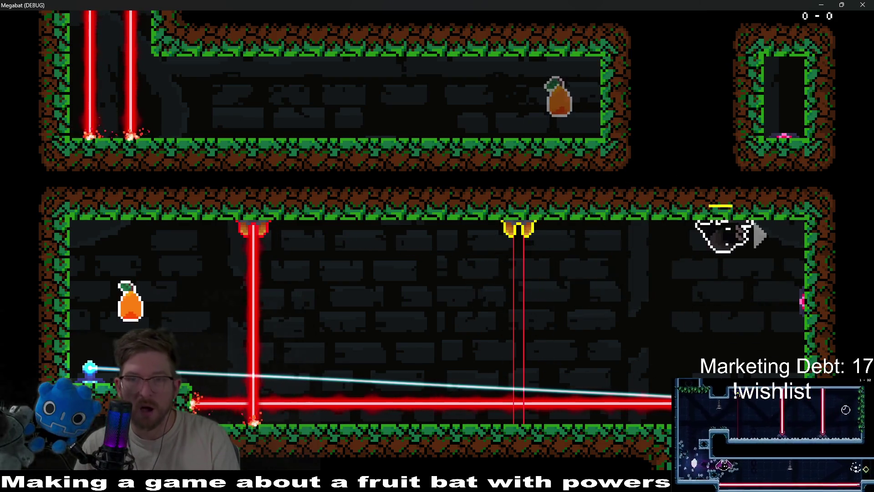
pyautogui.press('Left')
pyautogui.press('space')
pyautogui.press('space')
pyautogui.press('Down')
pyautogui.press('space')
pyautogui.press('Right')
pyautogui.press('space')
pyautogui.press('space')
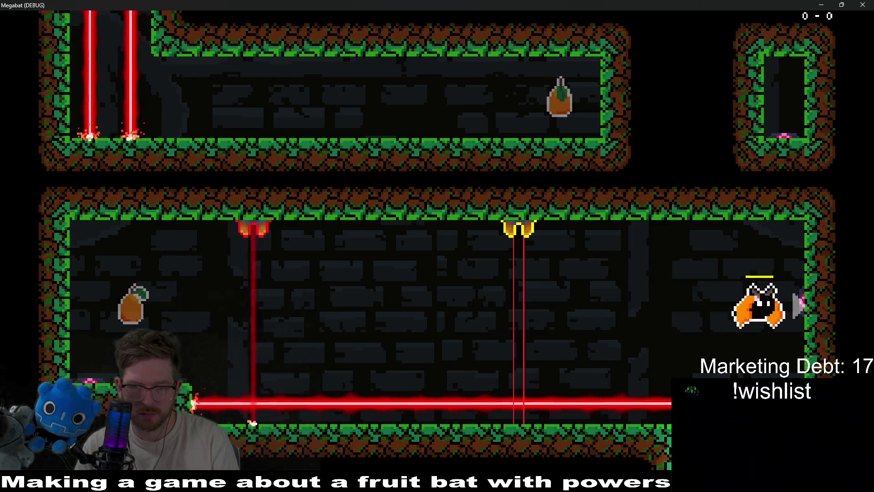
pyautogui.press('Left')
pyautogui.press('space')
# Step: Dash up to grab the pear, then fly through the lasers toward the orange fruit
pyautogui.press('Up')
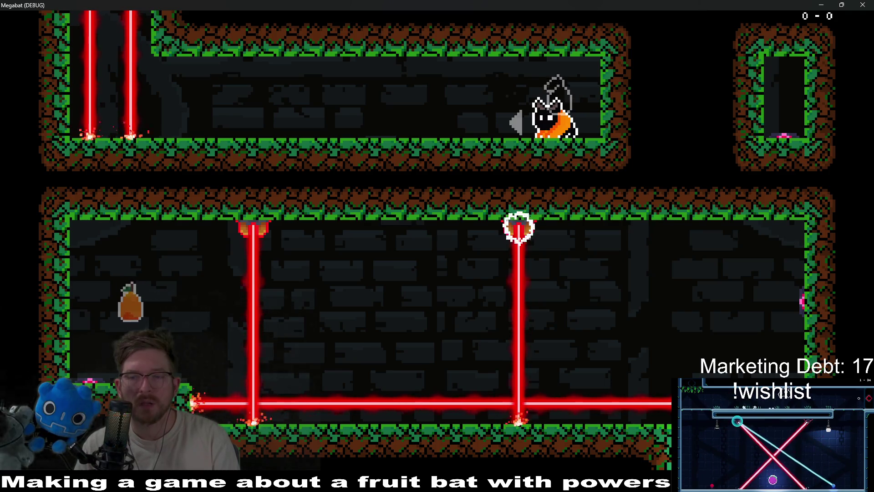
pyautogui.press('Left')
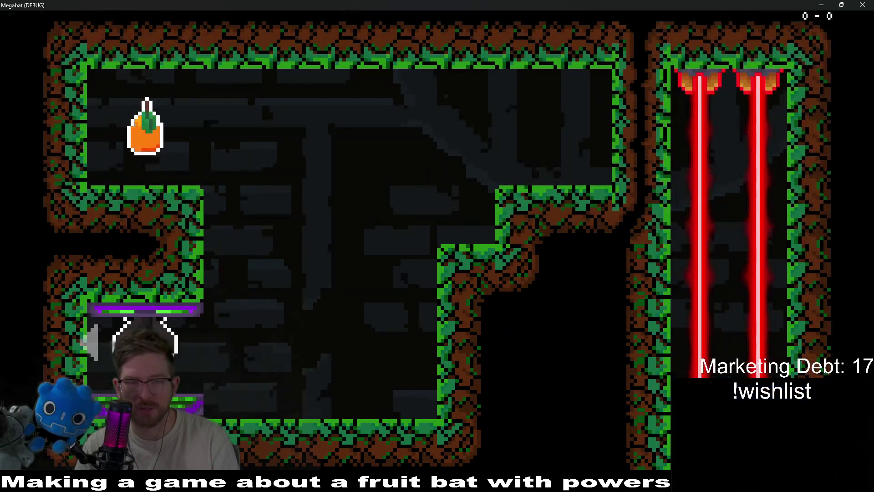
pyautogui.press('Right')
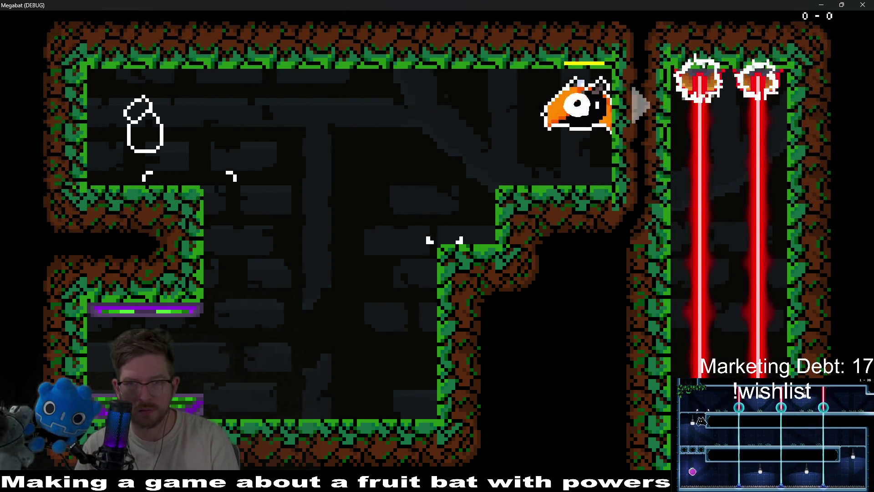
pyautogui.press('Right')
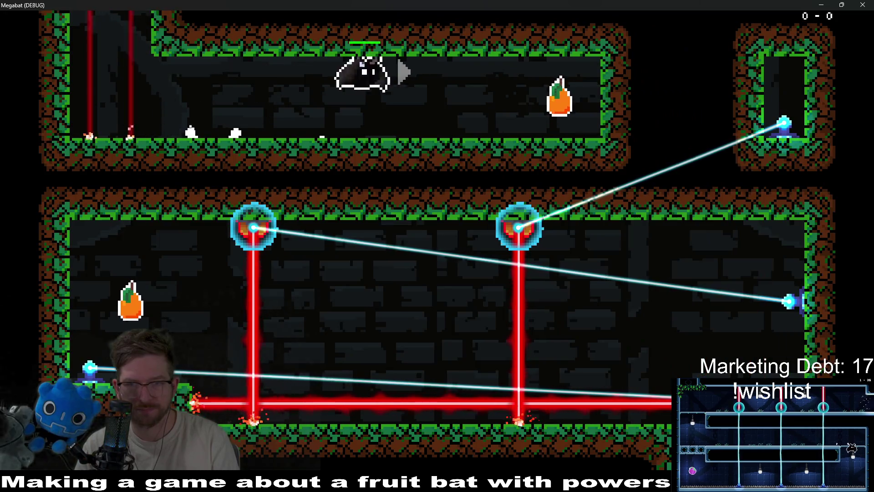
pyautogui.press('Right')
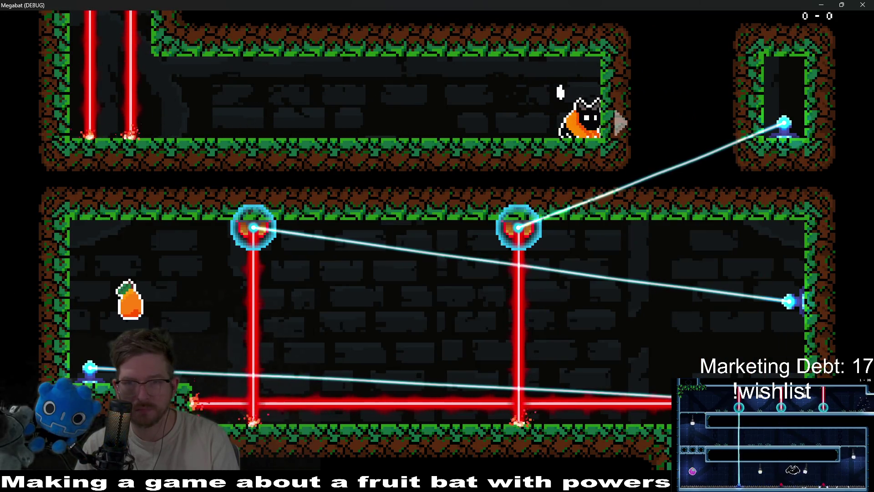
# Step: Drop into the lower laser room and fly around its upper-right corner and ceiling
pyautogui.press('Down')
pyautogui.press('Right')
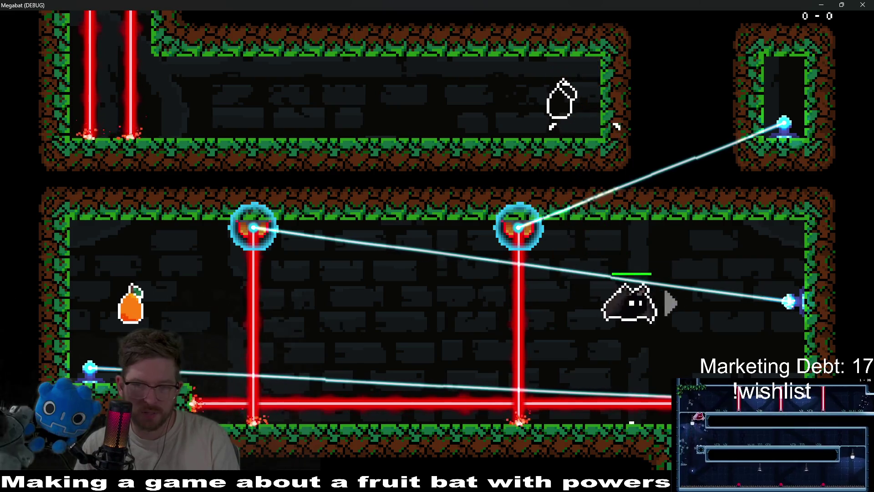
pyautogui.press('Up')
pyautogui.press('Right')
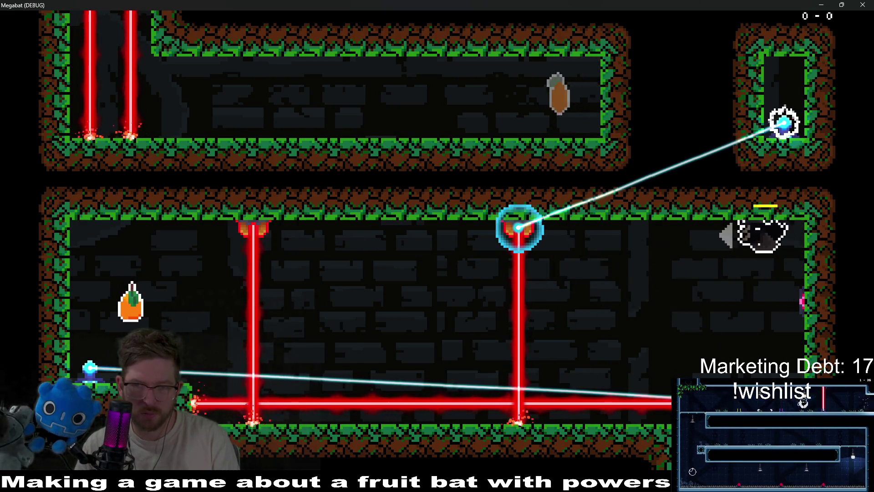
pyautogui.press('Left')
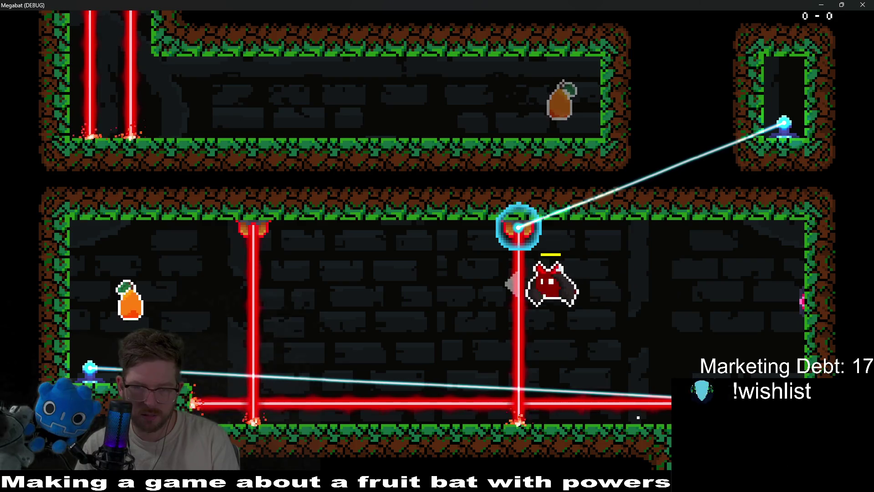
pyautogui.press('Right')
pyautogui.press('Left')
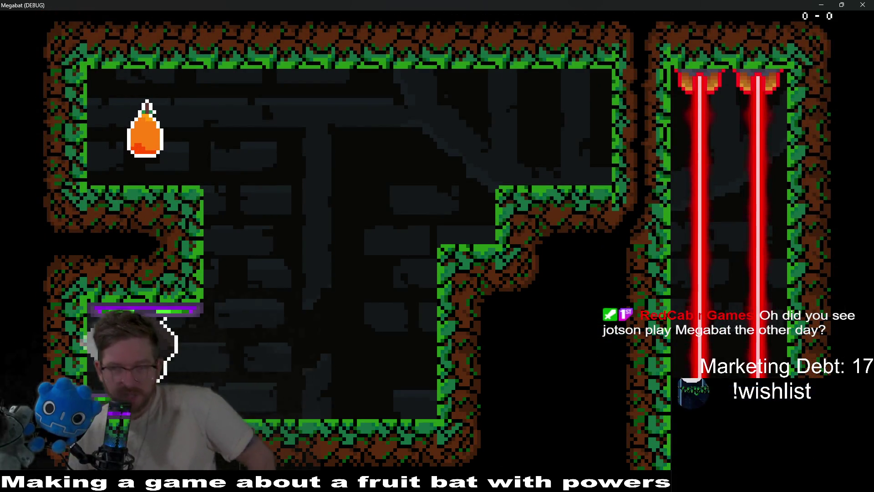
# Step: Grab the orange fruit after respawning and dash down through the laser shaft
pyautogui.press('Left')
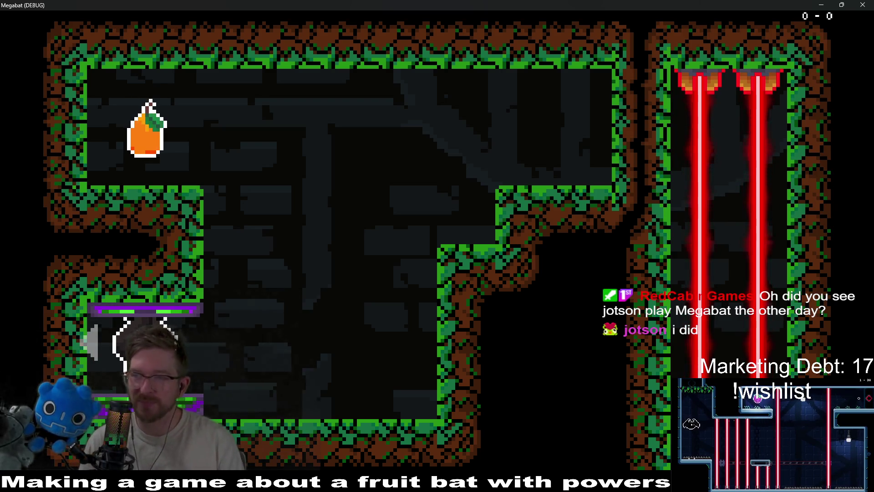
pyautogui.press('Right')
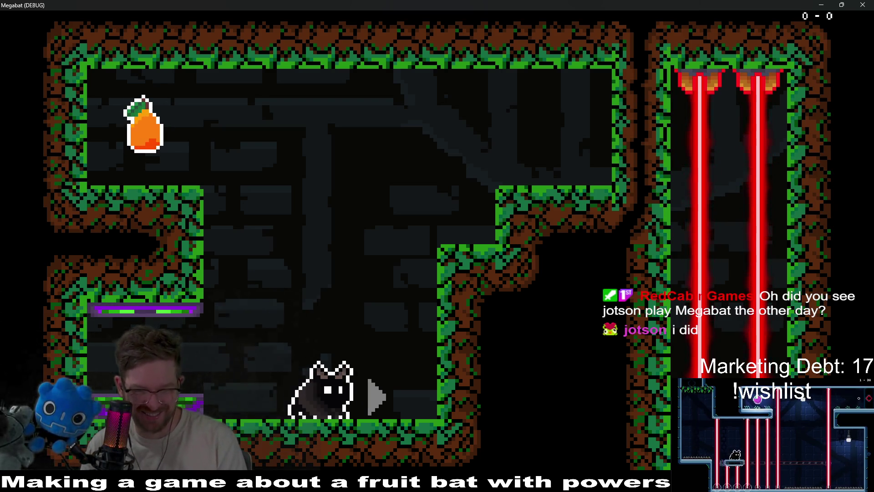
pyautogui.press('Up')
pyautogui.press('Left')
pyautogui.press('Right')
pyautogui.press('Left')
pyautogui.press('Right')
pyautogui.press('Down')
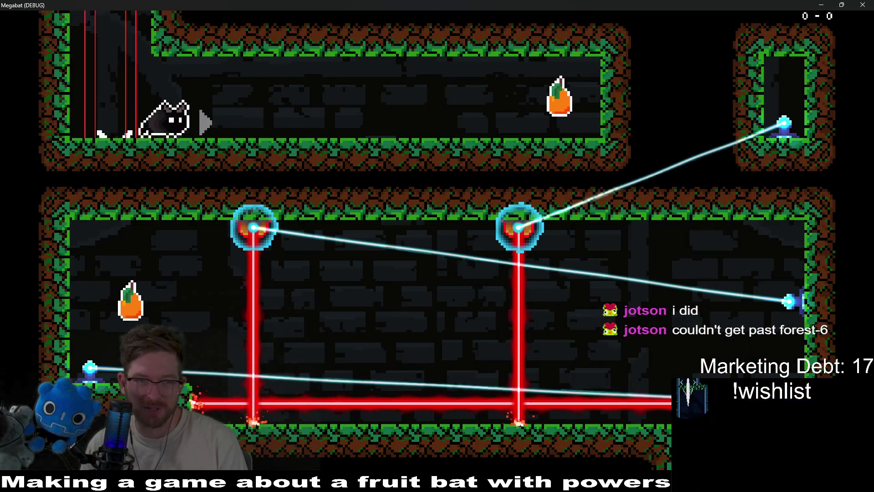
# Step: Collect the corridor fruit, retry the laser rooms, then close the game window
pyautogui.press('Right')
pyautogui.press('Up')
pyautogui.press('Left')
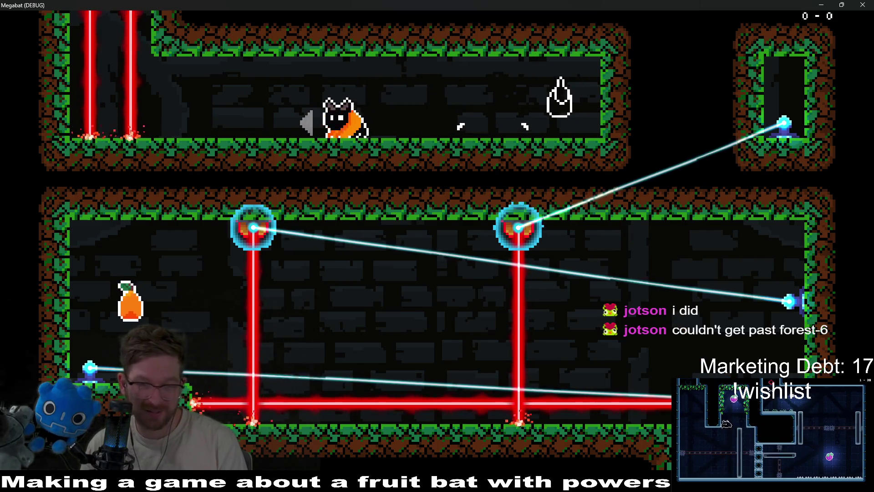
pyautogui.press('Right')
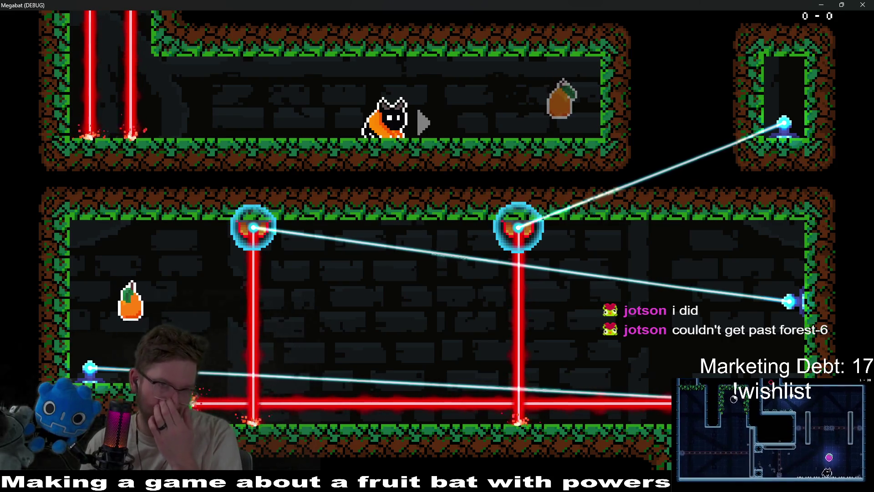
pyautogui.press('Up')
pyautogui.press('Right')
pyautogui.press('Left')
pyautogui.press('Left')
pyautogui.press('Up')
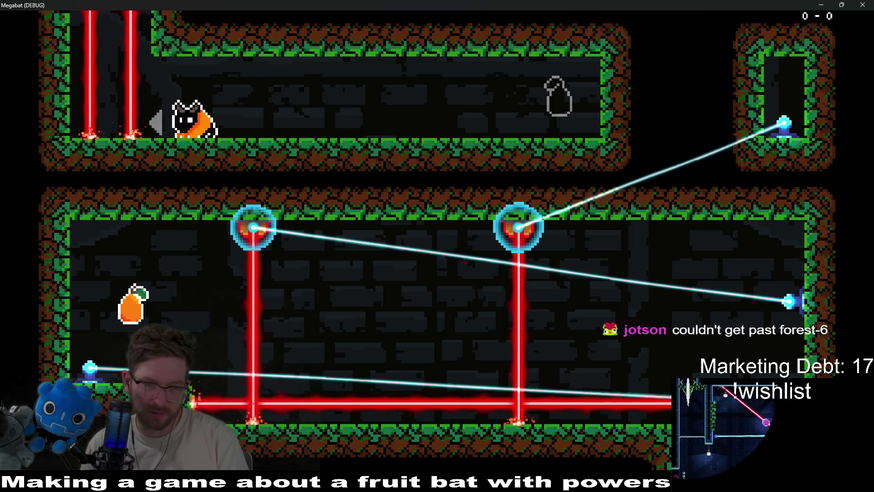
pyautogui.press('Down')
pyautogui.press('Left')
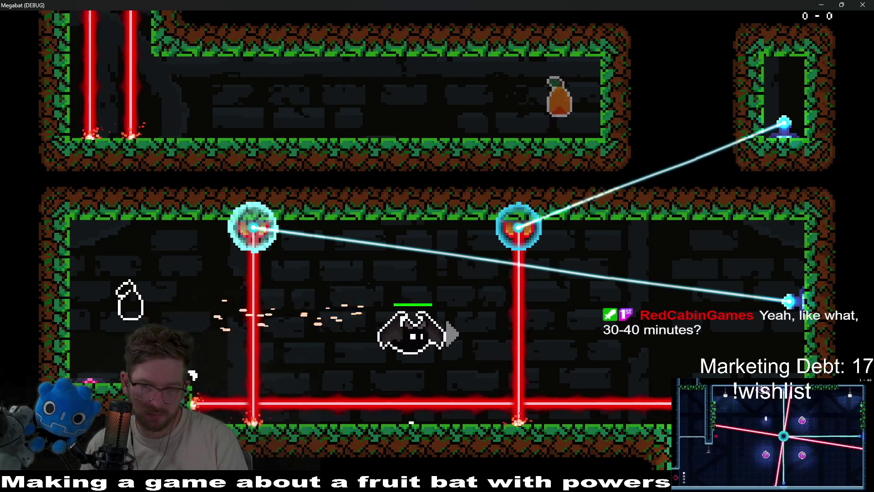
pyautogui.press('Down')
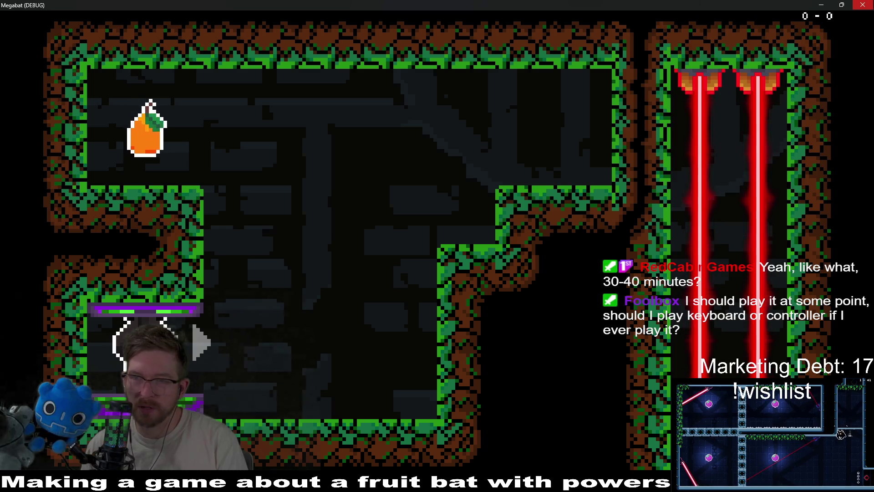
pyautogui.click(867, 5)
# Step: Pan the Level_2_0 viewport over the shield generator room and its lasers
pyautogui.moveTo(590, 255)
pyautogui.mouseDown()
pyautogui.moveTo(493, 217)
pyautogui.moveTo(519, 187)
pyautogui.moveTo(476, 195)
pyautogui.moveTo(496, 224)
pyautogui.moveTo(502, 190)
pyautogui.moveTo(533, 206)
pyautogui.mouseUp()
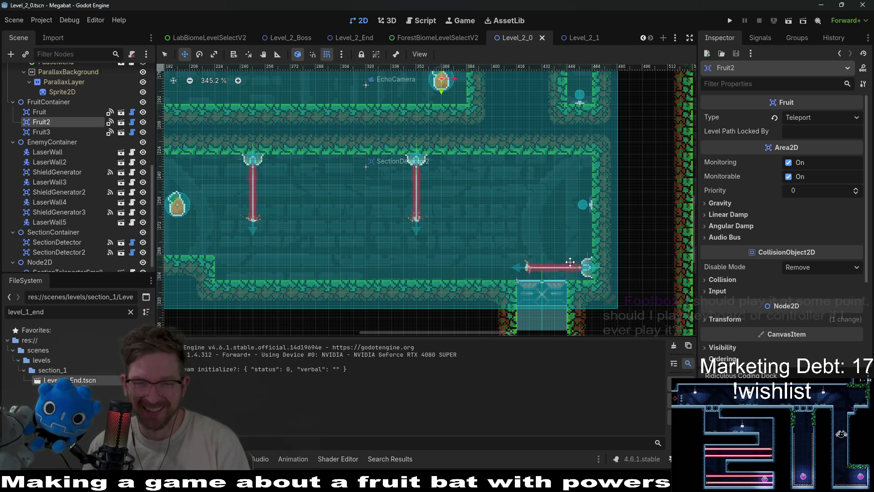
pyautogui.moveTo(303, 248); pyautogui.dragTo(364, 255)
pyautogui.hscroll(3, 572, 228)
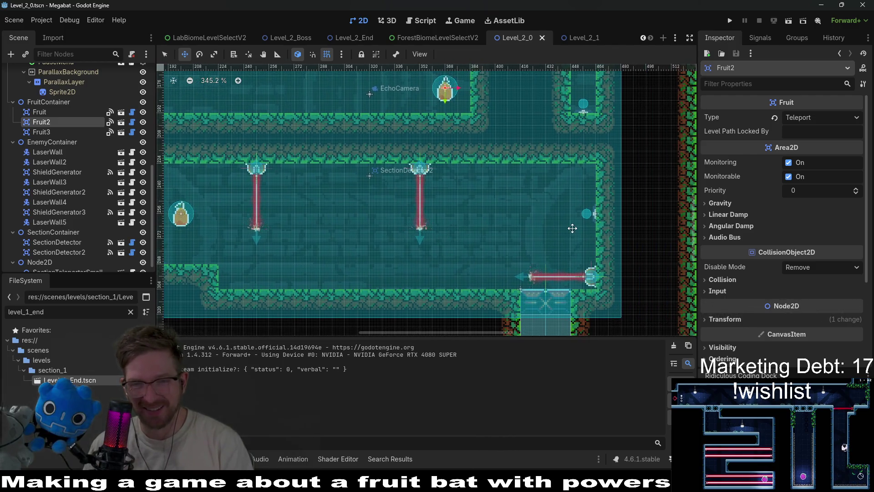
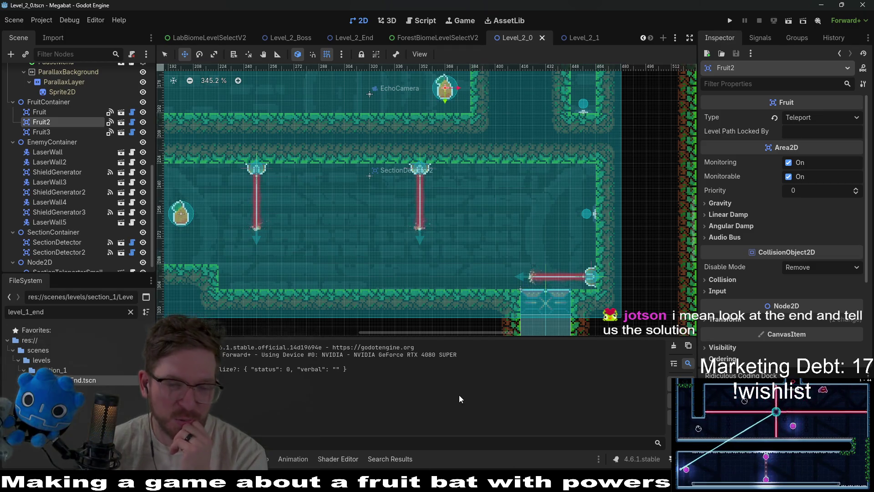
# Step: Dismiss Quick Open without opening a file and switch to the Twitch clip in Chrome
pyautogui.hotkey('shift', 'alt', 'o')
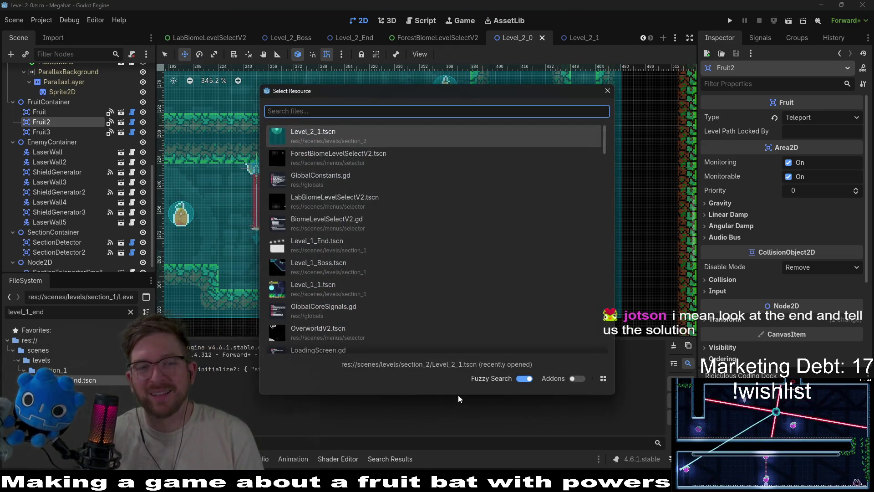
pyautogui.press('Escape')
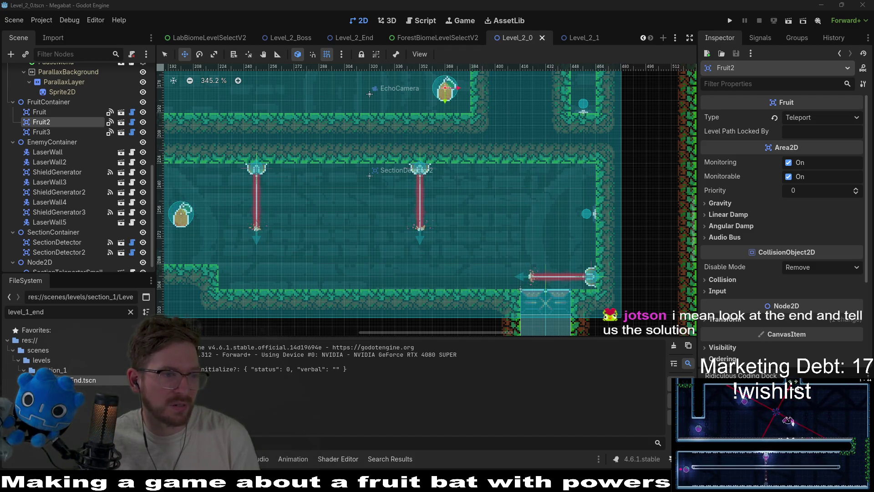
pyautogui.hotkey('alt', 'Tab')
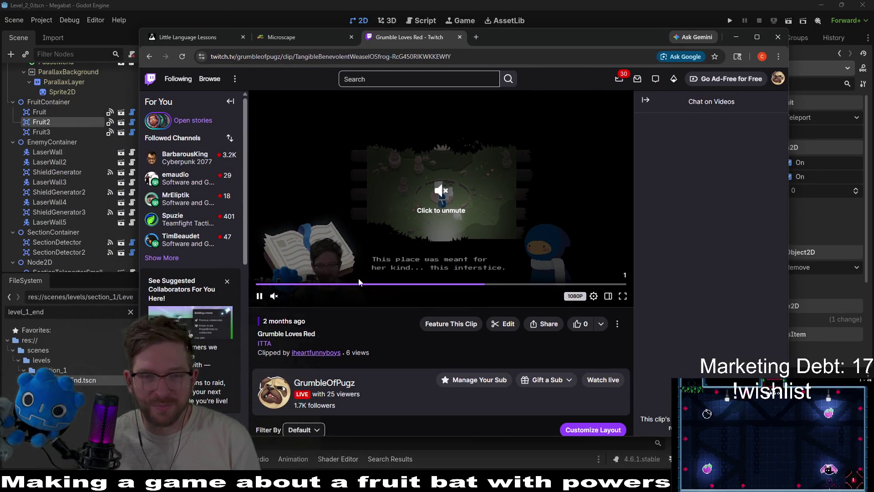
# Step: Pause the clip, search Twitch for 'jotson' and open the developer's channel
pyautogui.click(260, 295)
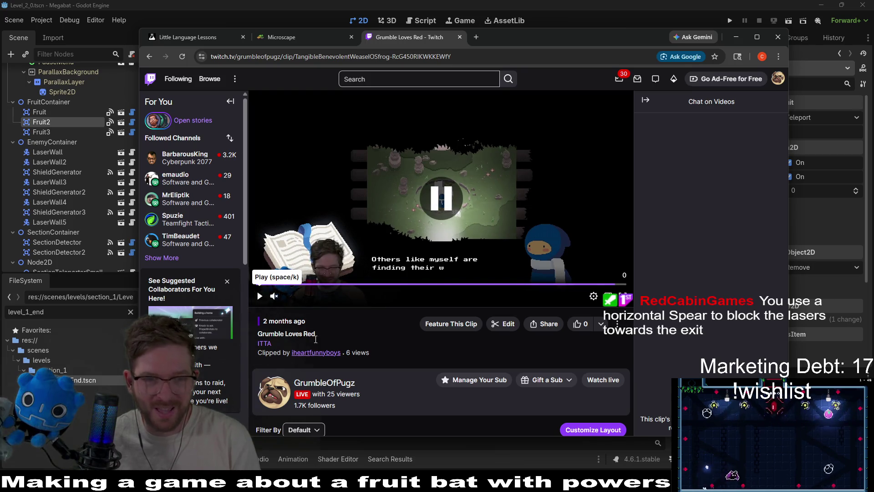
pyautogui.click(354, 332)
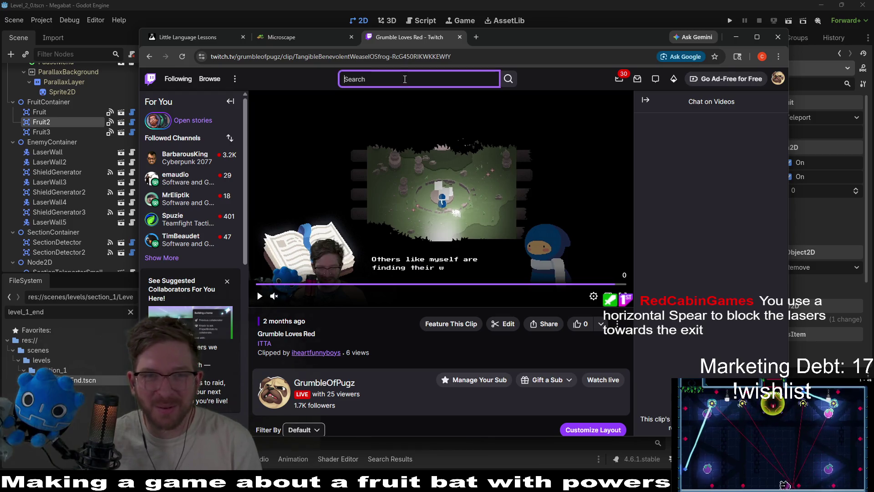
pyautogui.moveTo(450, 56); pyautogui.dragTo(335, 57)
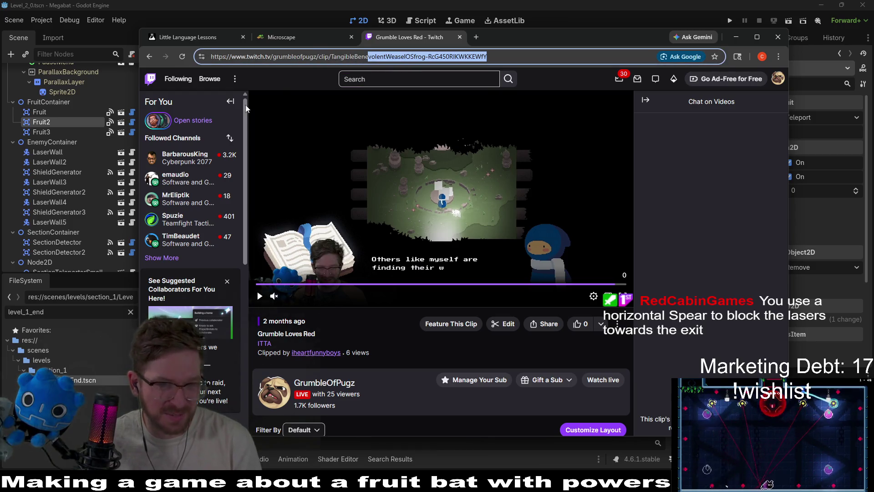
pyautogui.click(370, 76)
pyautogui.write('jotson')
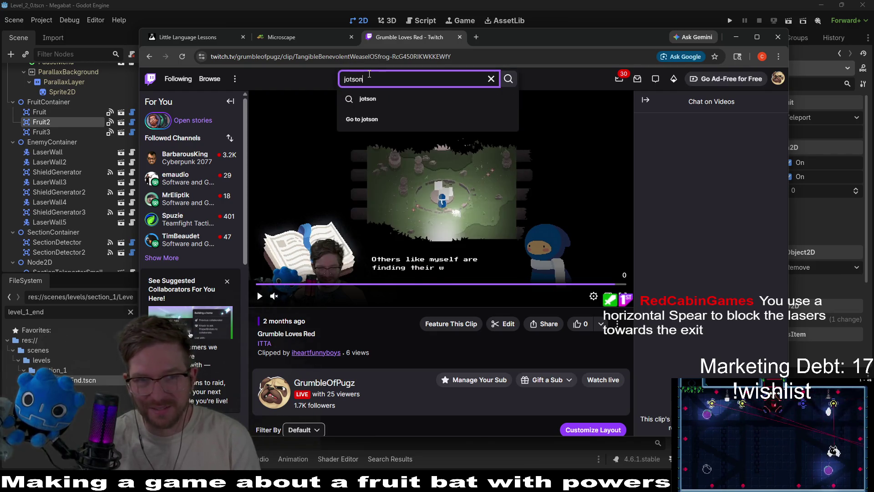
pyautogui.click(368, 99)
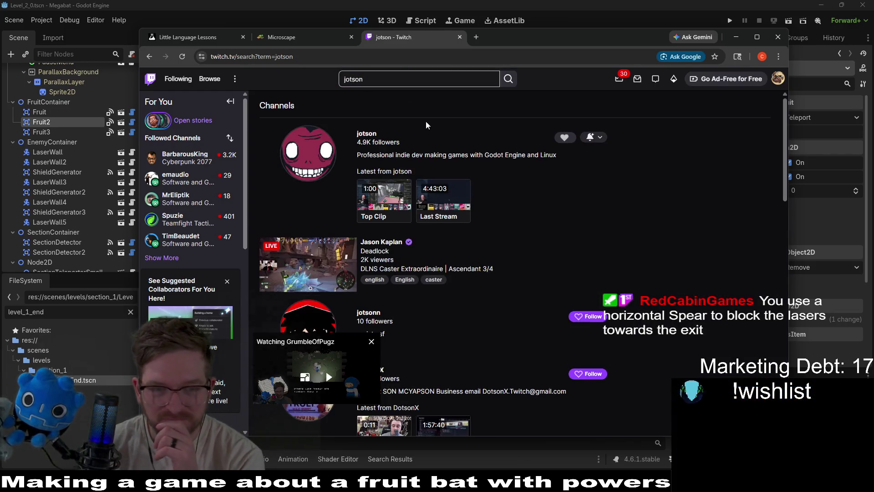
pyautogui.click(361, 135)
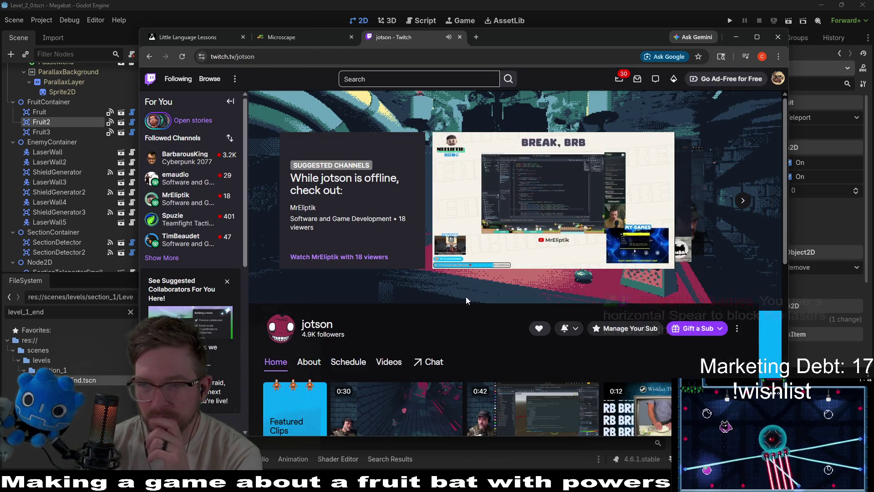
# Step: Pause the channel preview and browse the jotson channel's Videos list
pyautogui.click(444, 259)
pyautogui.scroll(-5, 485, 358)
pyautogui.scroll(5, 485, 358)
pyautogui.scroll(-1, 486, 358)
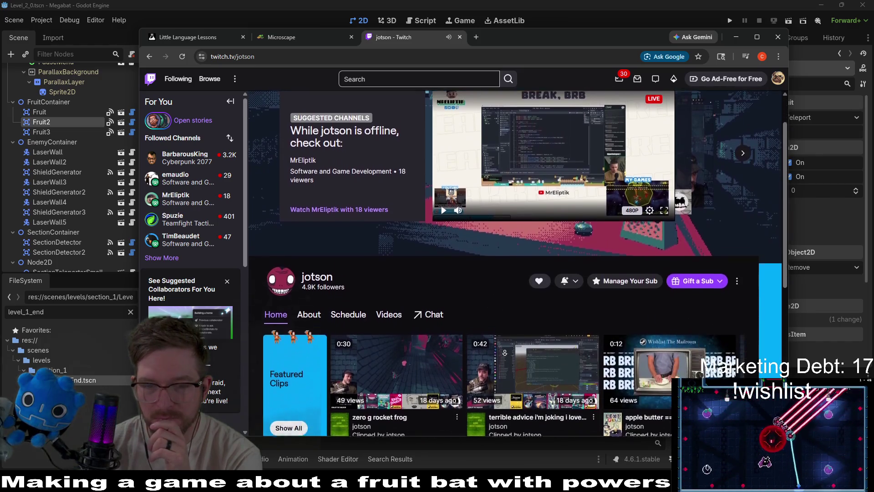
pyautogui.scroll(-1, 505, 354)
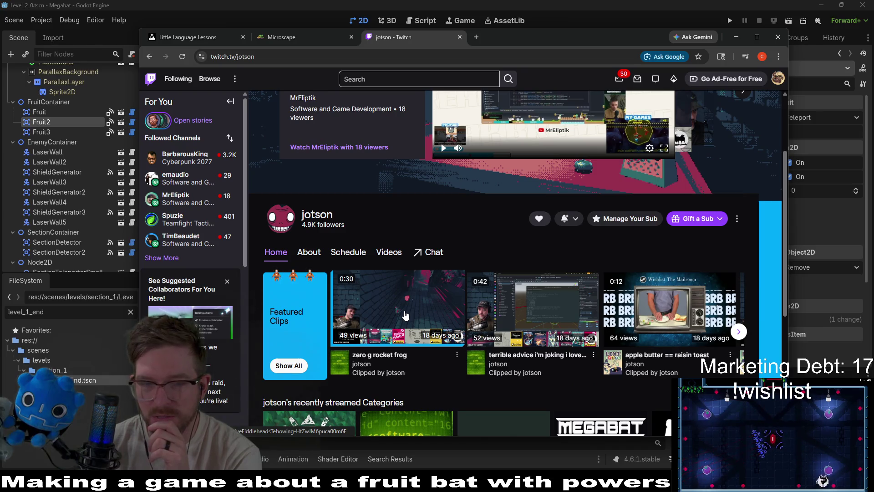
pyautogui.click(397, 257)
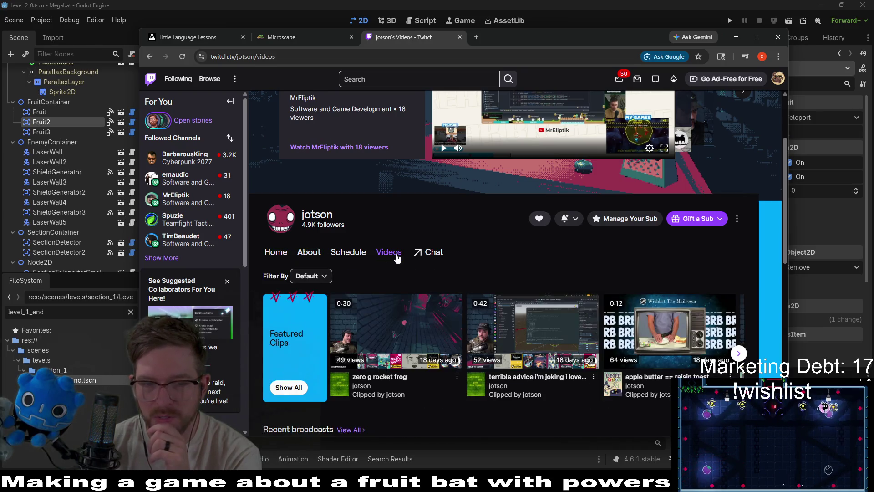
pyautogui.scroll(-5, 483, 241)
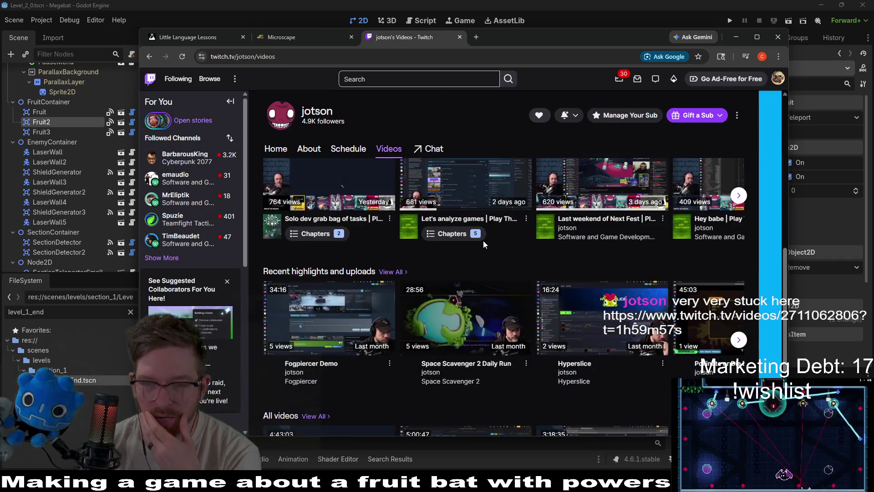
pyautogui.scroll(5, 482, 240)
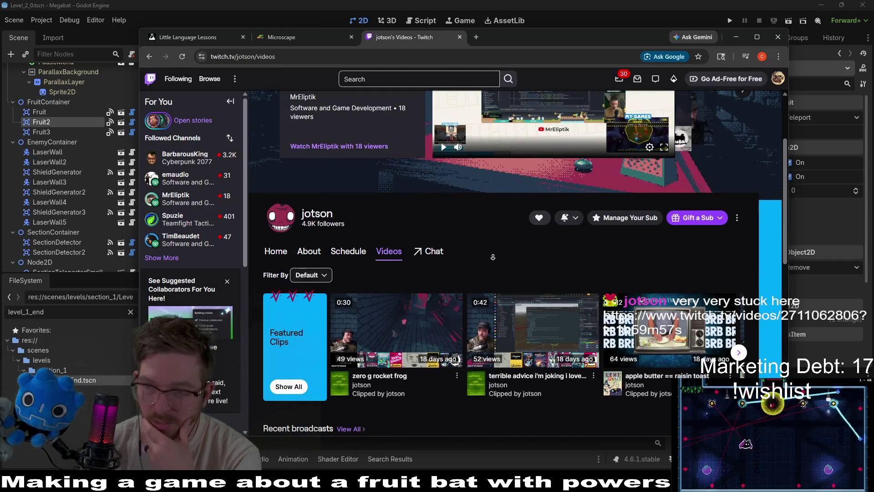
pyautogui.scroll(-1, 494, 259)
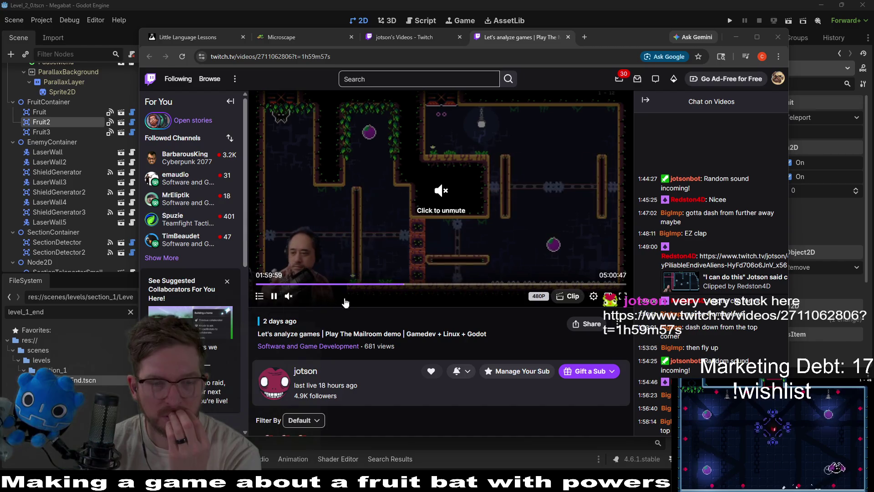
# Step: Unmute the broadcast and jump ahead to about the 02:40 mark
pyautogui.click(425, 294)
pyautogui.moveTo(428, 206)
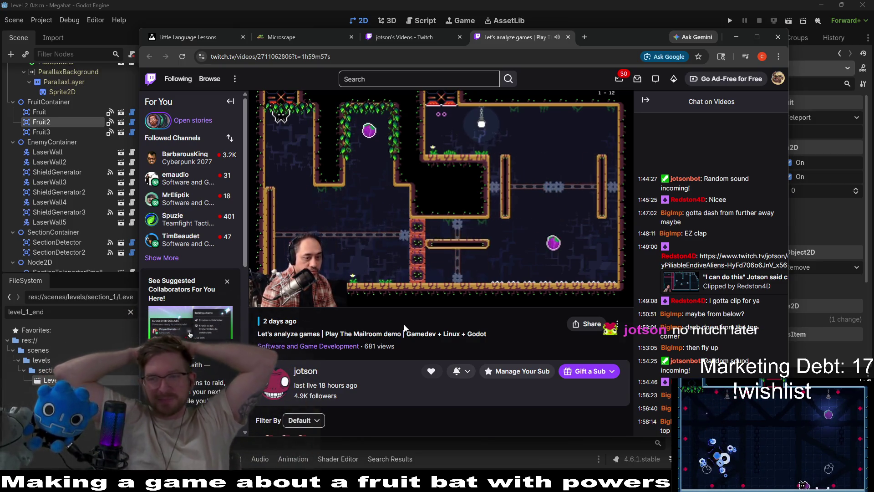
pyautogui.moveTo(443, 250)
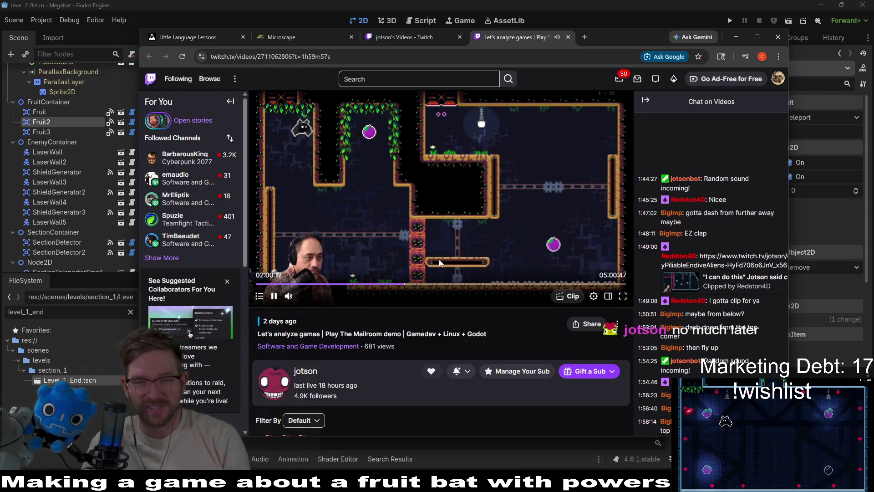
pyautogui.click(454, 285)
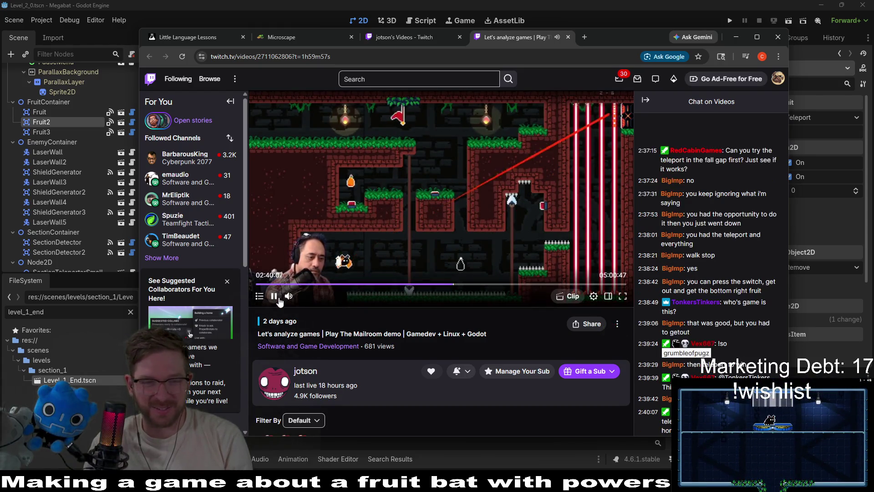
# Step: Leave the broadcast paused at 2:40:23 and return to the Godot editor
pyautogui.click(273, 296)
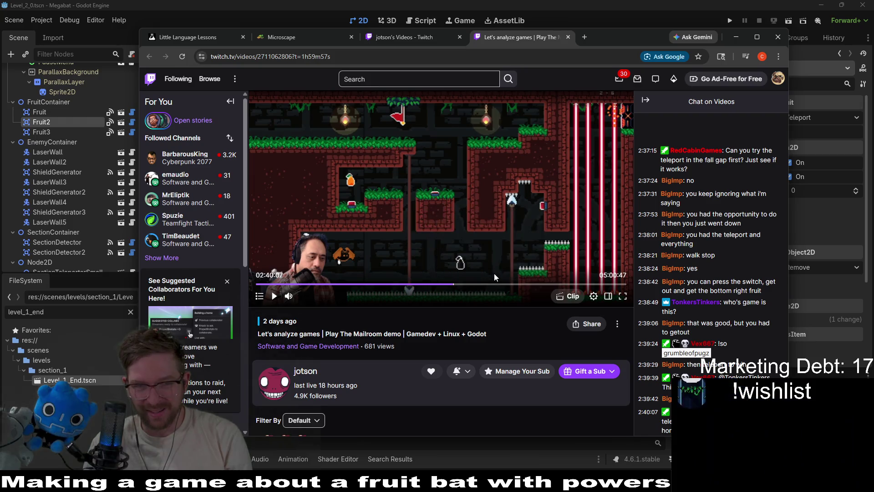
pyautogui.click(274, 296)
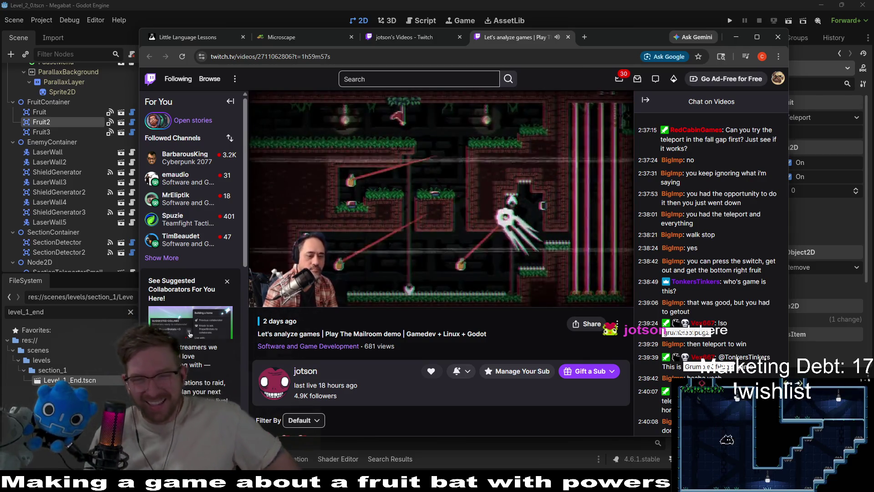
pyautogui.click(273, 296)
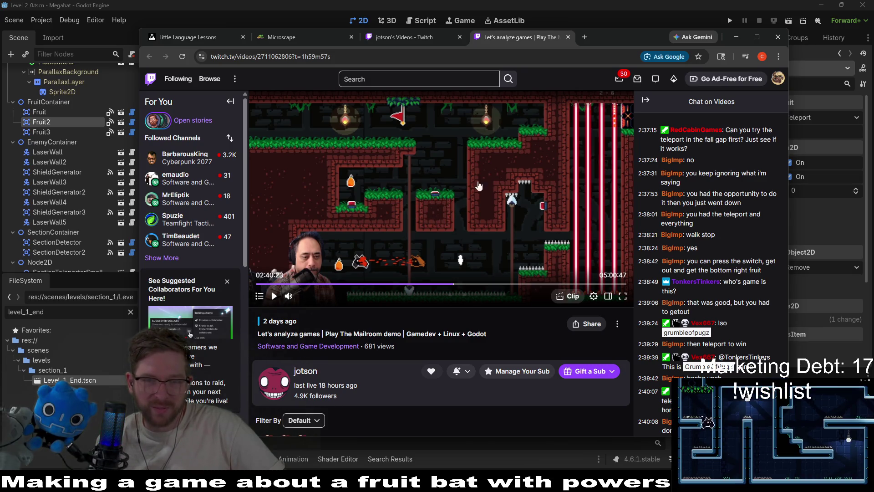
pyautogui.hotkey('alt', 'Tab')
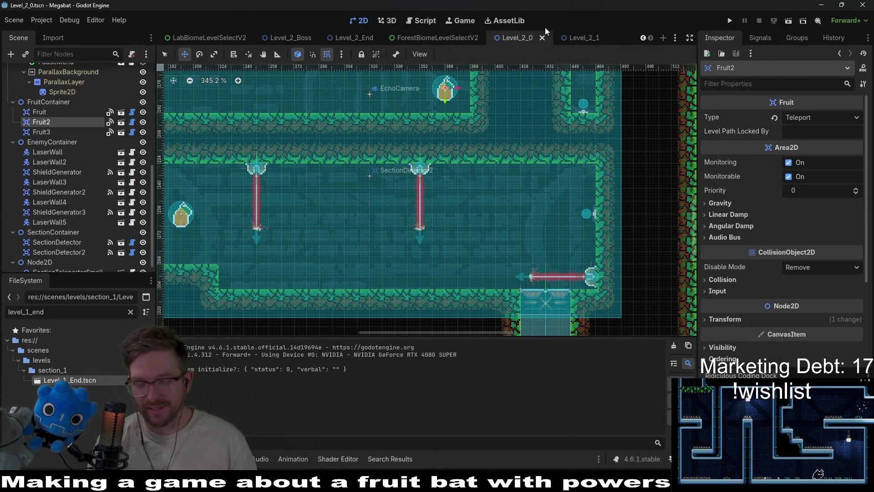
# Step: Quick-open Level_2_16.tscn by searching for 'level_2' in the Select Resource dialog
pyautogui.hotkey('shift', 'alt', 'o')
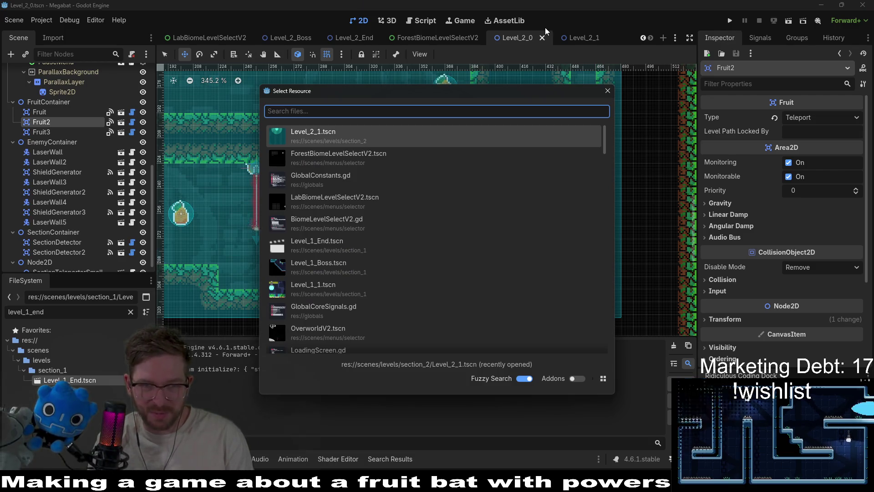
pyautogui.write('level')
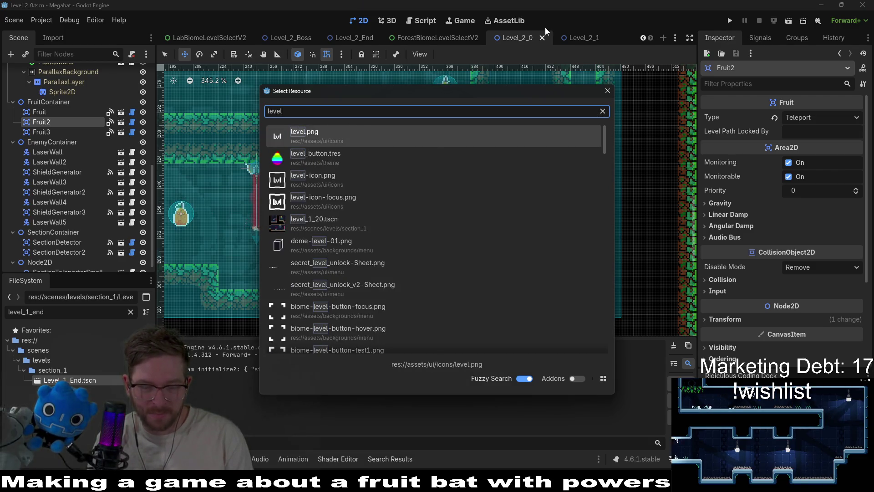
pyautogui.write('_2')
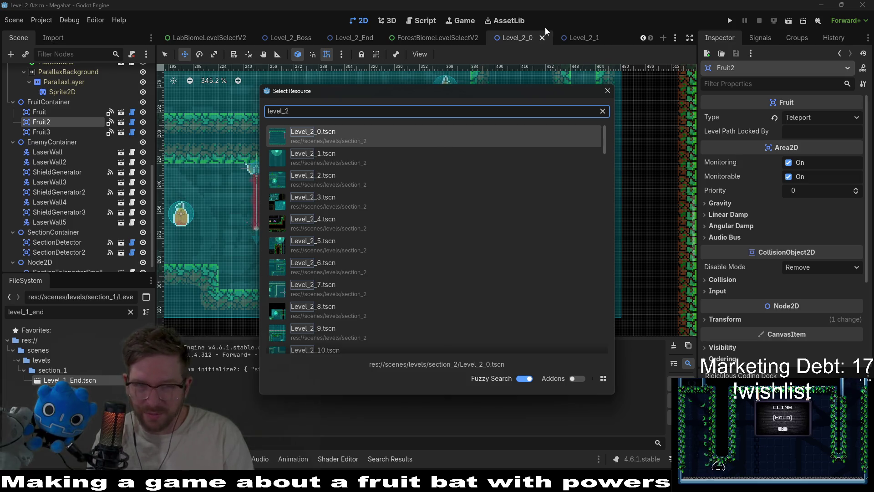
pyautogui.write('_')
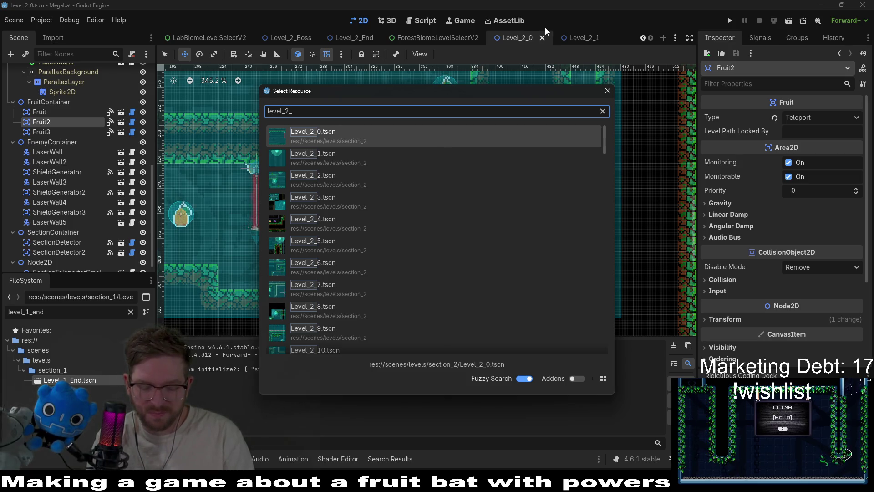
pyautogui.write('165')
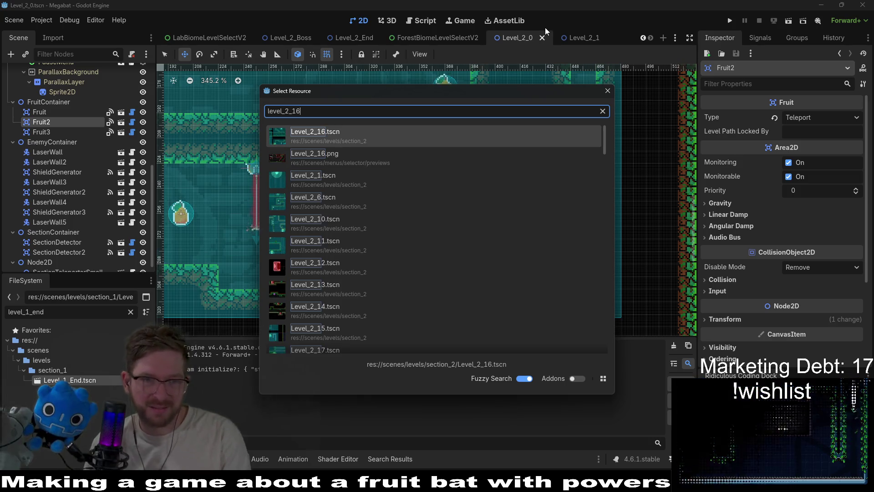
pyautogui.press('Down')
pyautogui.press('Return')
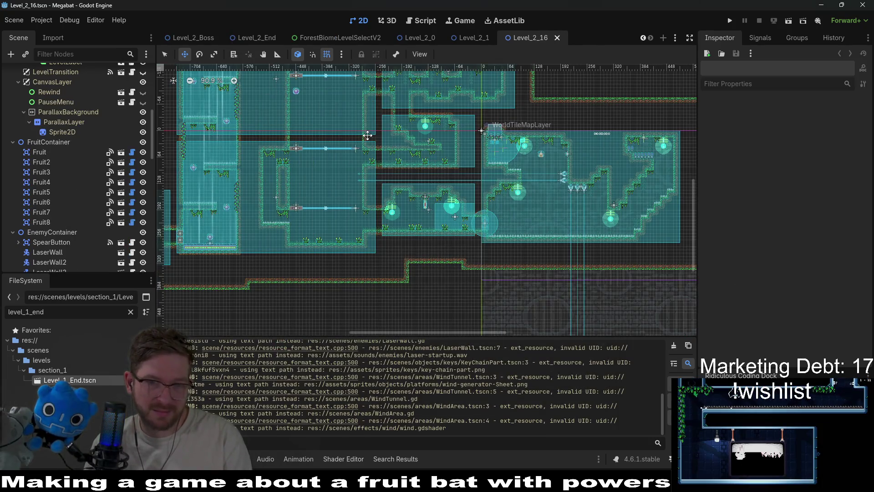
# Step: Close Level_2_16, then open Level_2_10 and Level_2_6 via the FileSystem filter
pyautogui.click(557, 38)
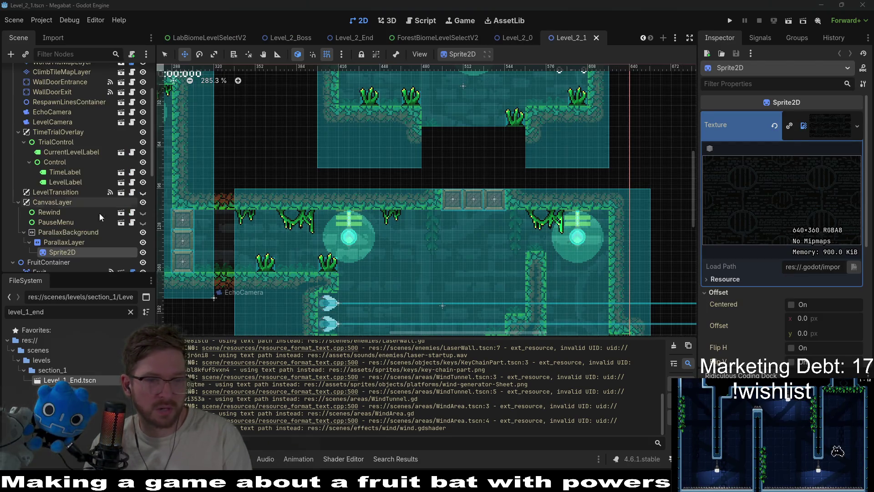
pyautogui.click(132, 312)
pyautogui.write('level_2_1')
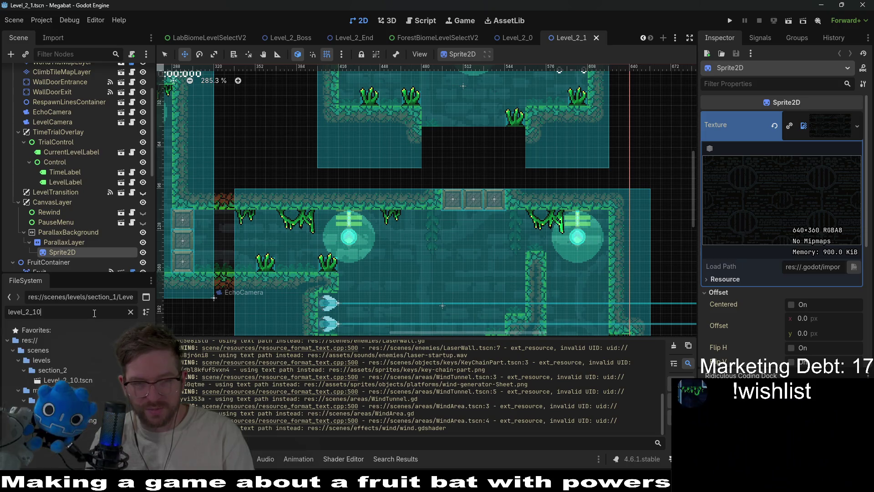
pyautogui.write('0')
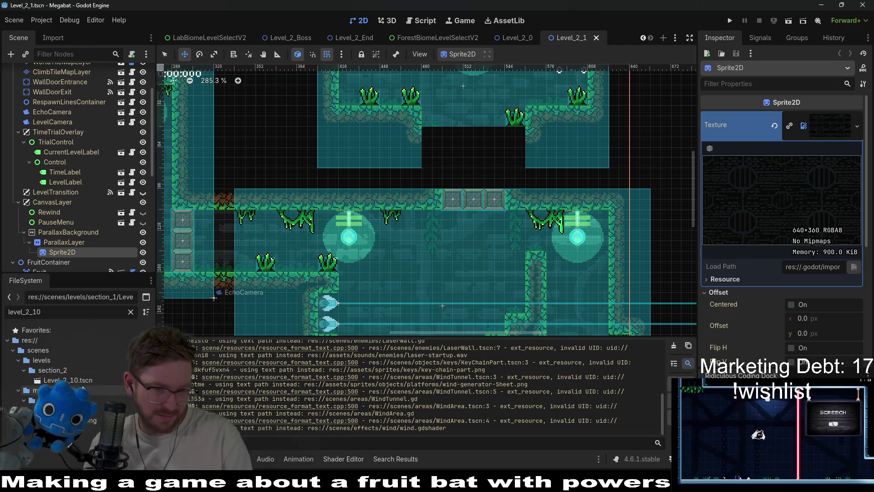
pyautogui.doubleClick(86, 382)
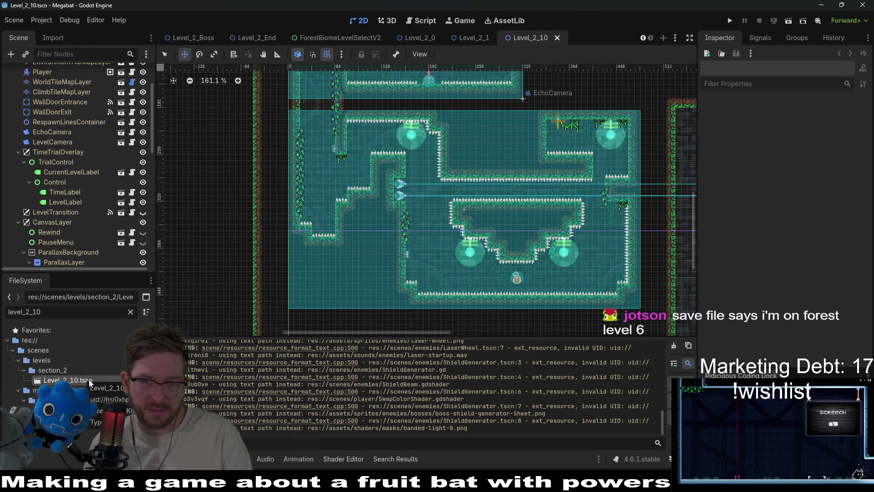
pyautogui.click(36, 312)
pyautogui.press('BackSpace')
pyautogui.press('BackSpace')
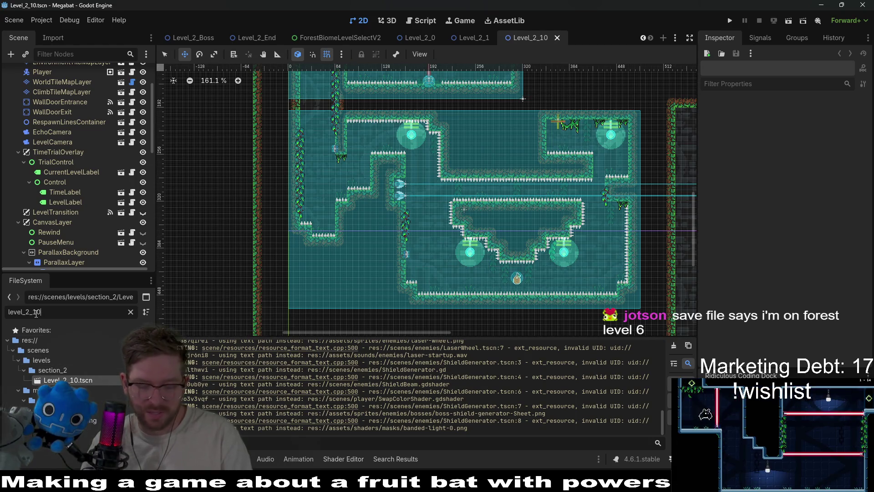
pyautogui.write('6')
pyautogui.doubleClick(83, 379)
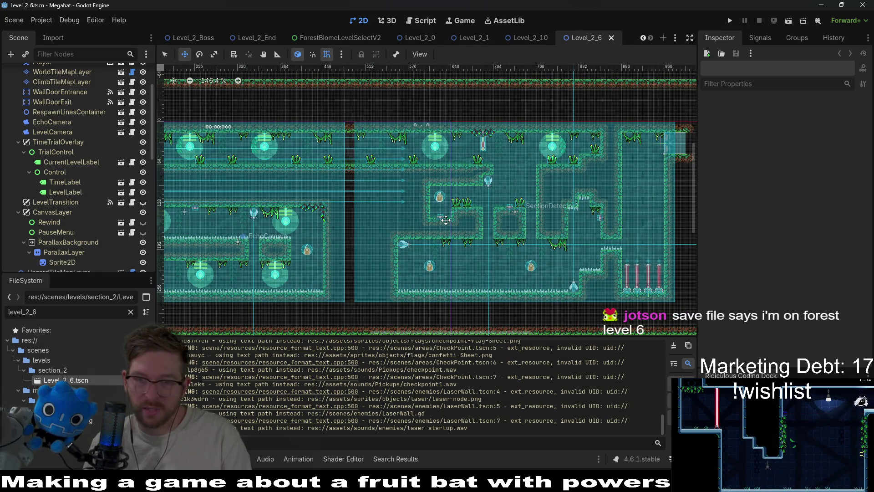
# Step: On WorldTileMapLayer, erase a row of wall tiles near SectionDetector2
pyautogui.scroll(-2, 446, 220)
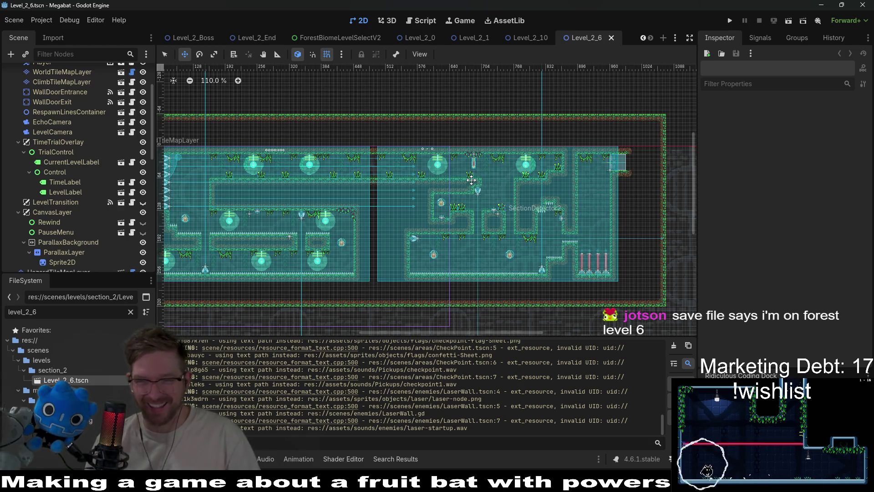
pyautogui.scroll(-1, 422, 178)
pyautogui.scroll(-1, 423, 178)
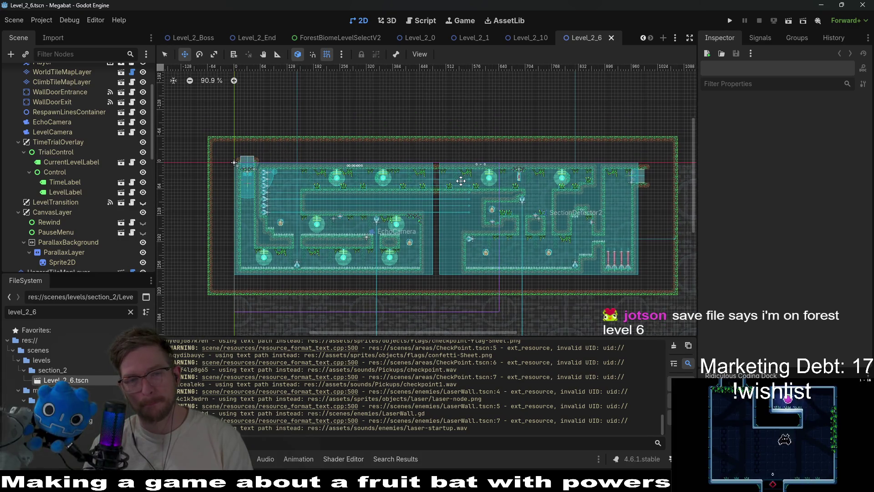
pyautogui.scroll(3, 327, 221)
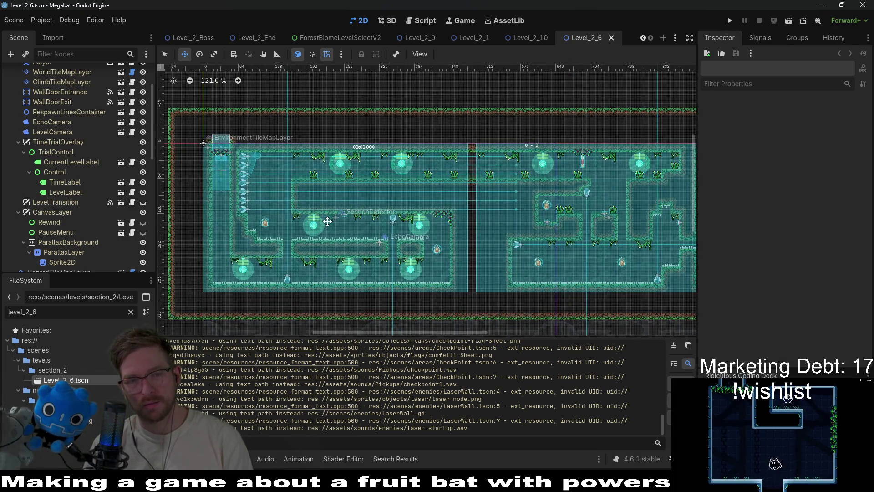
pyautogui.scroll(6, 598, 237)
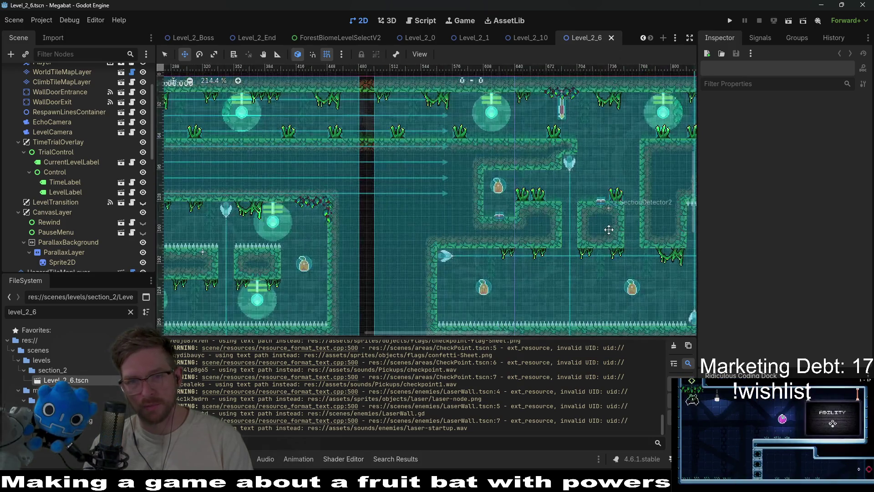
pyautogui.scroll(3, 86, 116)
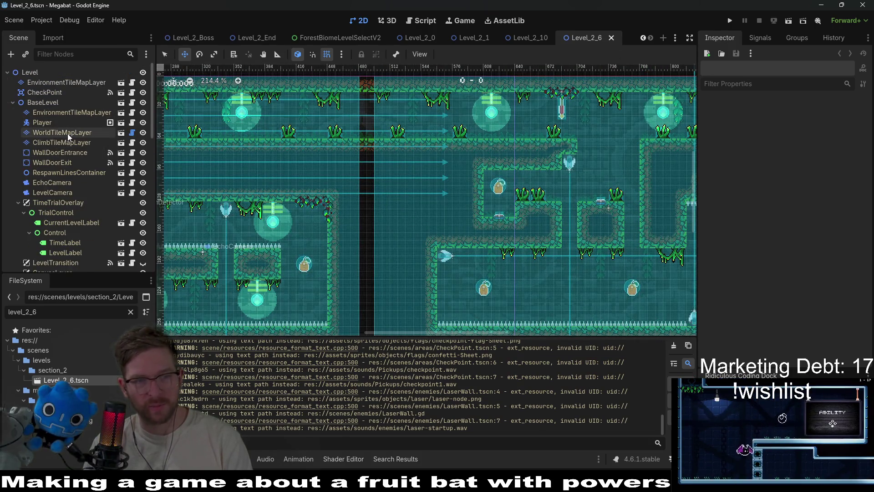
pyautogui.click(68, 133)
pyautogui.scroll(4, 604, 209)
pyautogui.moveTo(605, 211); pyautogui.dragTo(555, 214)
# Step: Select the EnvironmentTileMapLayer nodes, choosing the ground-forest terrain and the scene tiles
pyautogui.click(68, 112)
pyautogui.click(210, 394)
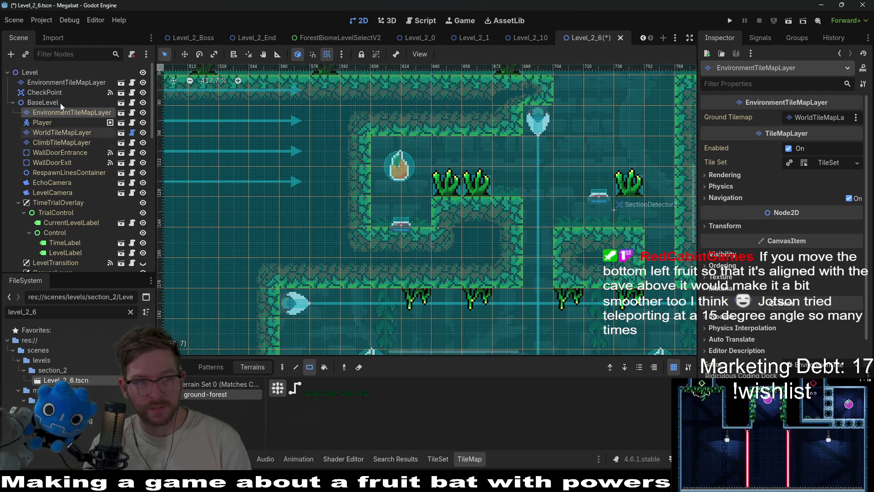
pyautogui.click(66, 83)
pyautogui.click(170, 366)
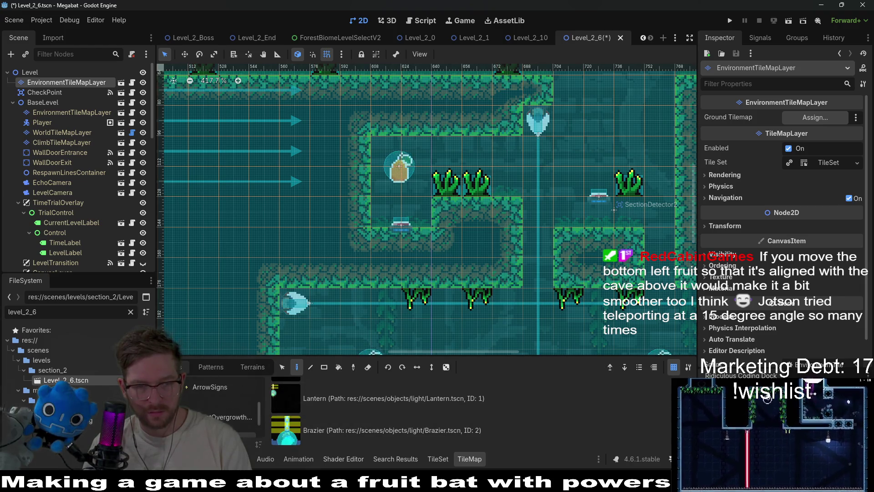
# Step: Pick ForestOvergrowth from the overgrowth decoration scenes
pyautogui.click(228, 411)
pyautogui.click(373, 411)
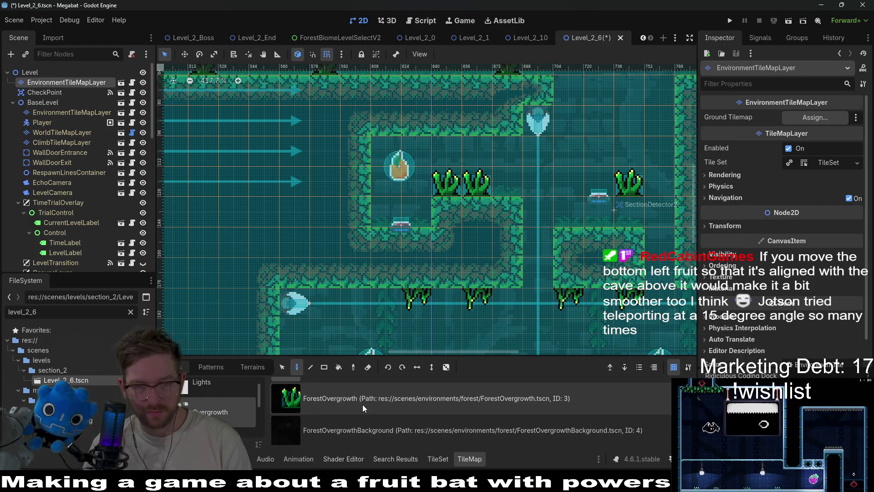
pyautogui.scroll(-10, 53, 190)
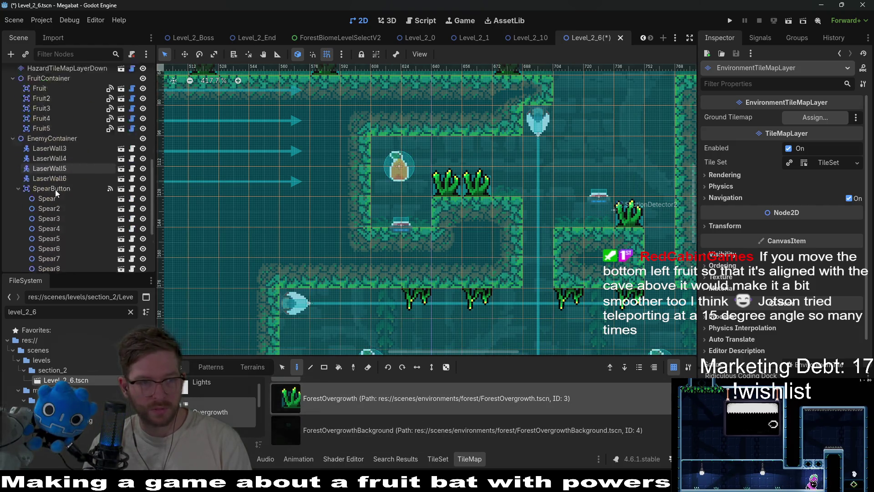
# Step: Move SpearButton2 down about 45 px and raise its Spear1 a few pixels
pyautogui.click(57, 192)
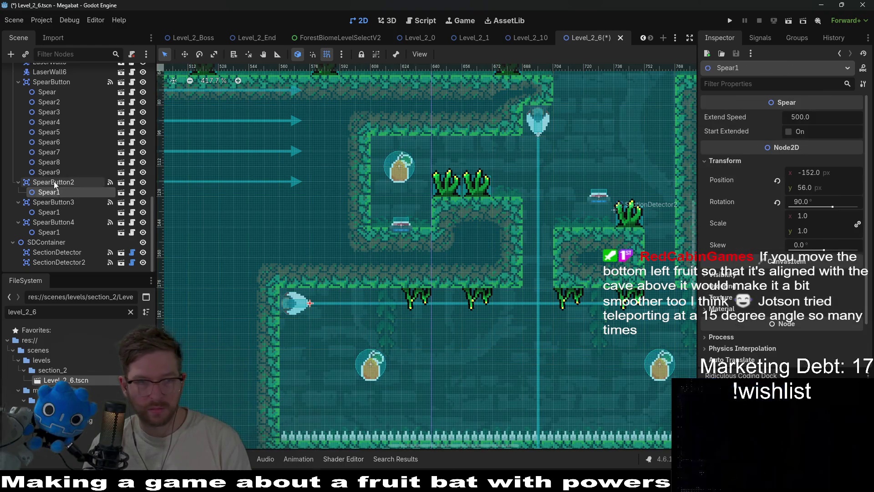
pyautogui.click(53, 182)
pyautogui.press('w')
pyautogui.press('Down')
pyautogui.press('Down')
pyautogui.press('Down')
pyautogui.press('Down')
pyautogui.press('Down')
pyautogui.press('Down')
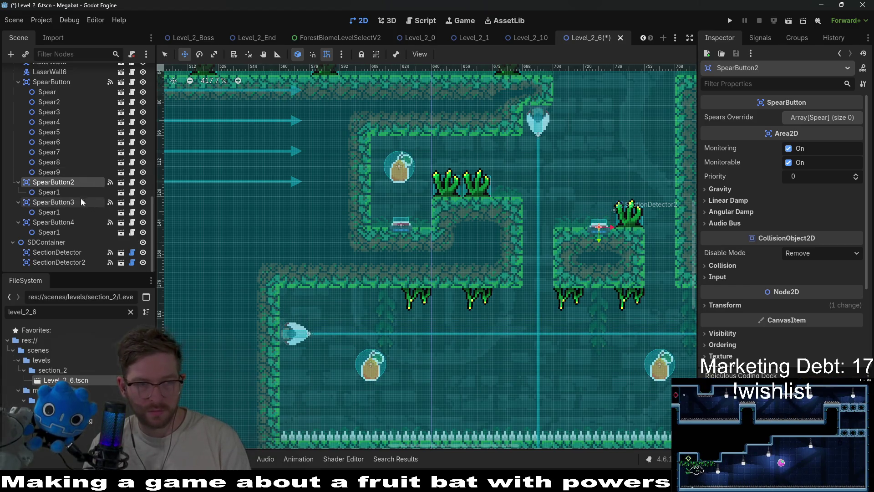
pyautogui.click(68, 191)
pyautogui.press('Up')
pyautogui.press('Up')
pyautogui.press('Up')
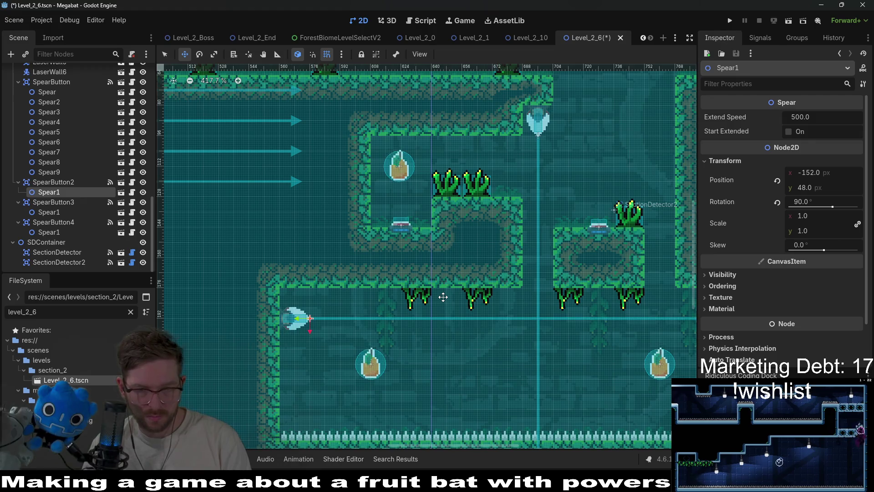
# Step: Save Level_2_6 and run it as a playtest
pyautogui.scroll(-5, 443, 296)
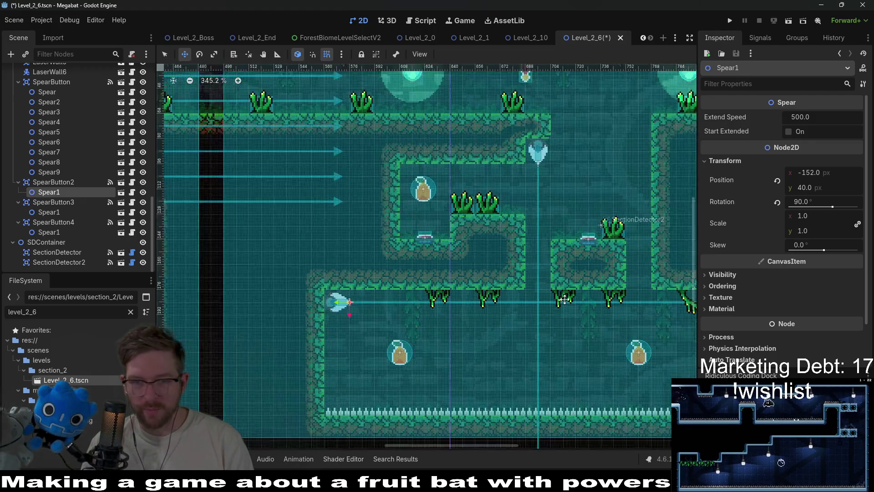
pyautogui.hotkey('ctrl', 's')
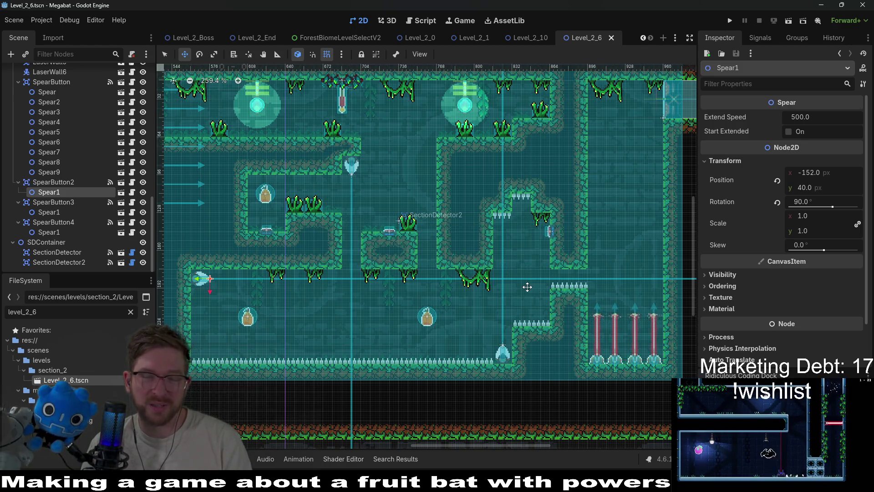
pyautogui.click(789, 26)
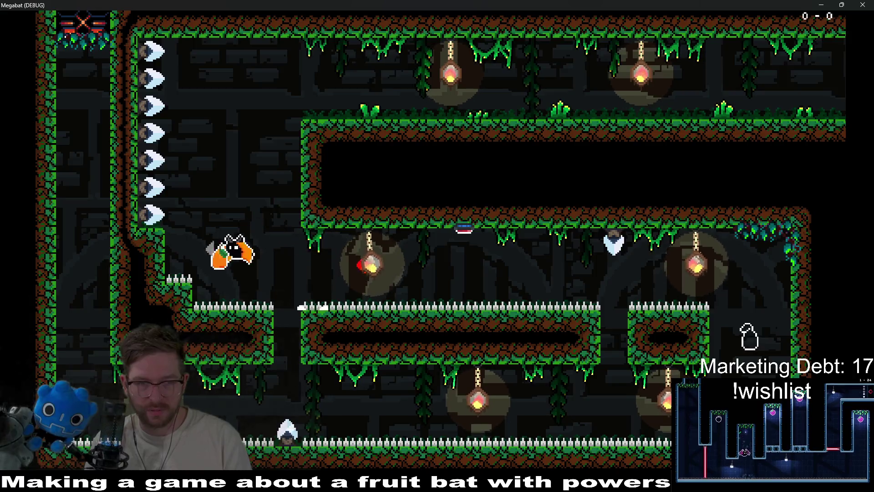
# Step: Fly the bat along the top corridor, down the shaft and left to the red button
pyautogui.press('Up')
pyautogui.press('Right')
pyautogui.press('Right')
pyautogui.press('Right')
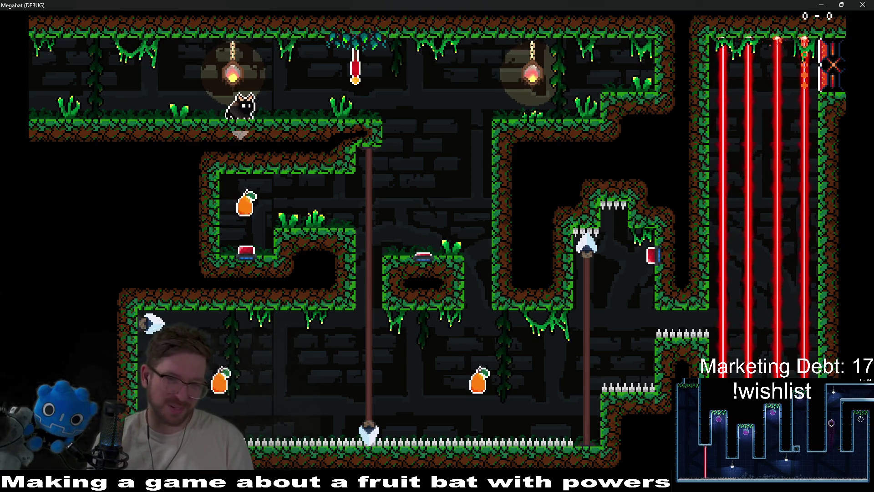
pyautogui.press('Right')
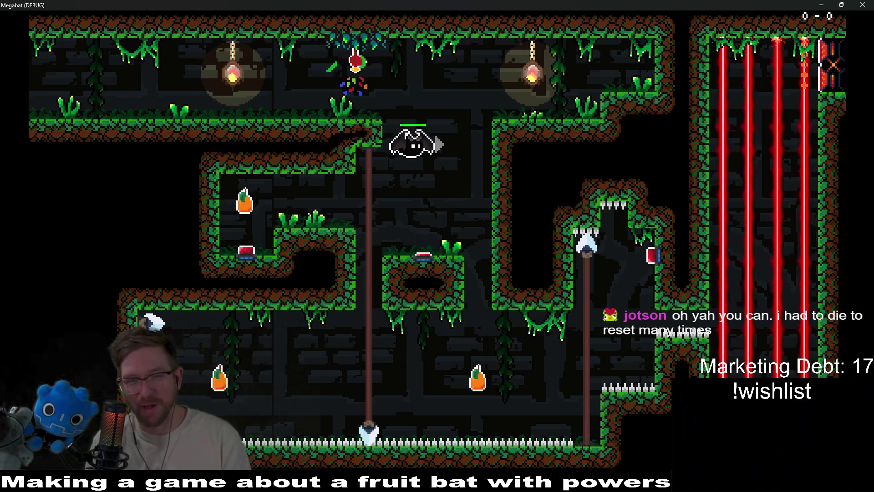
pyautogui.press('space')
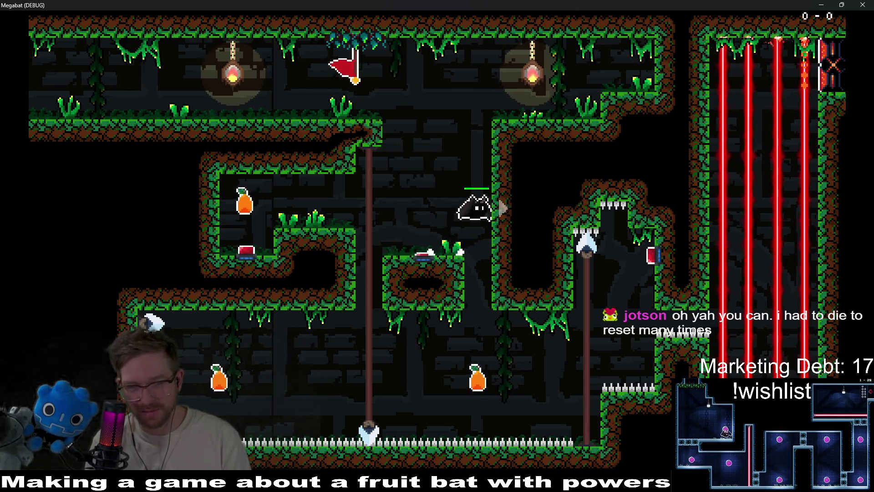
pyautogui.press('Left')
pyautogui.press('Left')
pyautogui.press('Up')
pyautogui.press('Right')
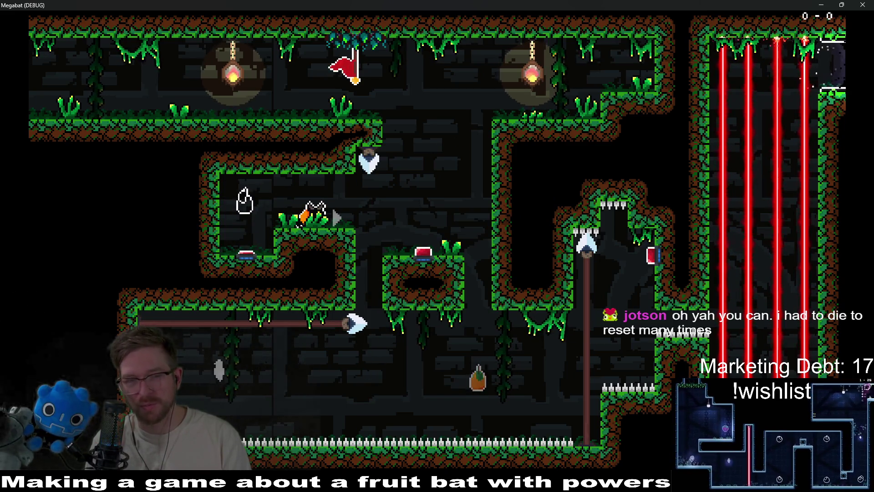
pyautogui.press('Right')
pyautogui.press('space')
# Step: Move between the grassy platform and mid-cave, reaching the upper red button to fire a spear
pyautogui.press('Left')
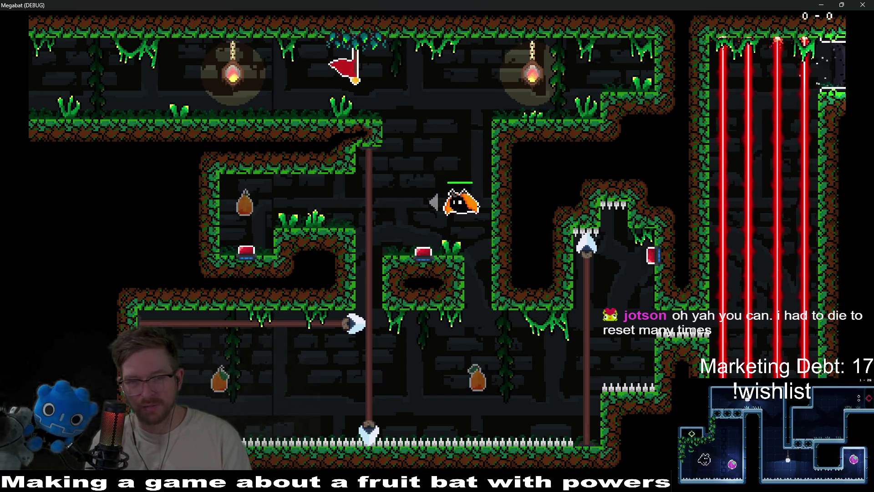
pyautogui.press('Right')
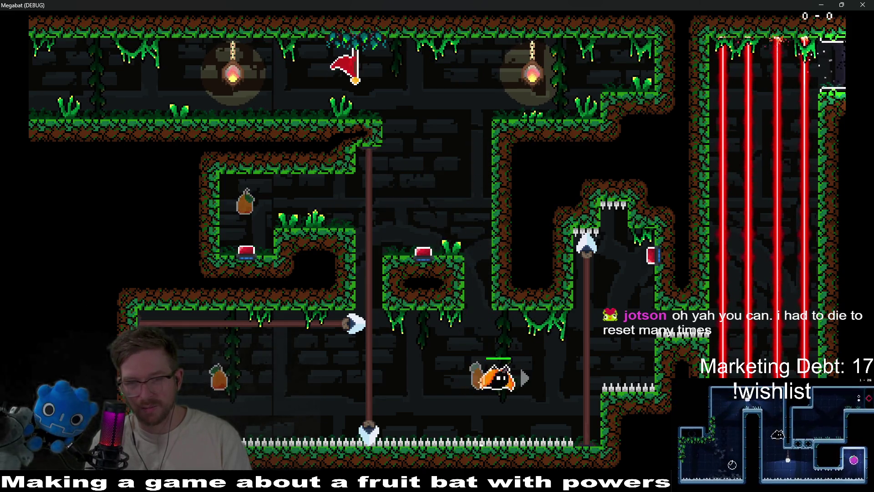
pyautogui.press('Right')
pyautogui.press('Left')
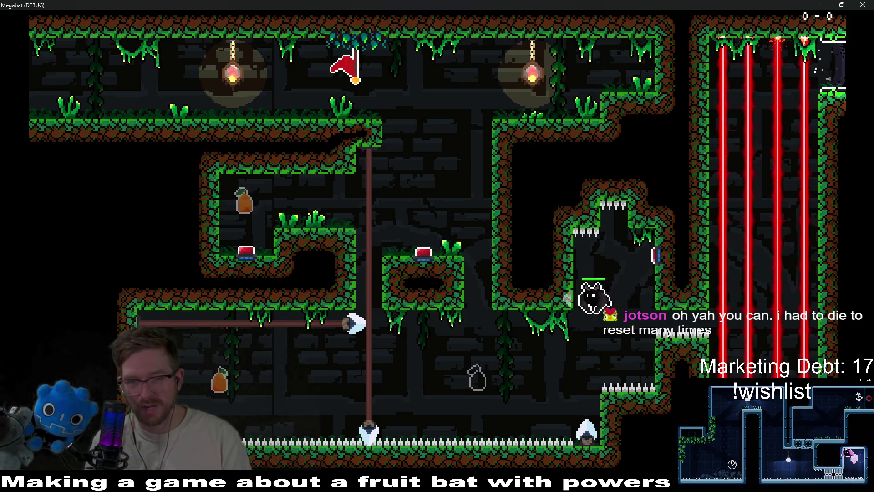
pyautogui.press('Left')
pyautogui.press('Left')
pyautogui.press('Right')
pyautogui.press('Left')
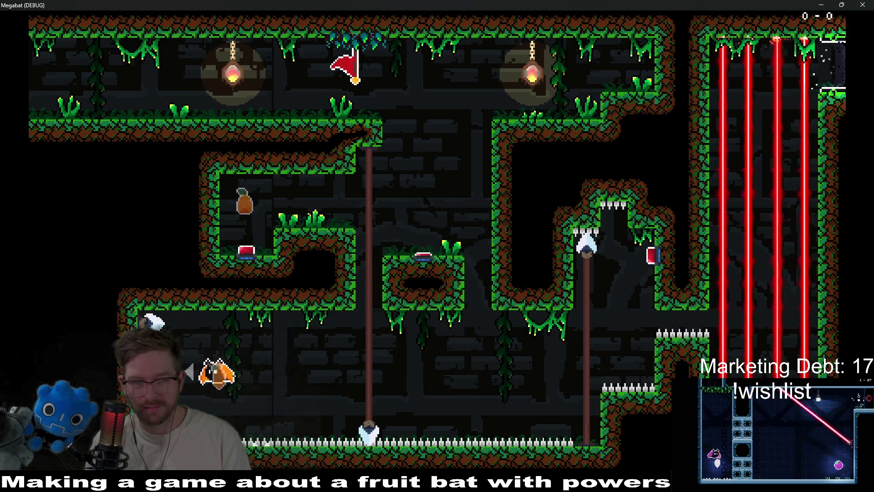
pyautogui.press('x')
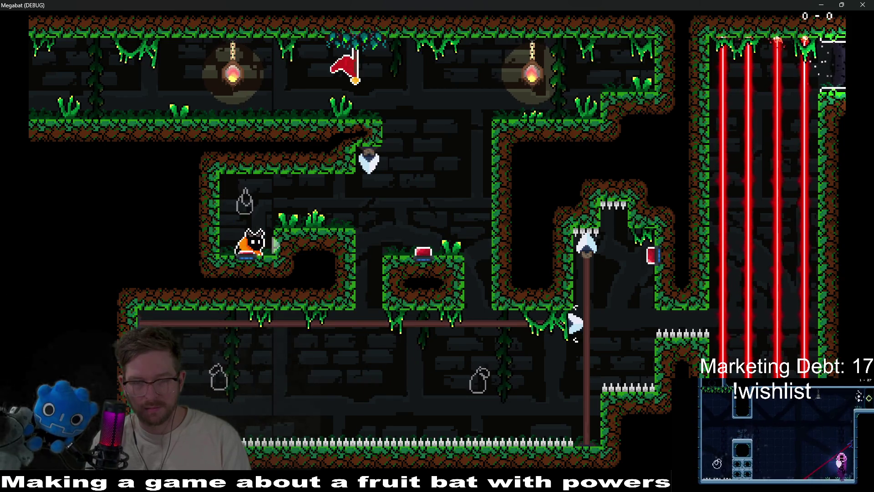
pyautogui.press('x')
pyautogui.press('Right')
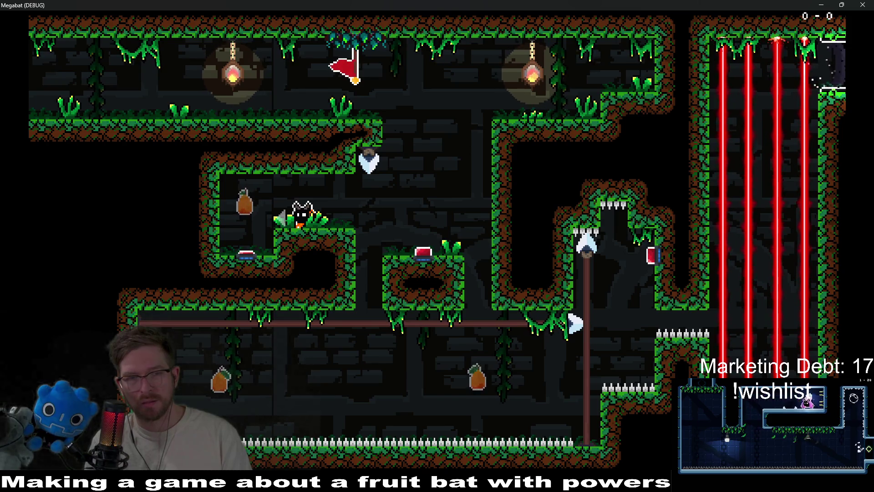
pyautogui.press('Right')
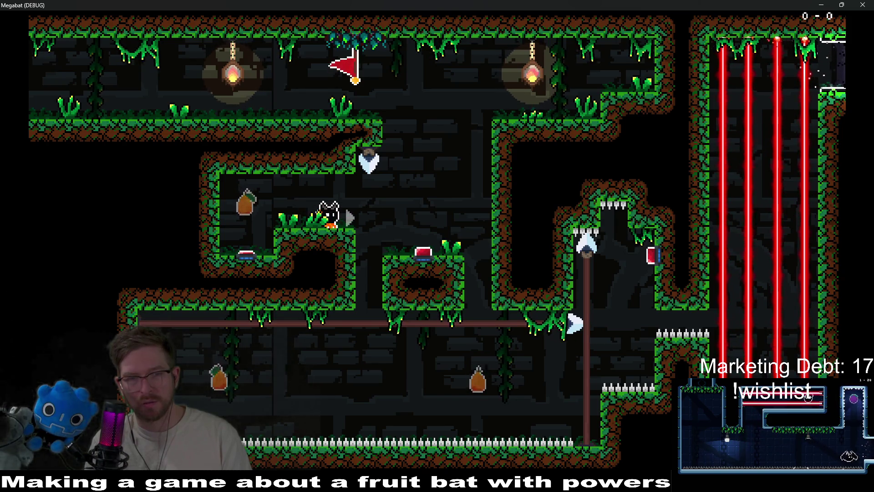
pyautogui.press('Right')
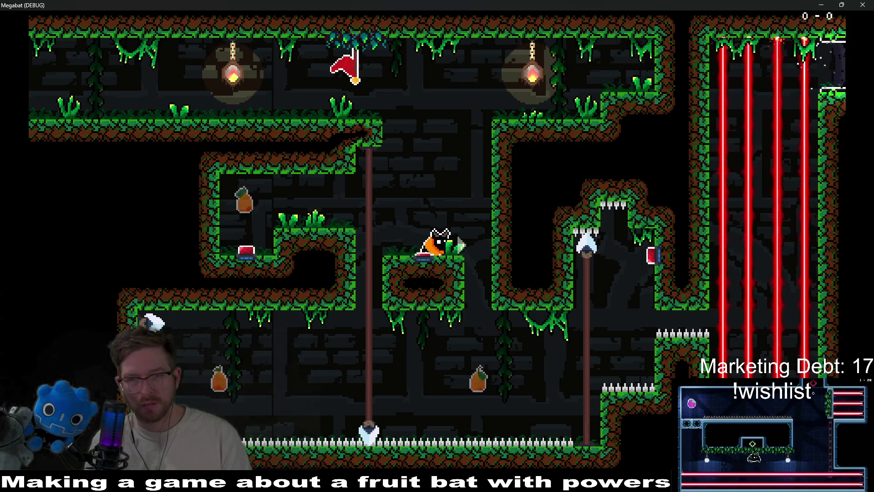
# Step: Dash toward the right wall, climb back onto the central platform, then drop into the lower corridor
pyautogui.press('space')
pyautogui.press('Right')
pyautogui.press('x')
pyautogui.press('Left')
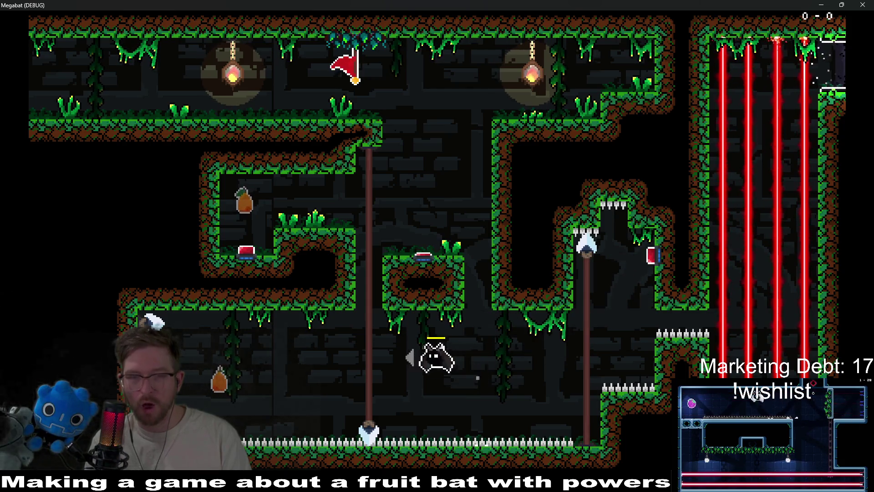
pyautogui.press('Left')
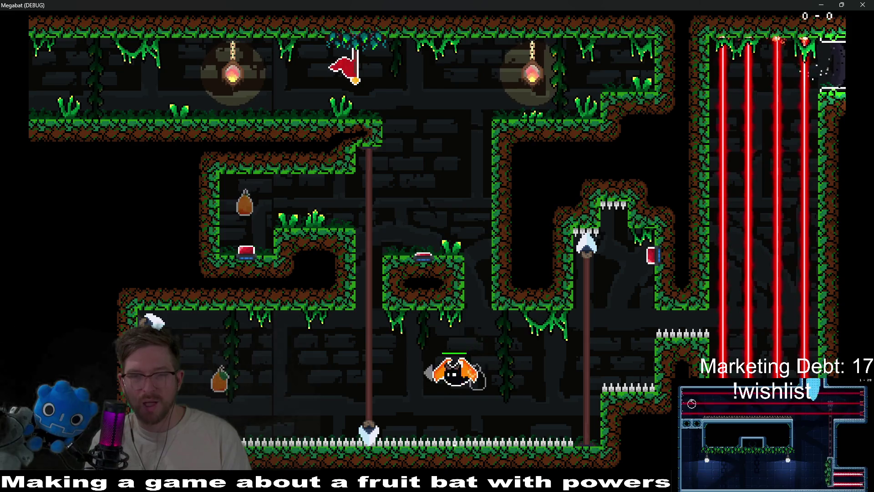
pyautogui.press('space')
pyautogui.press('Right')
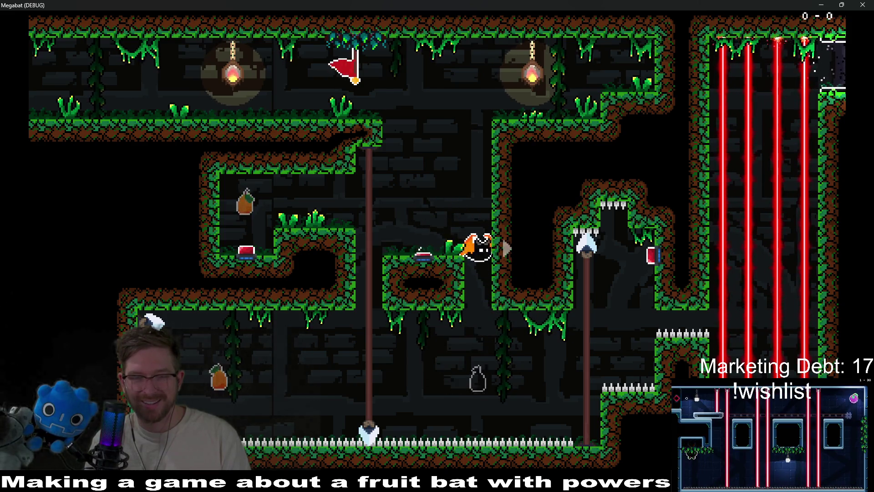
pyautogui.press('Left')
pyautogui.press('x')
pyautogui.press('space')
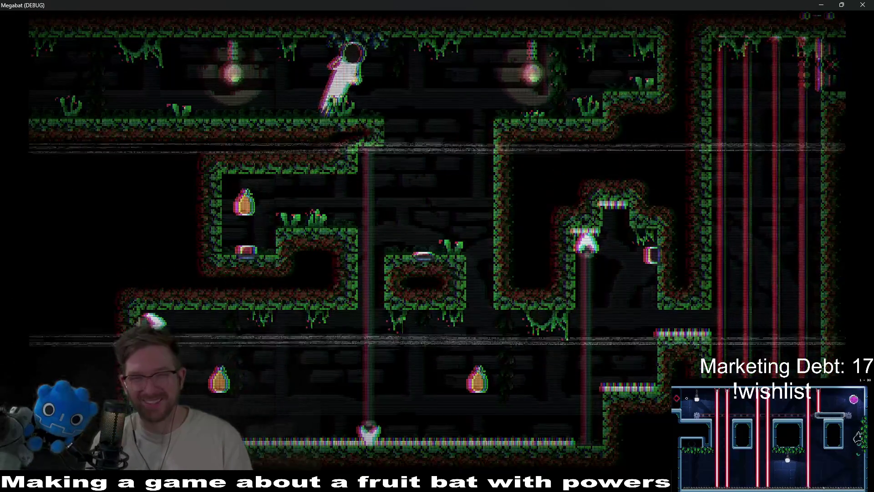
# Step: After respawning, dash into the upper-left room to grab the orange beside the red button
pyautogui.press('Right')
pyautogui.press('Left')
pyautogui.press('x')
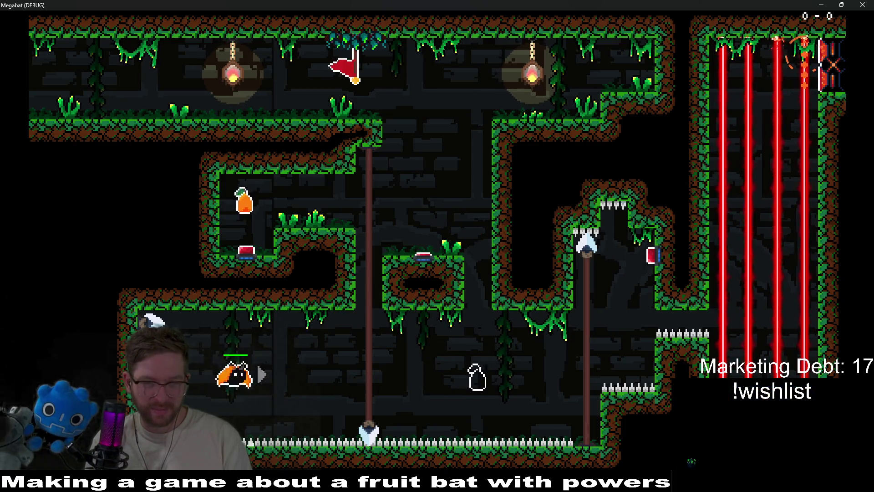
pyautogui.press('Up')
pyautogui.press('x')
pyautogui.press('Up')
pyautogui.press('Right')
pyautogui.press('Left')
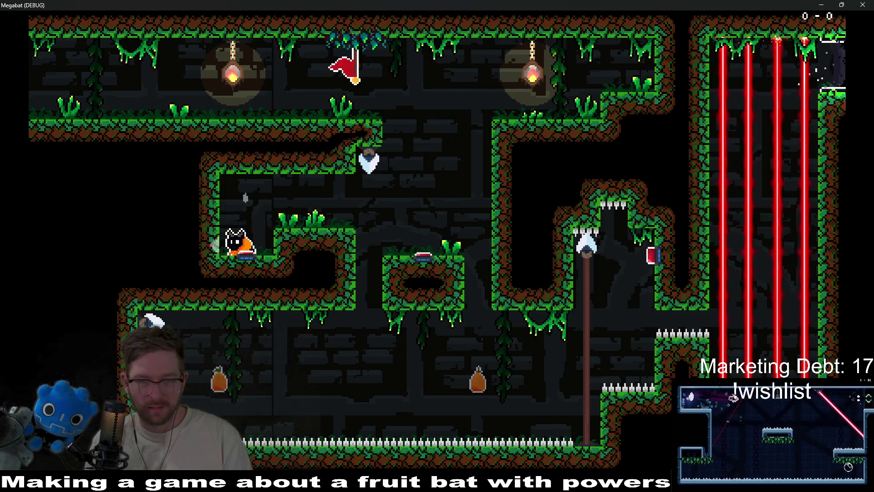
pyautogui.press('Up')
pyautogui.press('Down')
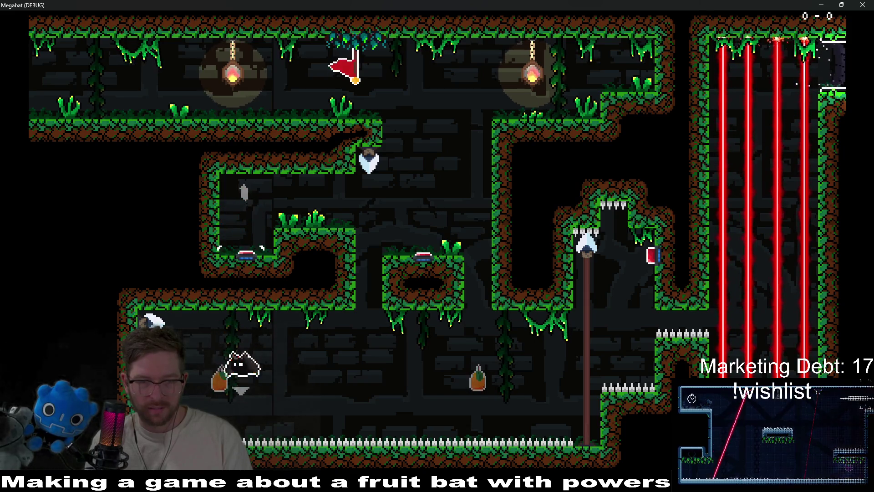
# Step: Climb onto the upper platform, fly right past the starting flag and collect another orange
pyautogui.press('Up')
pyautogui.press('Up')
pyautogui.press('Right')
pyautogui.press('Right')
pyautogui.press('Up')
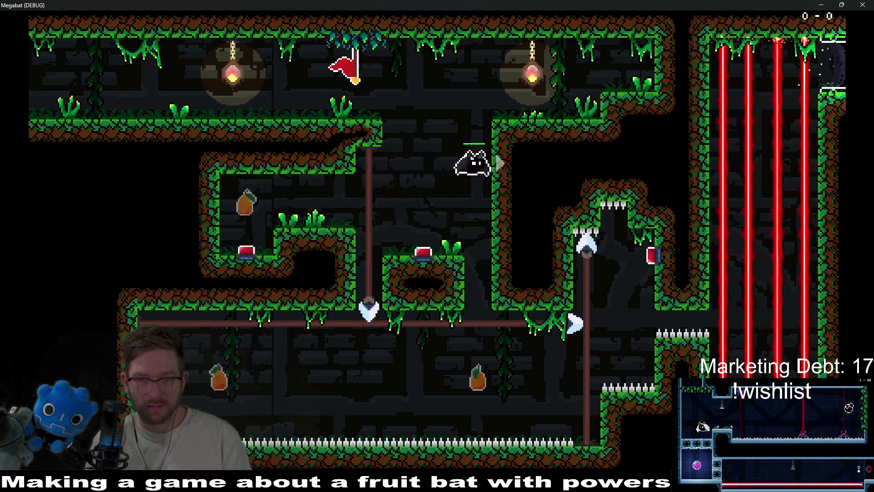
pyautogui.press('Left')
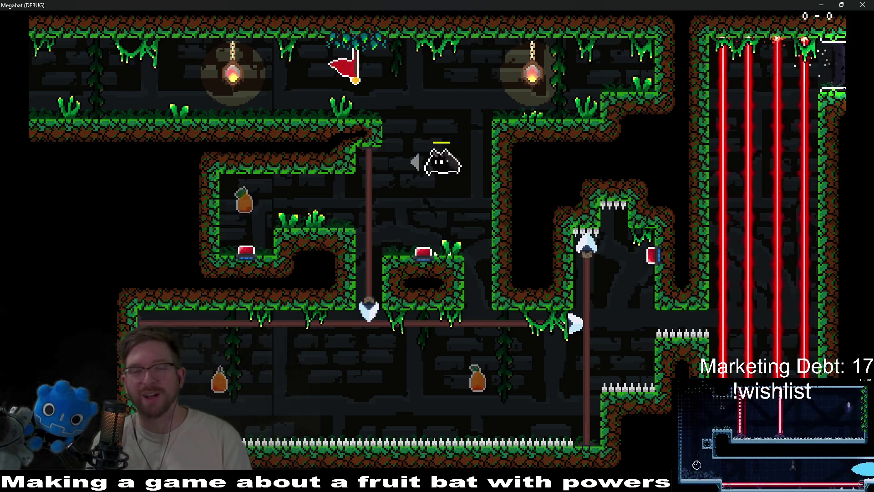
pyautogui.press('Right')
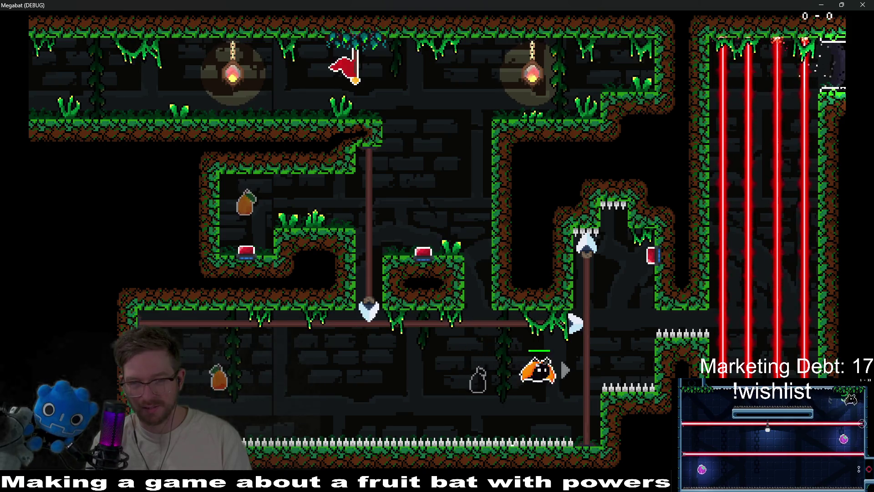
pyautogui.press('Right')
pyautogui.press('Up')
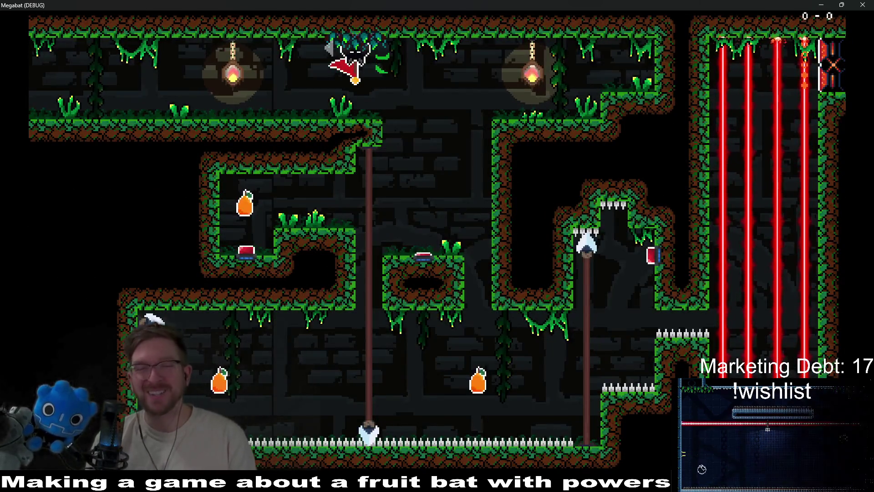
pyautogui.press('Right')
pyautogui.press('Left')
pyautogui.press('Left')
pyautogui.press('Right')
pyautogui.press('Up')
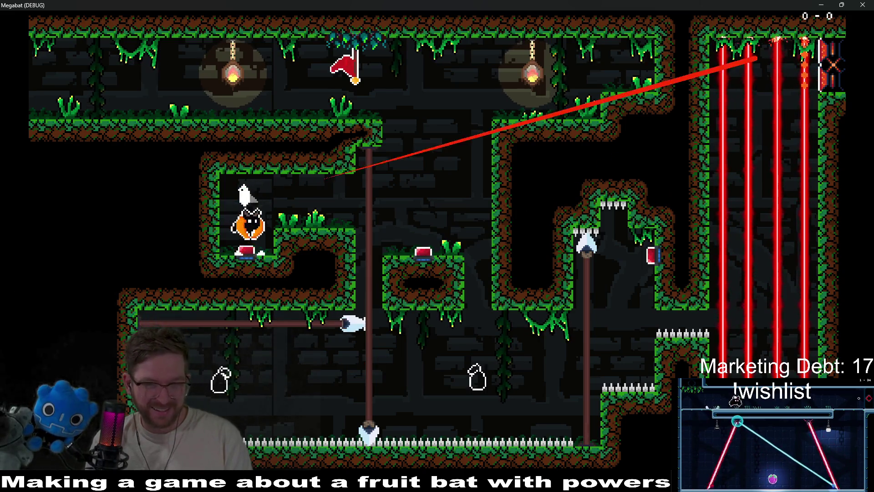
pyautogui.press('Right')
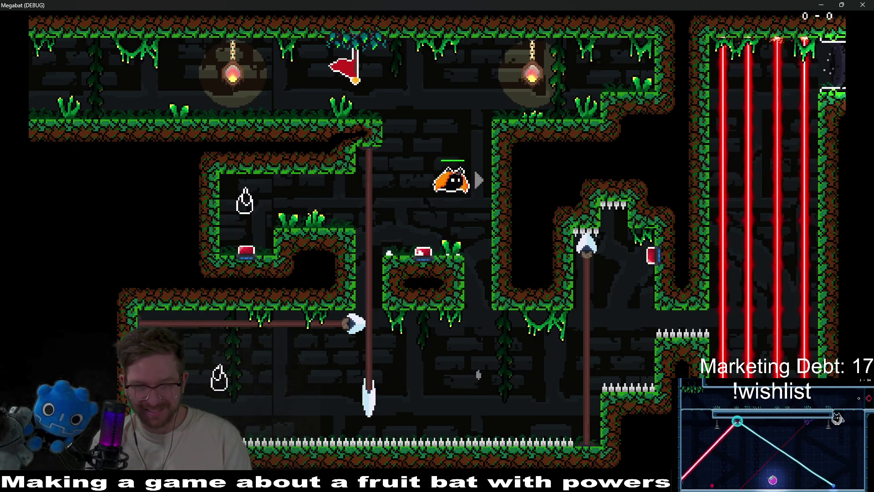
# Step: Drop and dash left to collect the lower orange, then hop across the platforms
pyautogui.press('Right')
pyautogui.press('Down')
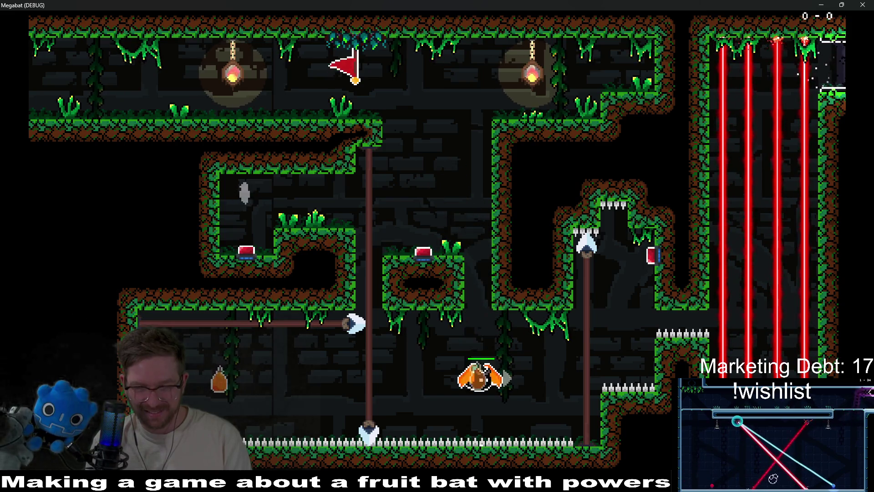
pyautogui.press('Left')
pyautogui.press('Right')
pyautogui.press('Left')
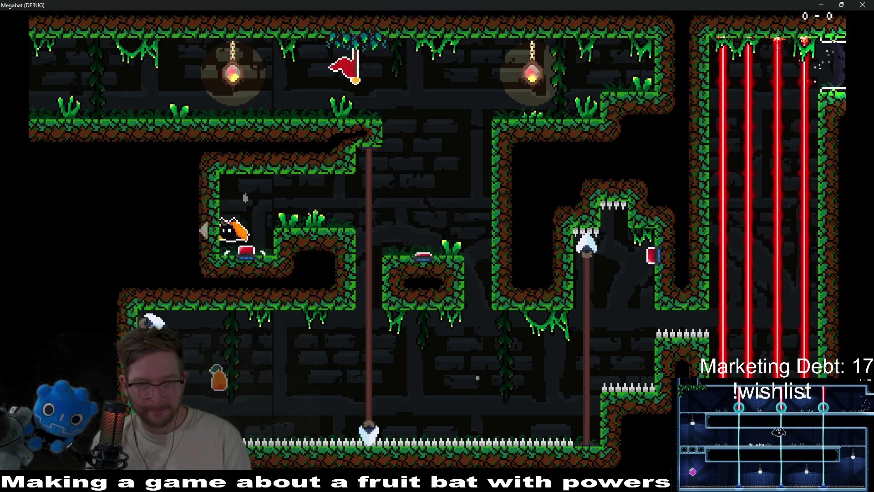
pyautogui.press('Right')
pyautogui.press('Left')
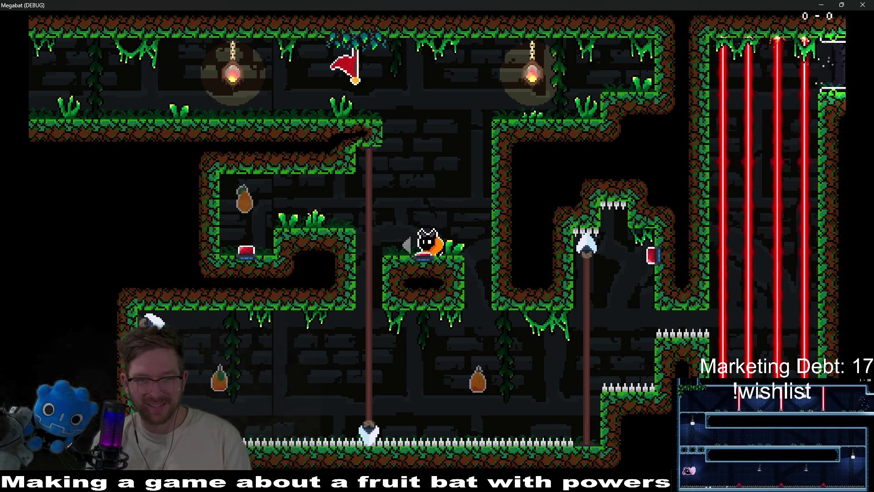
pyautogui.press('Left')
pyautogui.press('Right')
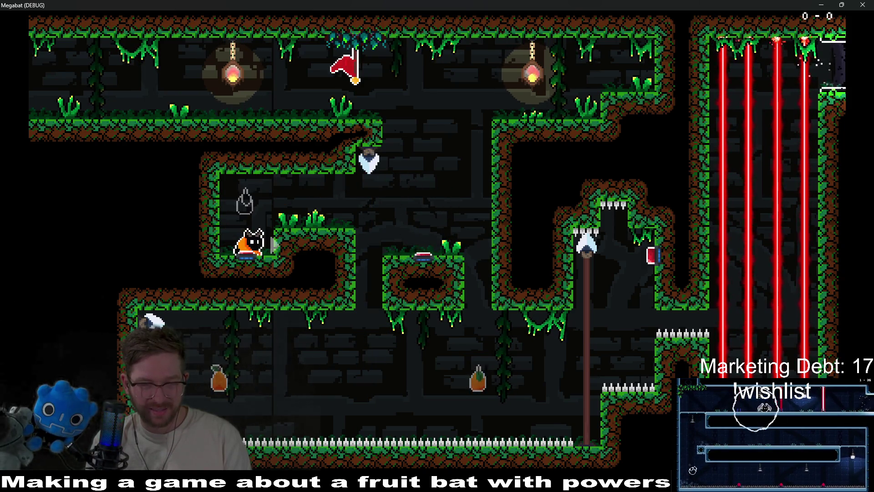
# Step: Fly up-right to set off the spear and button, then close the game window
pyautogui.press('Down')
pyautogui.press('Right')
pyautogui.press('Right')
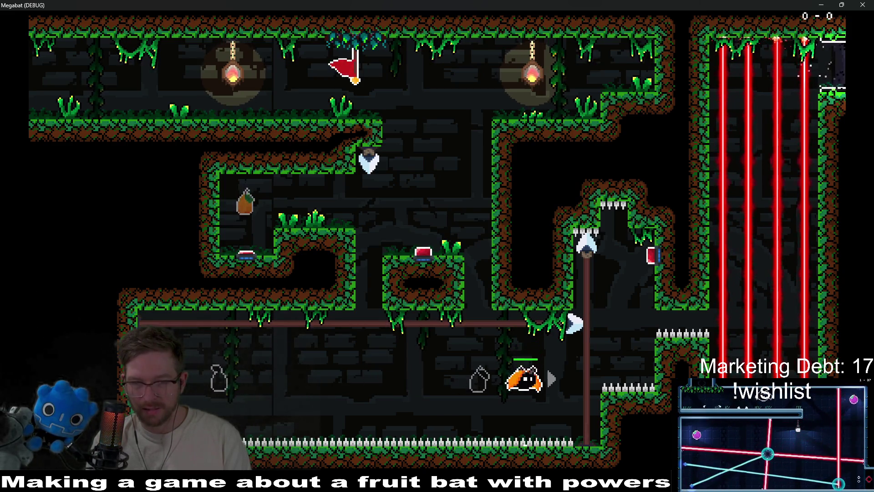
pyautogui.press('Up')
pyautogui.press('Left')
pyautogui.press('Left')
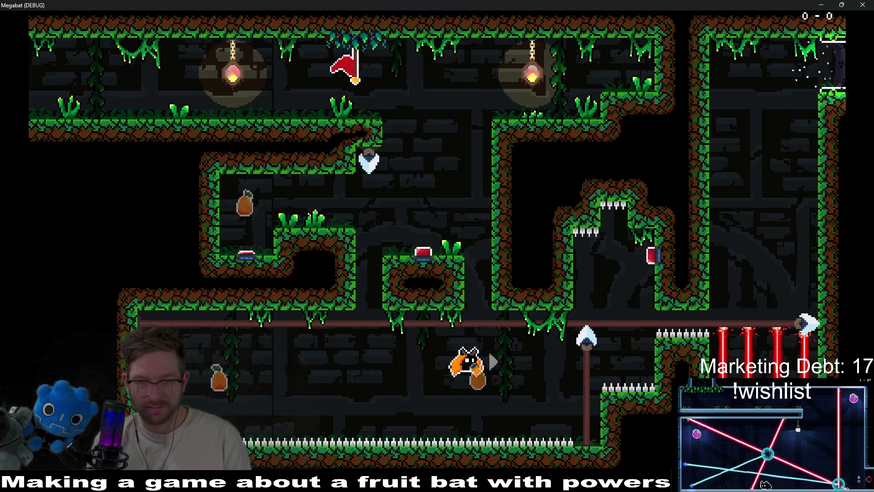
pyautogui.press('Left')
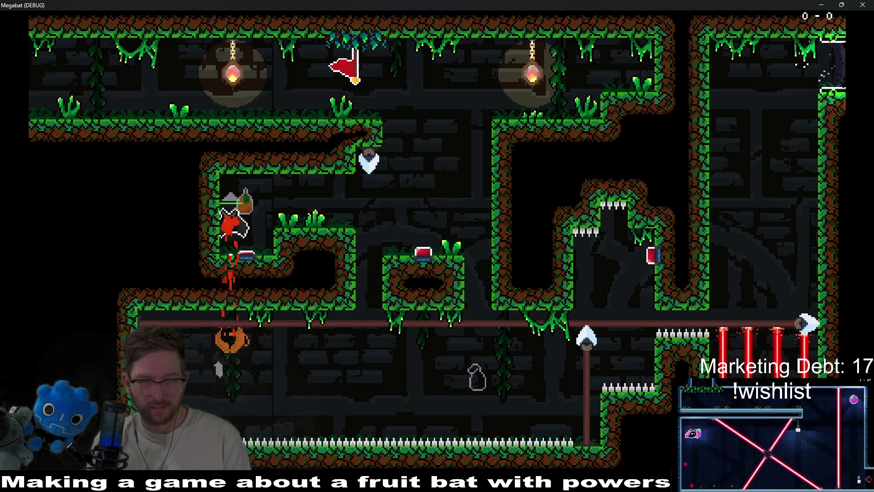
pyautogui.press('Right')
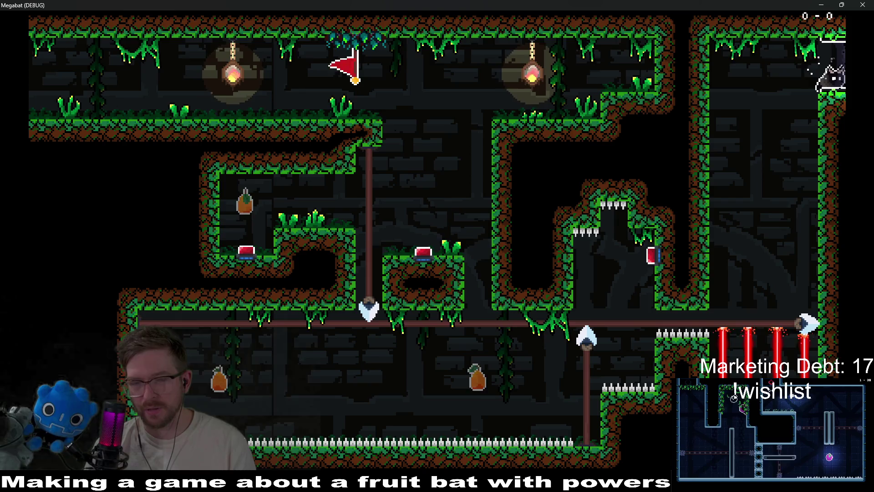
pyautogui.click(863, 5)
pyautogui.scroll(-4, 505, 255)
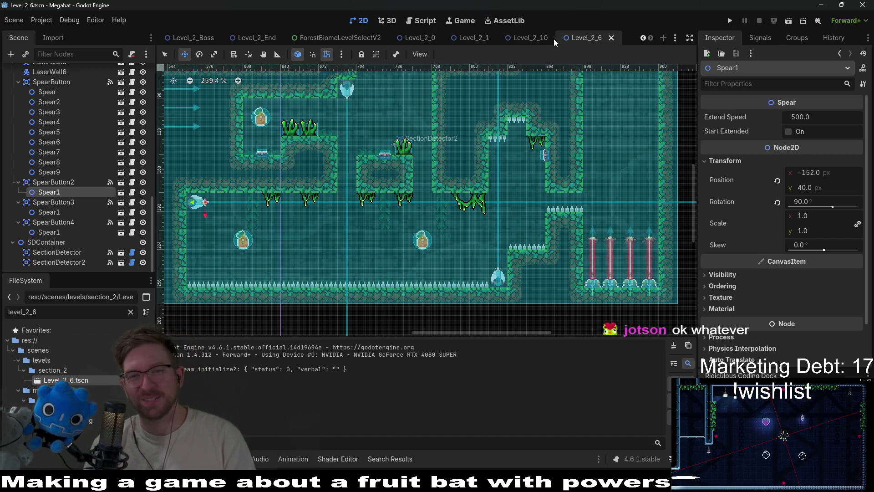
# Step: Zoom over the Level_2_6 layout, then switch to the Obsidian 'The Board' kanban
pyautogui.scroll(3, 599, 213)
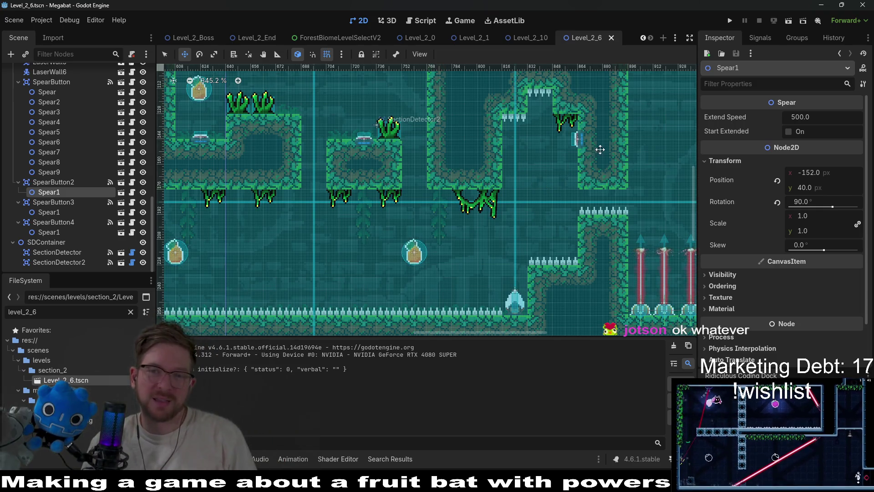
pyautogui.scroll(2, 523, 209)
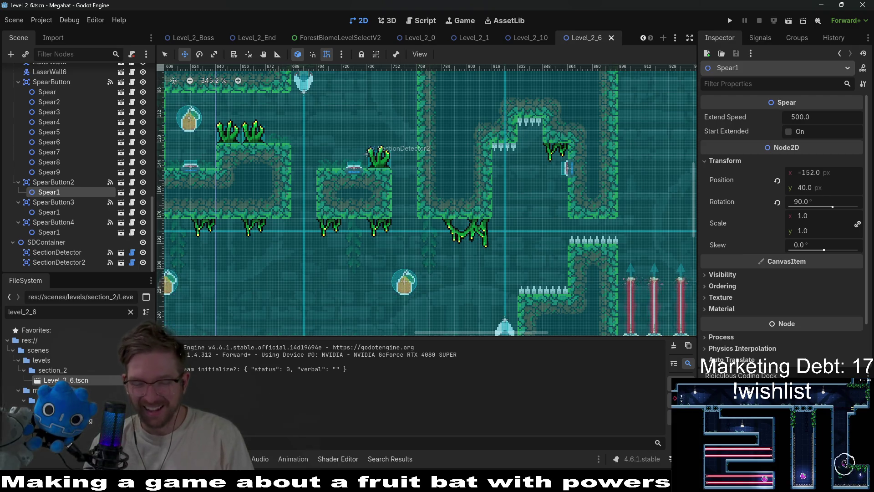
pyautogui.moveTo(538, 481)
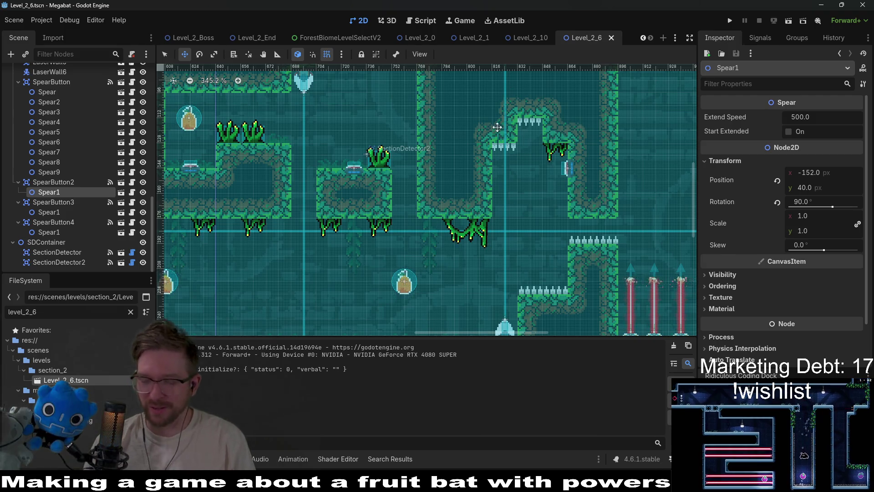
pyautogui.hotkey('alt', 'Tab')
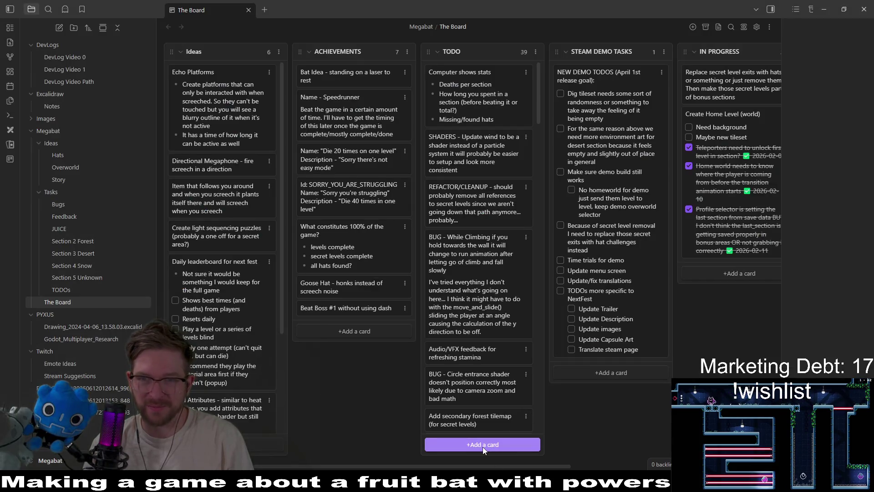
# Step: Add a card saying Level_2_6's solution is weird and needs cleanup, placed atop Steam Demo Tasks
pyautogui.click(706, 274)
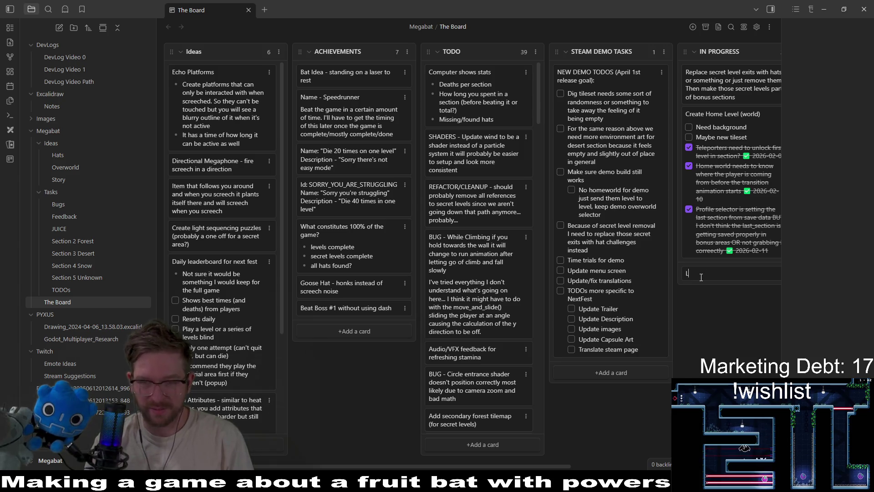
pyautogui.write('evel_2_')
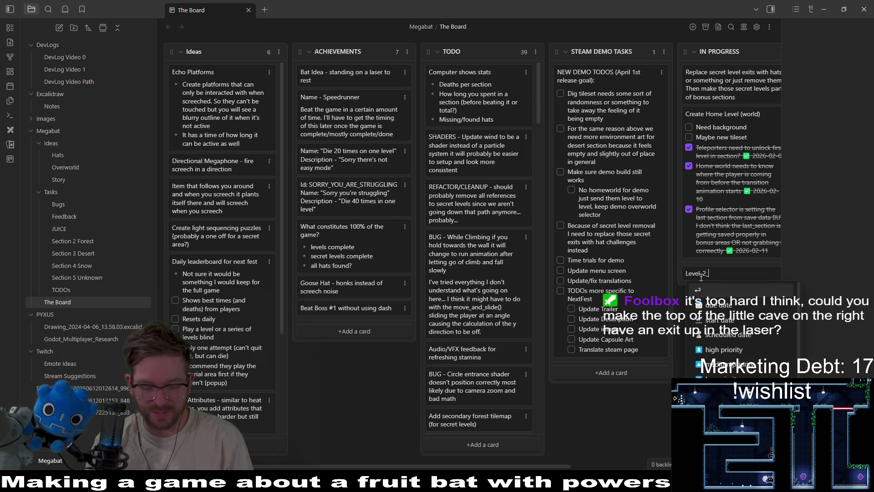
pyautogui.write('6 is a little weird with the solution and is probably frustrat')
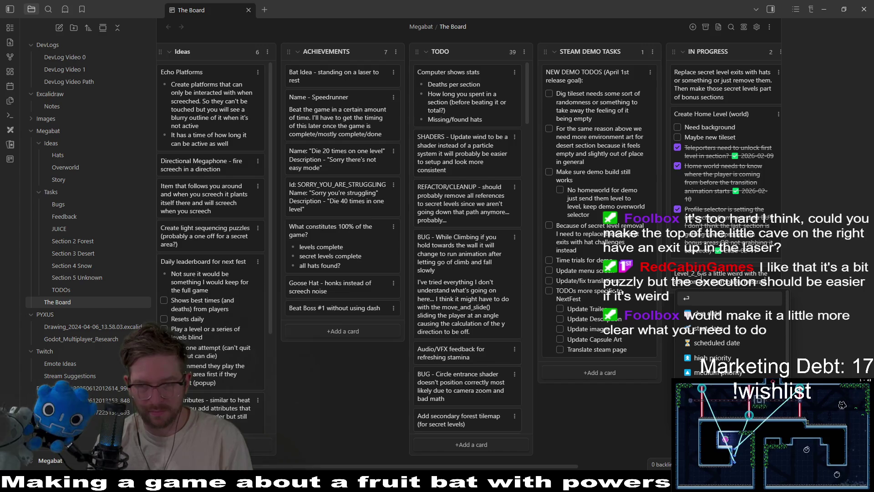
pyautogui.write('base')
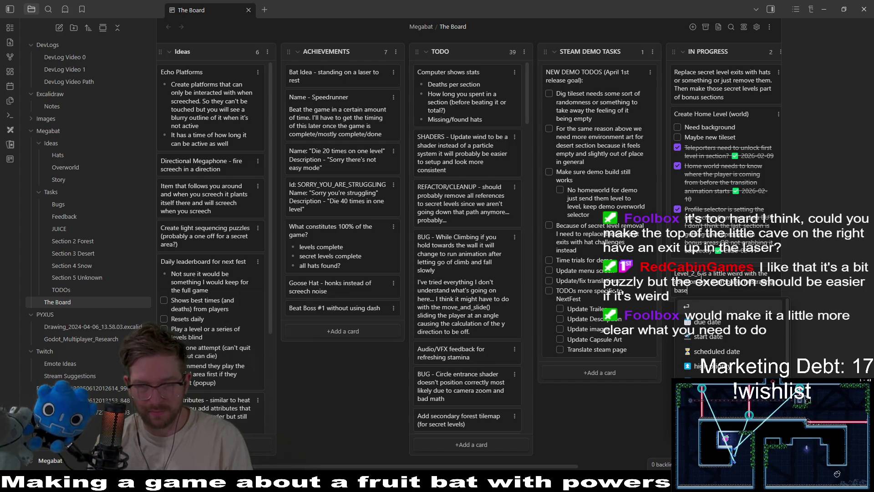
pyautogui.write('d on the amount of')
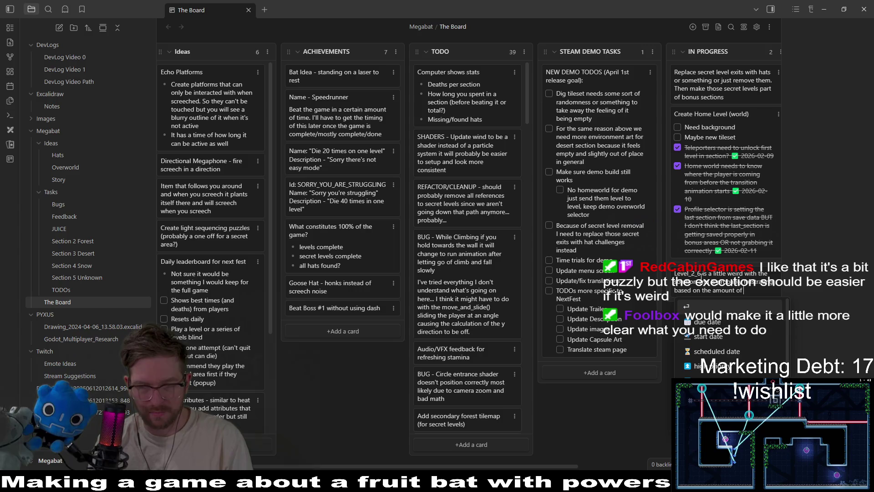
pyautogui.write(' room you have so ')
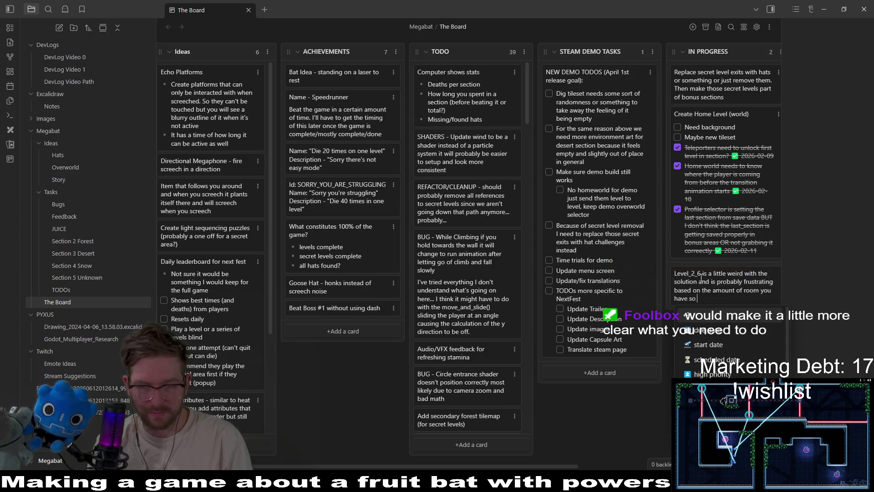
pyautogui.write("let's")
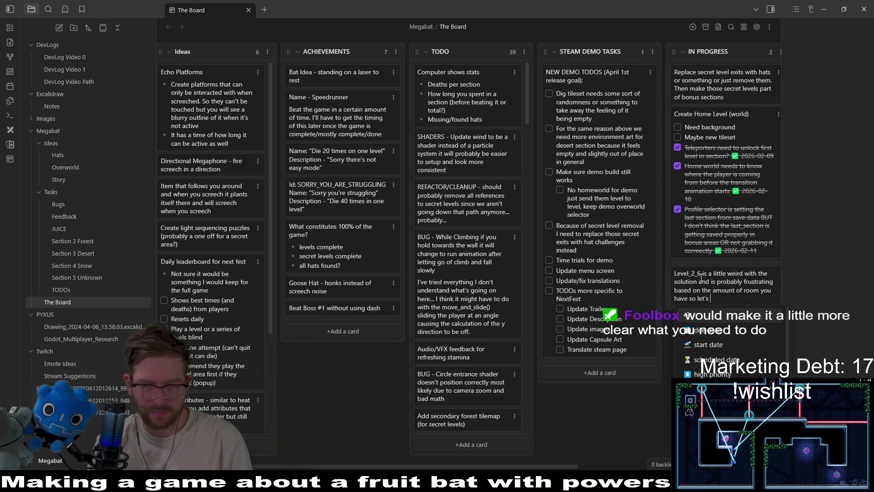
pyautogui.write(' clean that up')
pyautogui.press('Return')
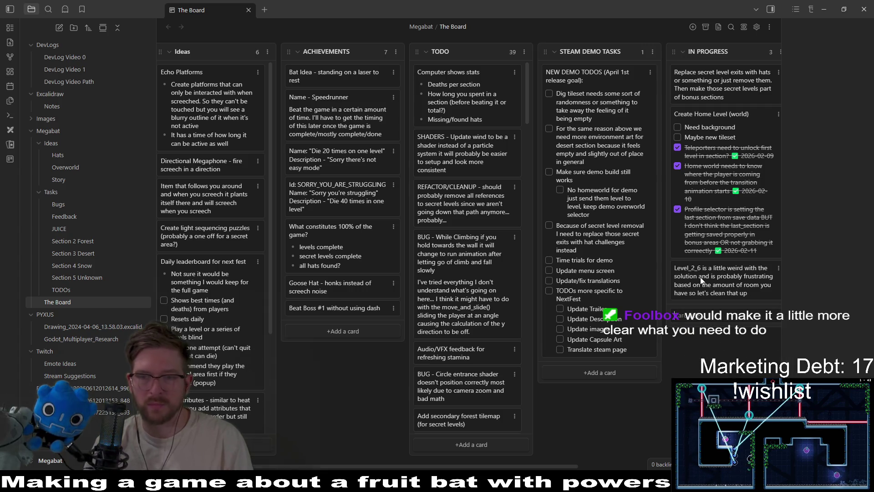
pyautogui.moveTo(712, 275)
pyautogui.mouseDown()
pyautogui.moveTo(587, 68)
pyautogui.moveTo(592, 75)
pyautogui.mouseUp()
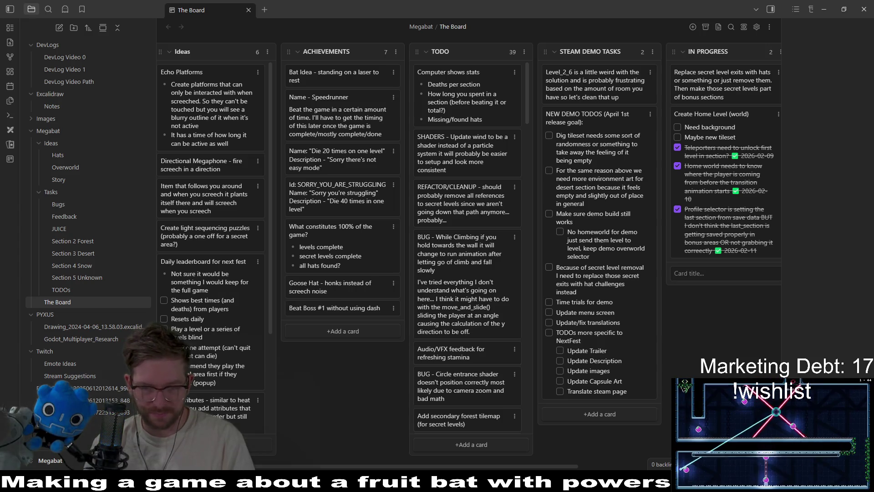
pyautogui.hotkey('alt', 'Tab')
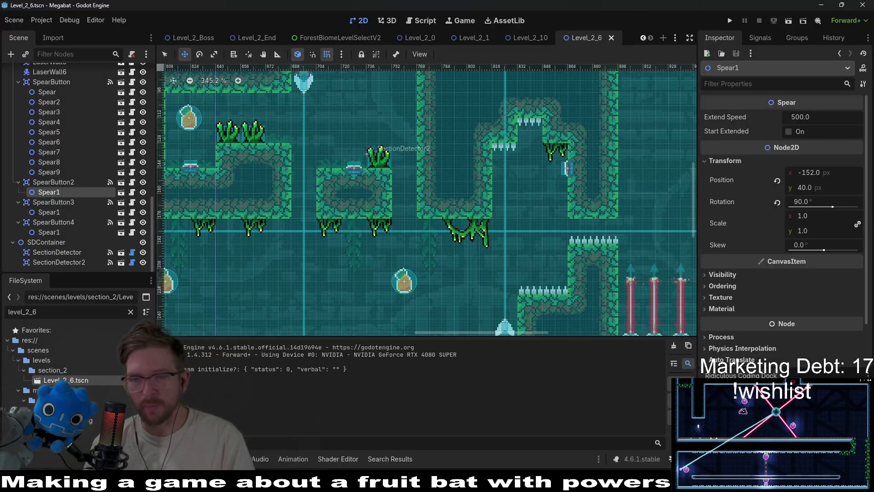
# Step: On WorldTileMapLayer, rect-erase the raised floor step with the FOREST terrain
pyautogui.moveTo(523, 200); pyautogui.dragTo(444, 168)
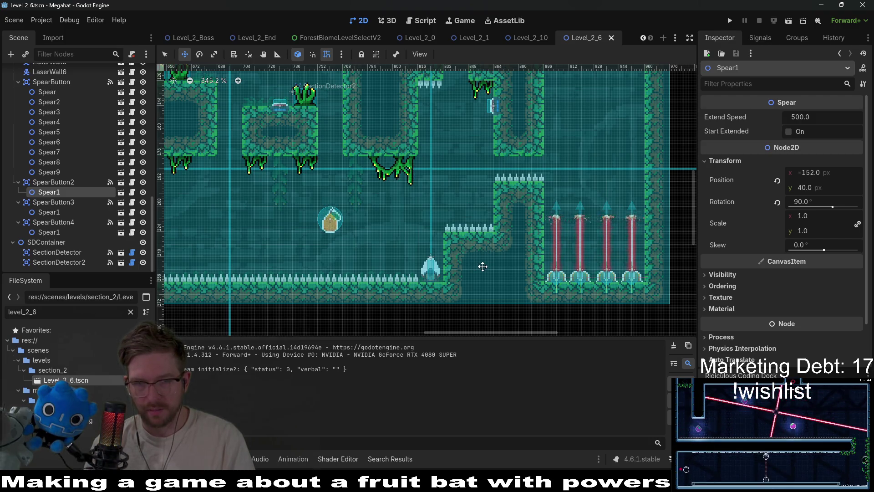
pyautogui.scroll(15, 95, 146)
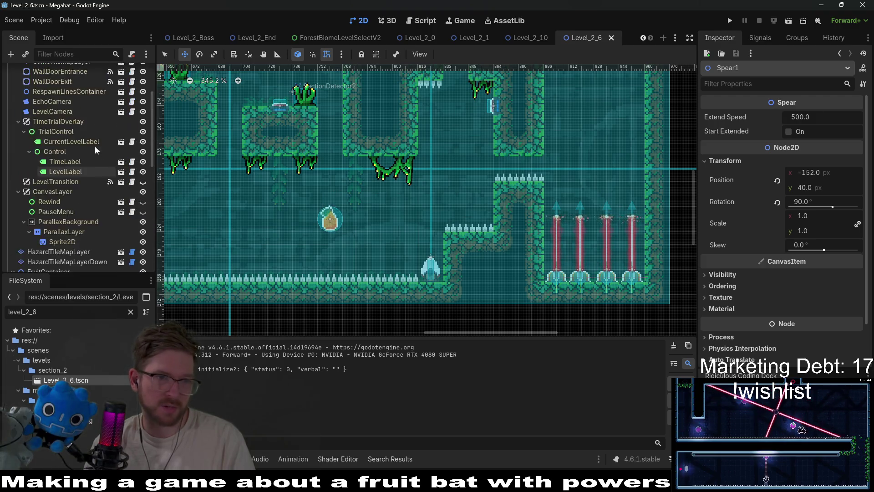
pyautogui.click(54, 133)
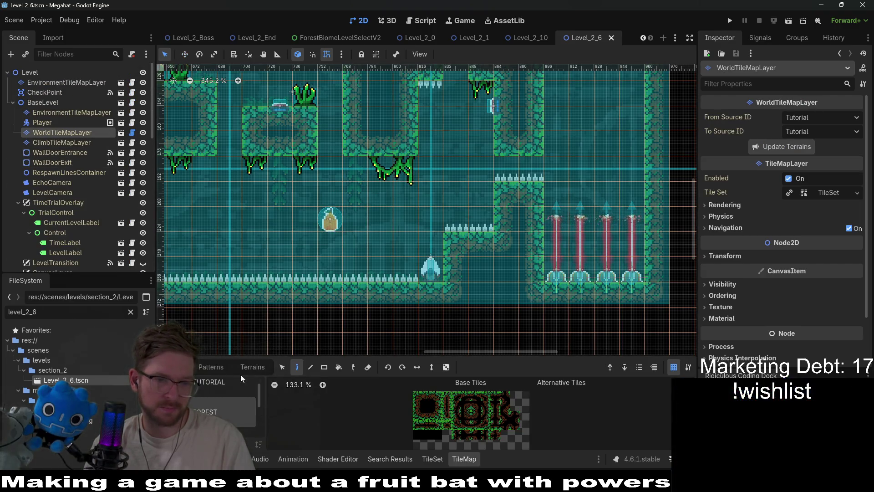
pyautogui.click(250, 368)
pyautogui.click(205, 403)
pyautogui.moveTo(458, 250); pyautogui.dragTo(469, 276)
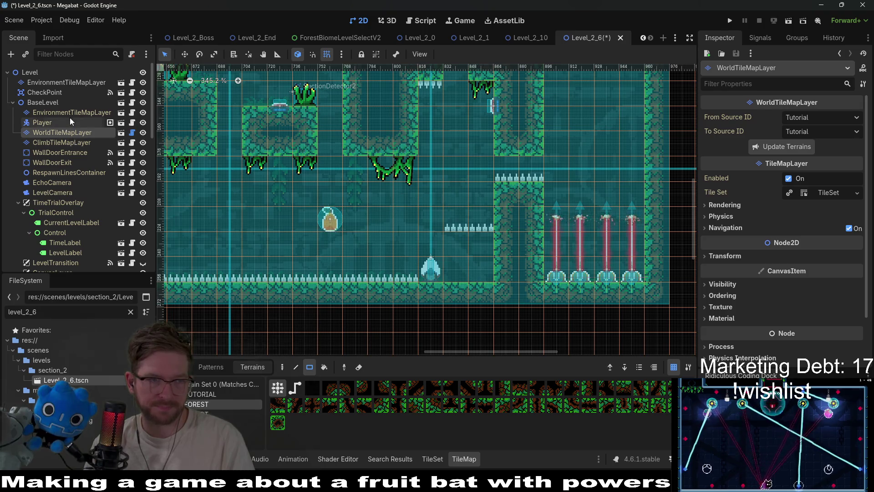
pyautogui.scroll(-5, 73, 136)
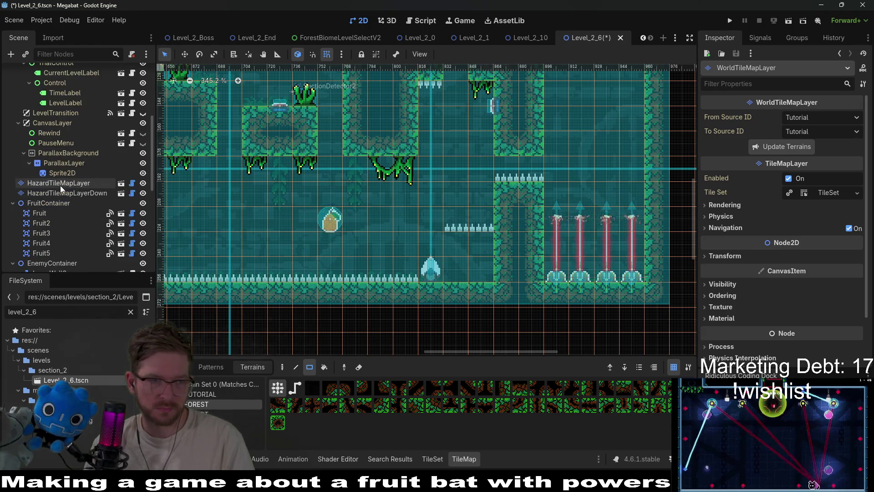
# Step: On HazardTileMapLayer, erase the floating spike row and paint Spikes along the cleared floor
pyautogui.click(60, 183)
pyautogui.moveTo(501, 235); pyautogui.dragTo(451, 228)
pyautogui.moveTo(482, 269); pyautogui.dragTo(482, 269)
pyautogui.scroll(-1, 482, 195)
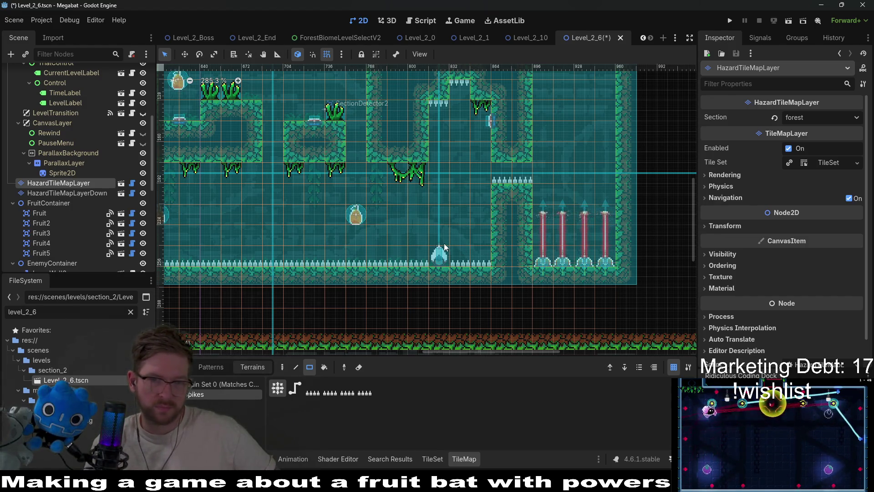
pyautogui.hscroll(-5, 491, 227)
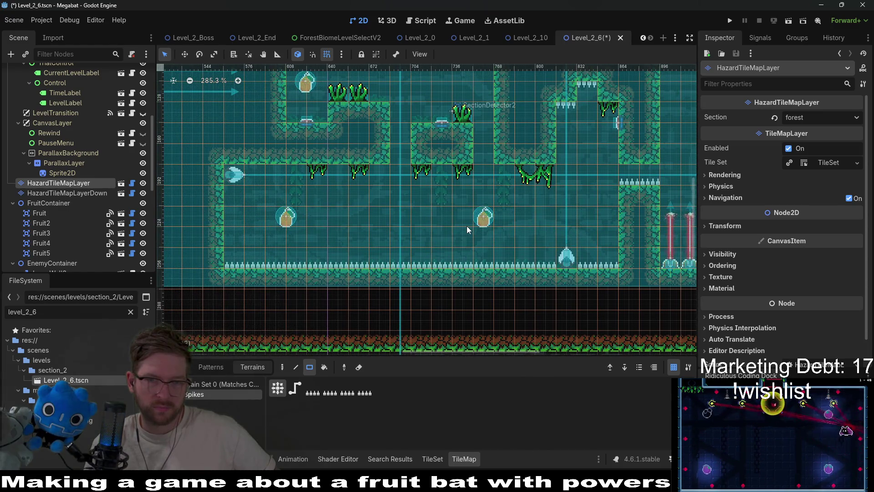
pyautogui.scroll(-2, 471, 219)
pyautogui.hscroll(2, 471, 219)
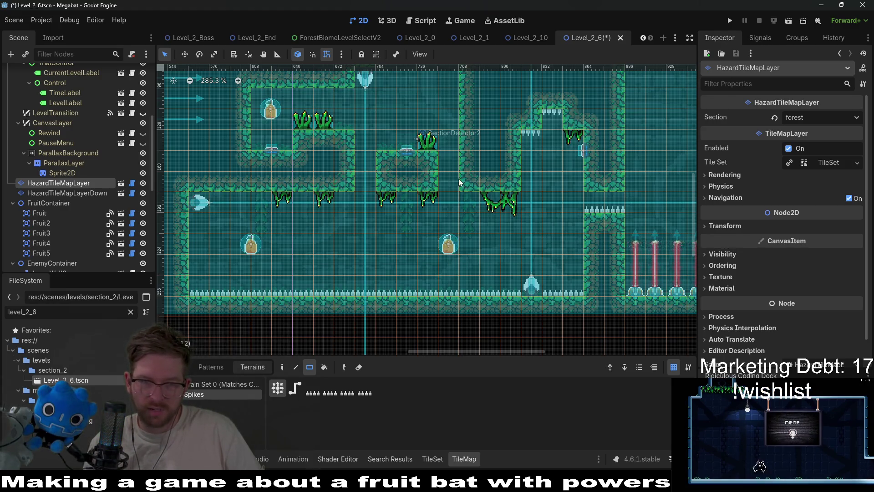
pyautogui.scroll(-2, 486, 195)
pyautogui.hscroll(3, 496, 200)
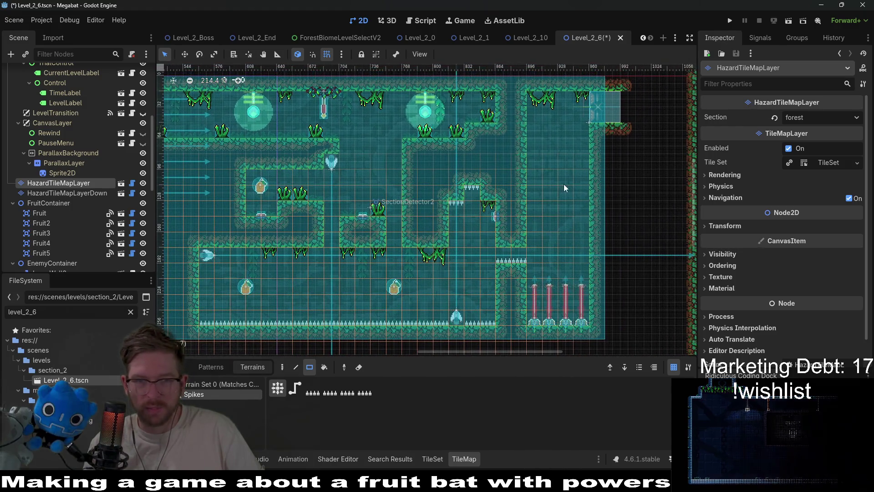
pyautogui.scroll(-3, 510, 200)
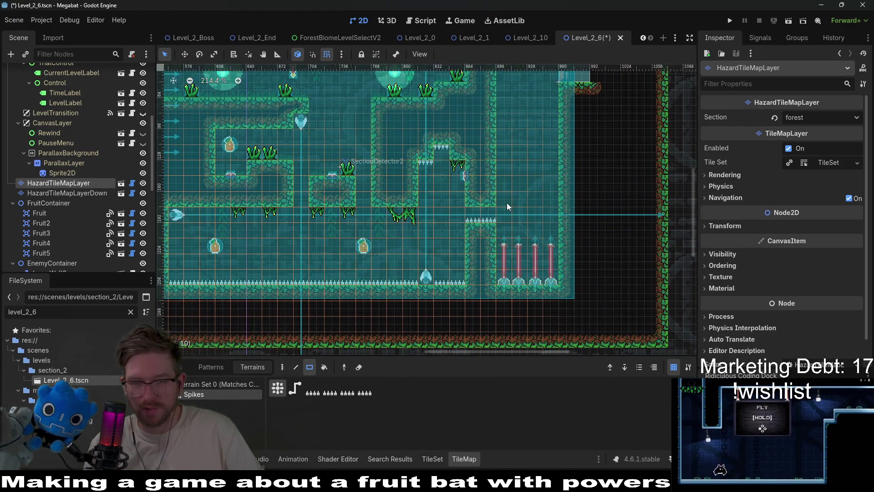
pyautogui.hscroll(-2, 506, 203)
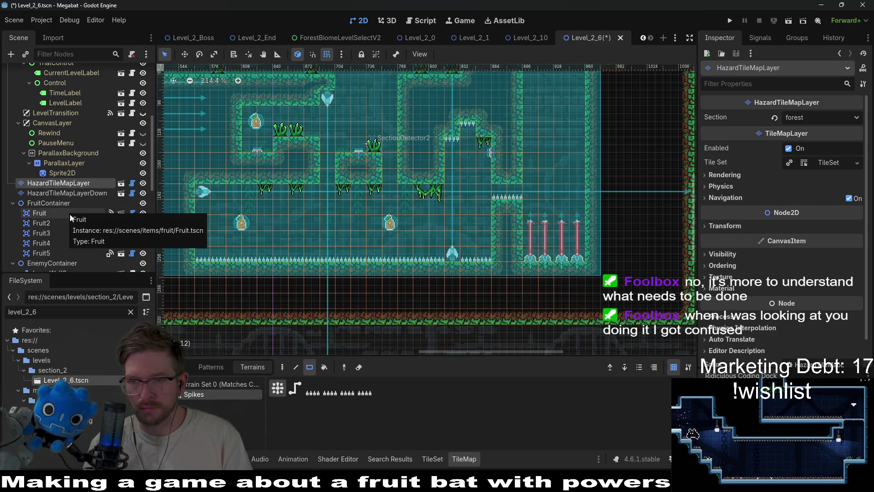
pyautogui.scroll(-5, 70, 214)
pyautogui.scroll(-5, 72, 225)
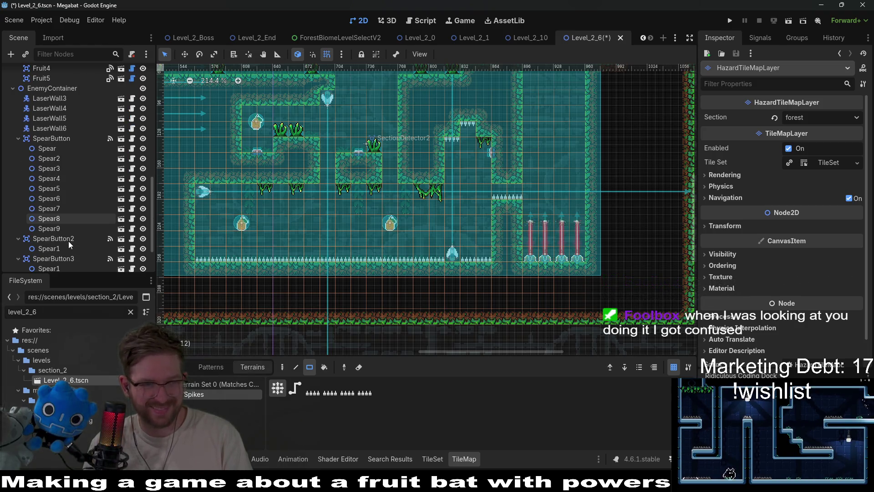
pyautogui.scroll(-3, 68, 242)
# Step: Lower SpearButton3 with the Move tool and arrow keys to position 864, 224
pyautogui.click(71, 221)
pyautogui.click(51, 201)
pyautogui.scroll(3, 501, 227)
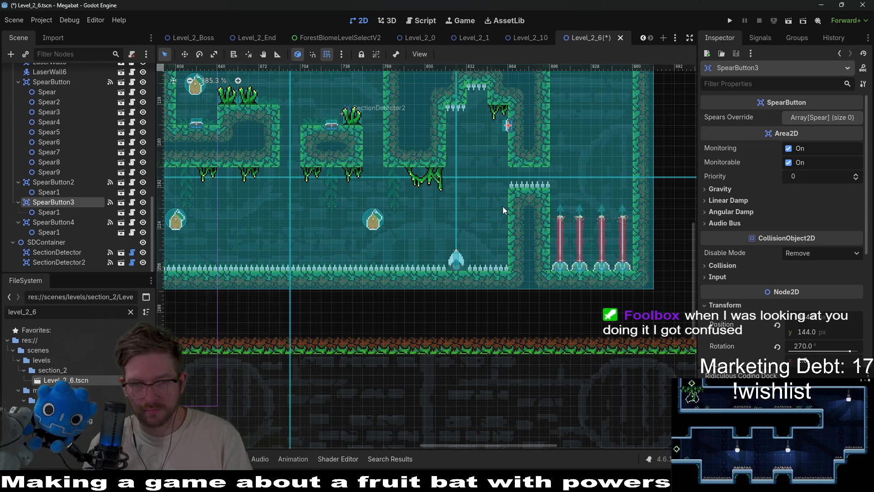
pyautogui.press('w')
pyautogui.press('Down')
pyautogui.press('Down')
pyautogui.press('Down')
pyautogui.press('Down')
pyautogui.press('Down')
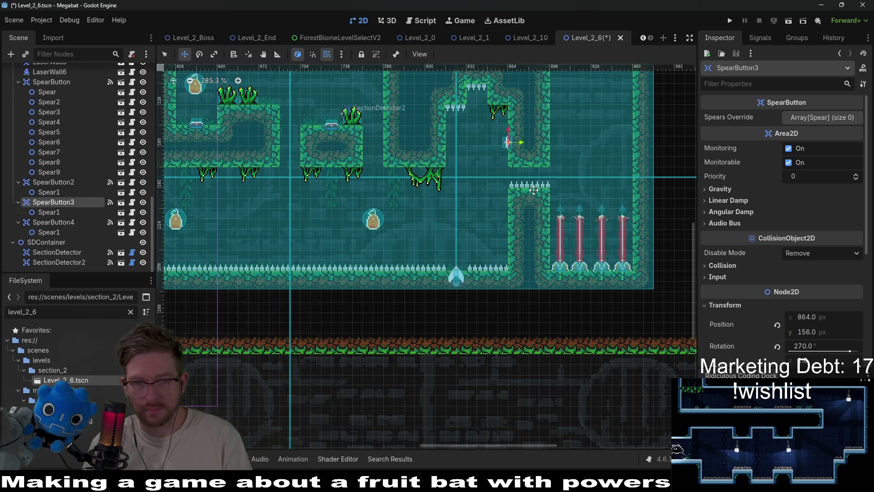
pyautogui.press('Down')
pyautogui.press('Down')
pyautogui.press('Down')
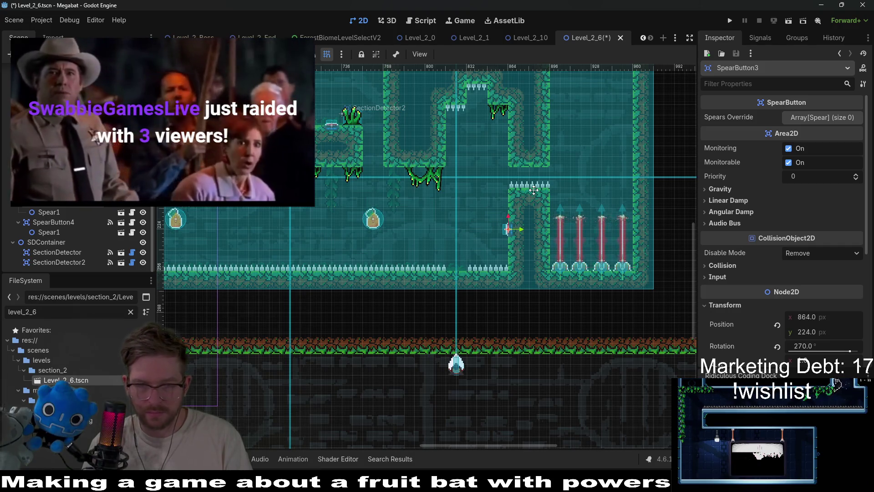
pyautogui.click(56, 213)
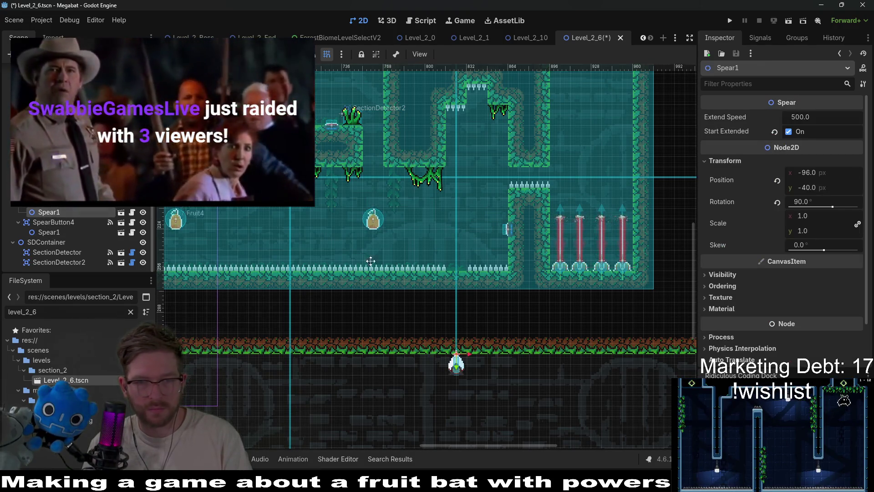
# Step: Raise Spear1 from below the level onto the spiky floor near the button, nudged up one pixel
pyautogui.moveTo(457, 364); pyautogui.dragTo(463, 257)
pyautogui.hscroll(3, 464, 257)
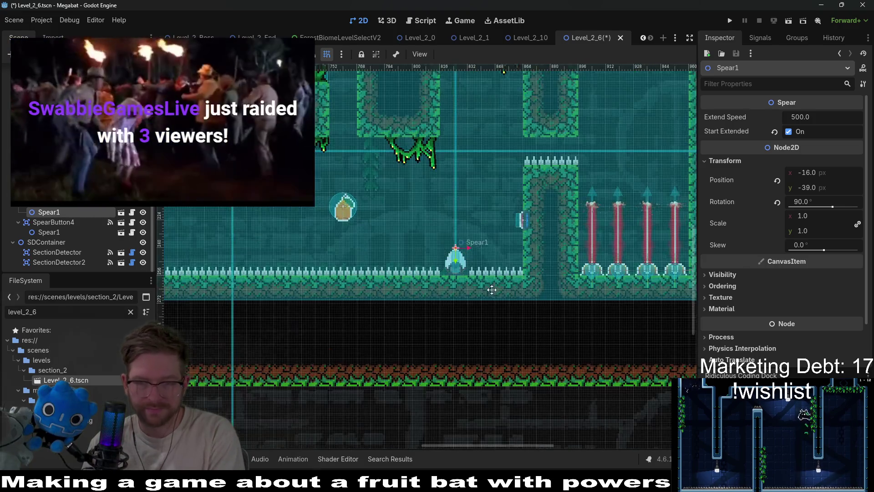
pyautogui.press('Up')
pyautogui.scroll(5, 406, 180)
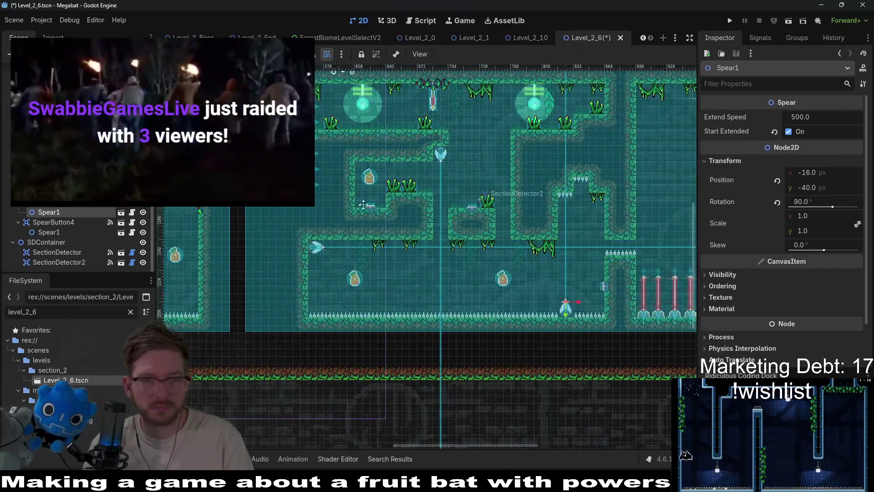
pyautogui.scroll(5, 72, 197)
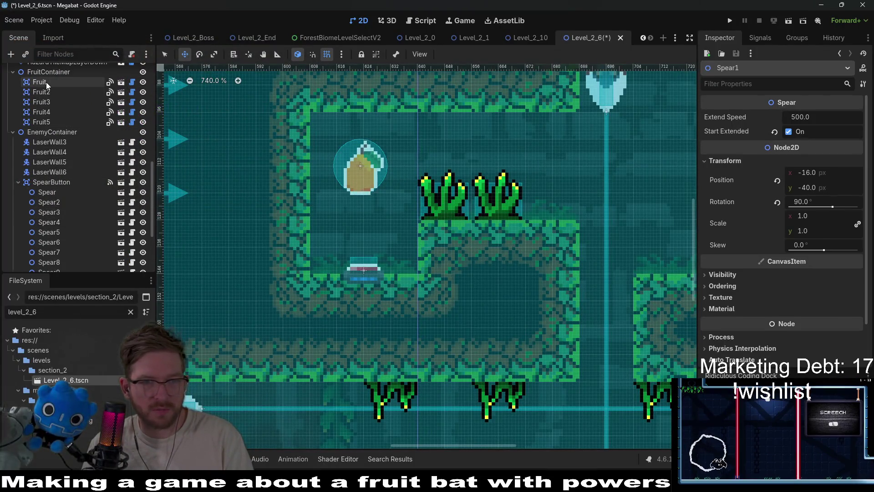
# Step: Check the first fruit, Fruit4 and Fruit5, then save the Level_2_6 scene
pyautogui.click(45, 82)
pyautogui.click(50, 111)
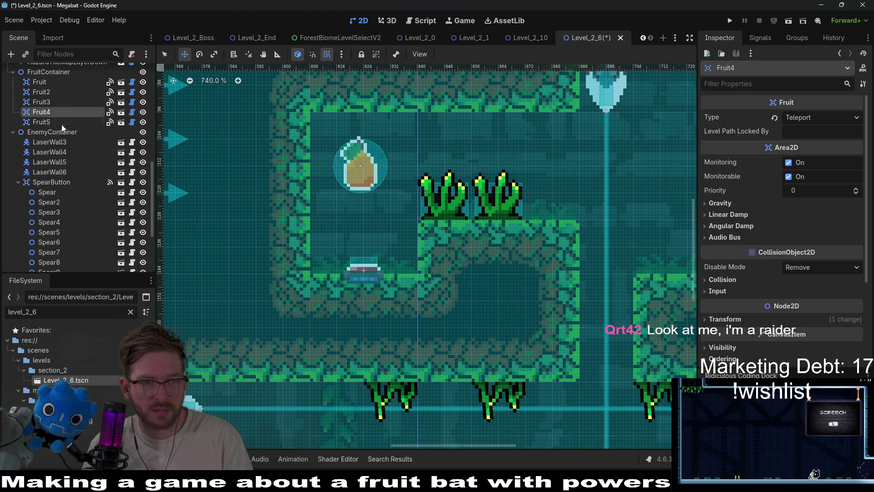
pyautogui.click(51, 122)
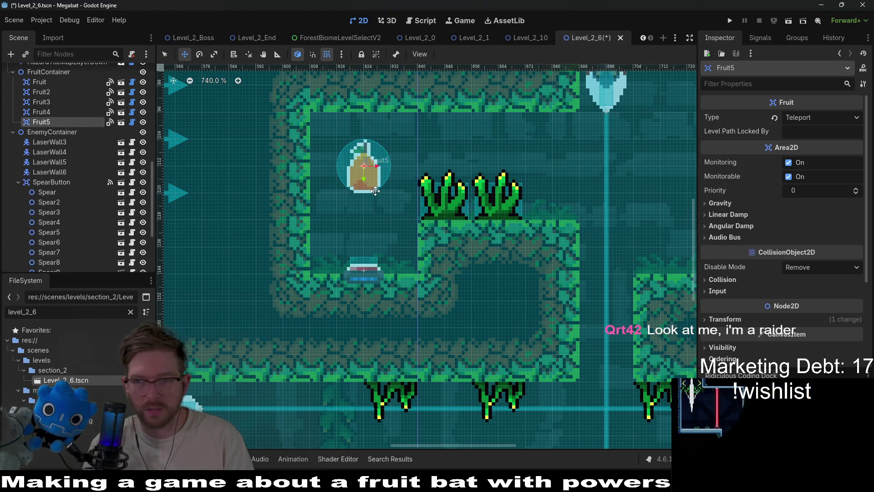
pyautogui.scroll(-8, 375, 191)
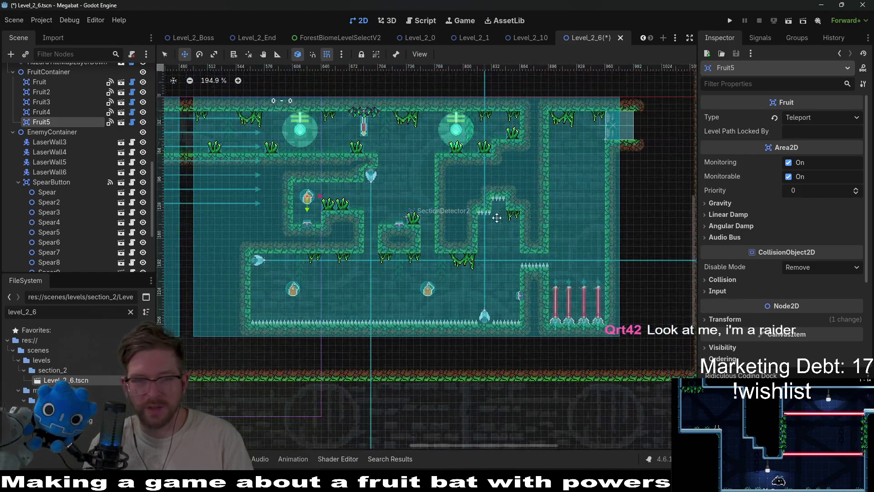
pyautogui.scroll(-3, 341, 254)
pyautogui.hotkey('ctrl', 's')
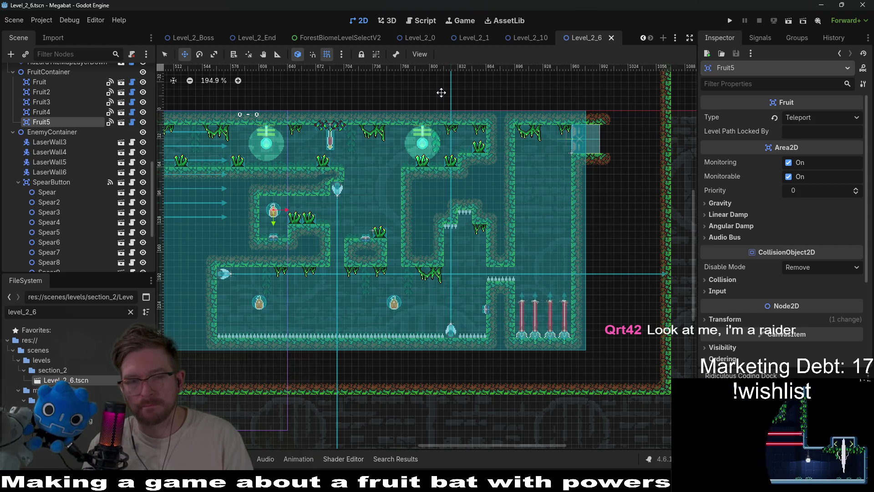
pyautogui.hscroll(-10, 591, 182)
# Step: Launch the playtest, drop down the shaft, trigger the spear, grab the fruit and fly into the next room
pyautogui.click(789, 21)
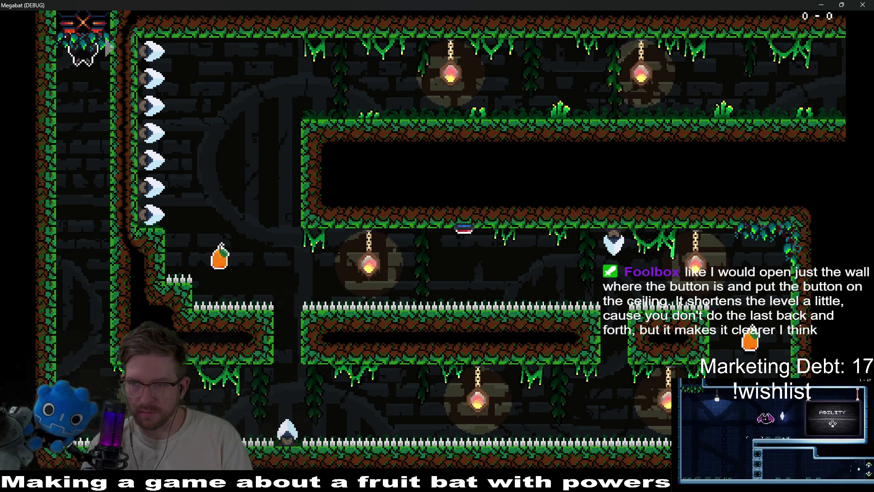
pyautogui.press('Down')
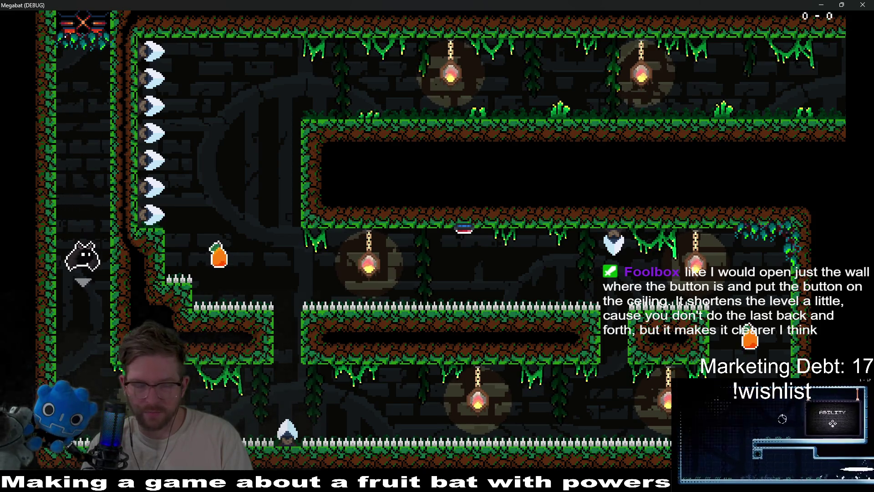
pyautogui.press('Right')
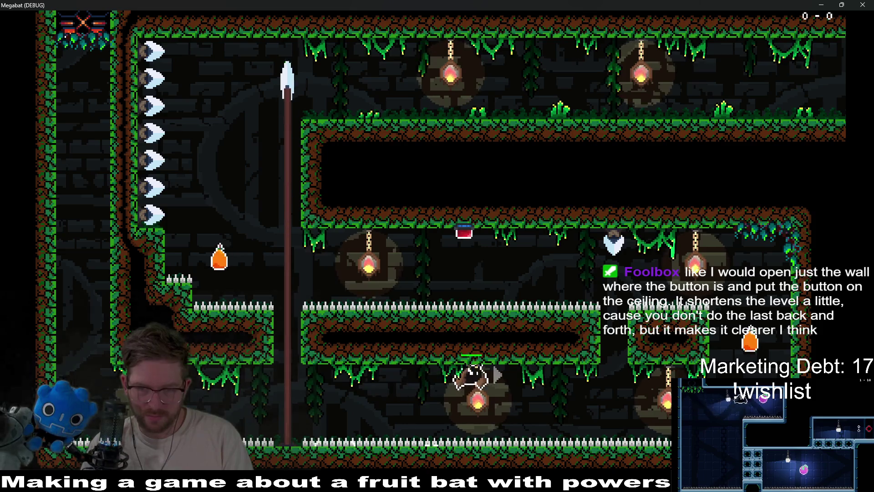
pyautogui.press('Left')
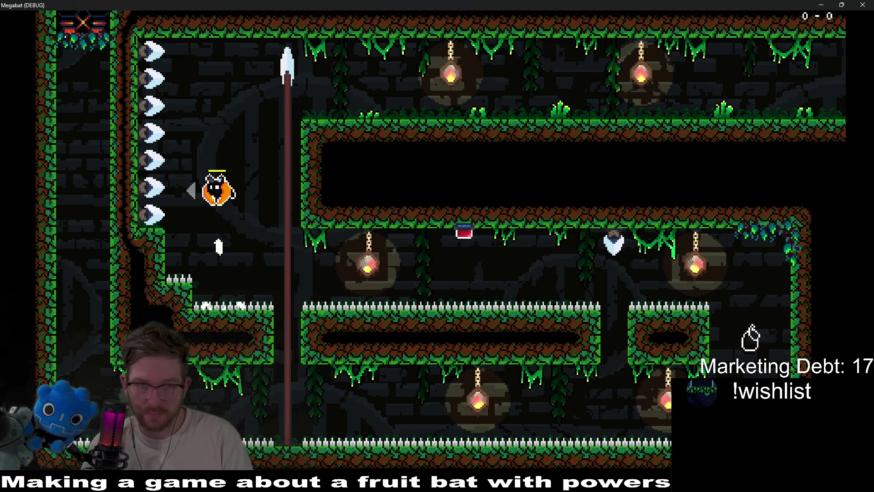
pyautogui.press('Right')
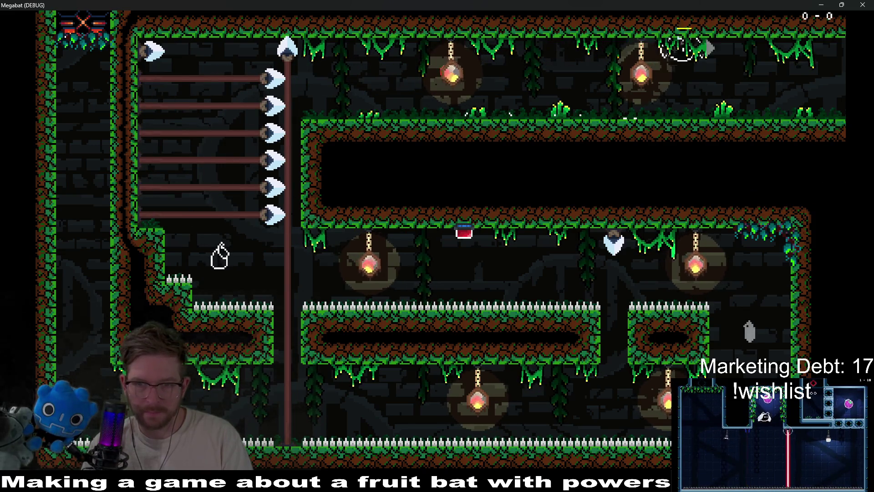
pyautogui.press('Right')
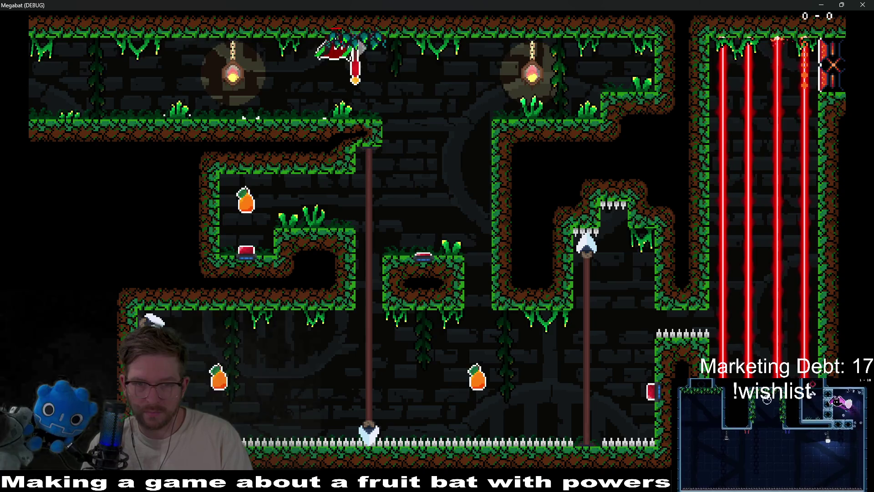
# Step: Fly the bat through the lower corridor, up to the grassy ledge and across the middle chamber
pyautogui.press('Right')
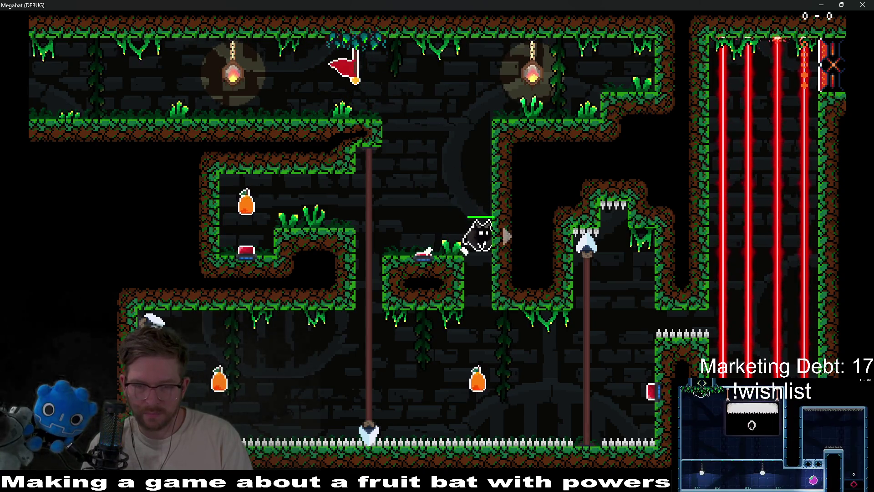
pyautogui.press('Left')
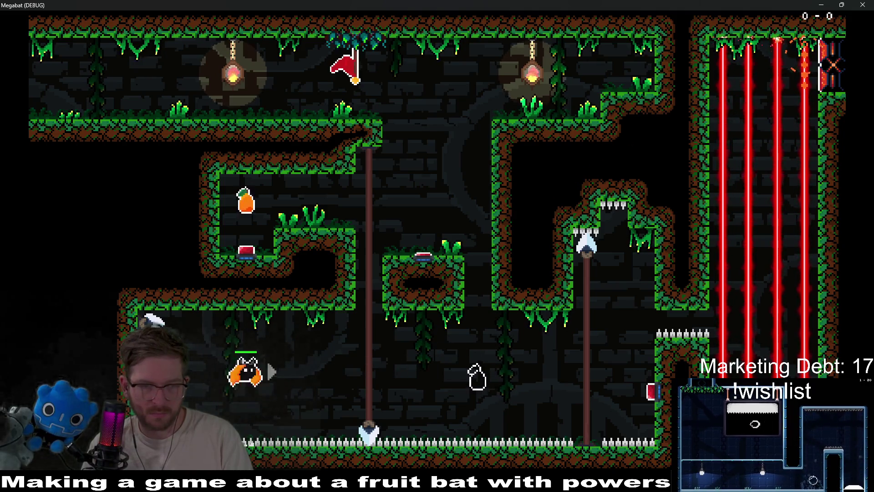
pyautogui.press('Up')
pyautogui.press('Right')
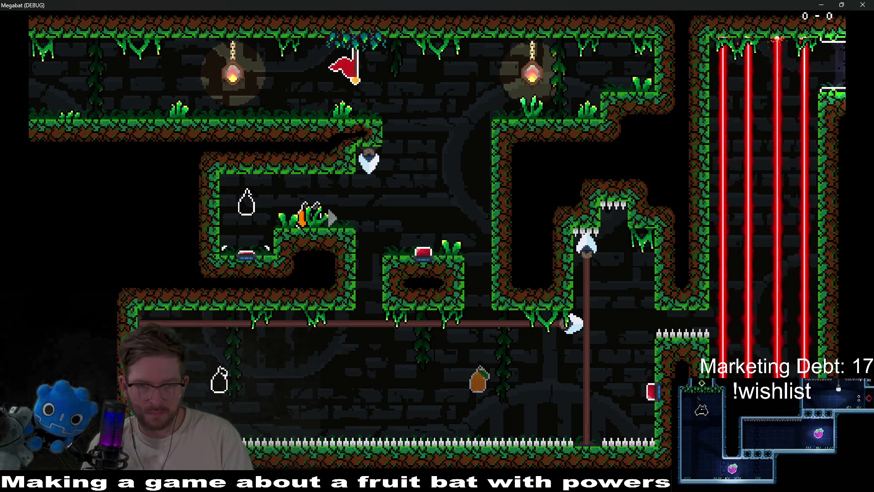
pyautogui.press('Right')
pyautogui.press('Up')
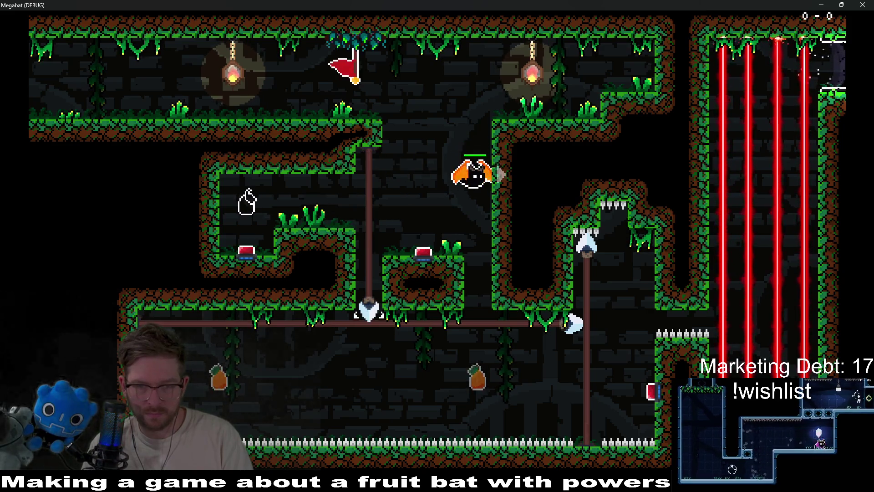
pyautogui.press('Up')
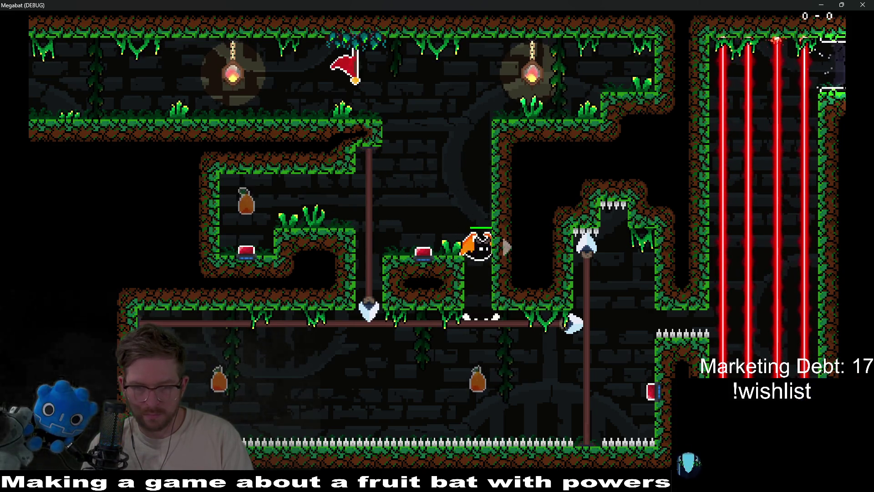
pyautogui.press('Down')
pyautogui.press('Right')
pyautogui.press('Up')
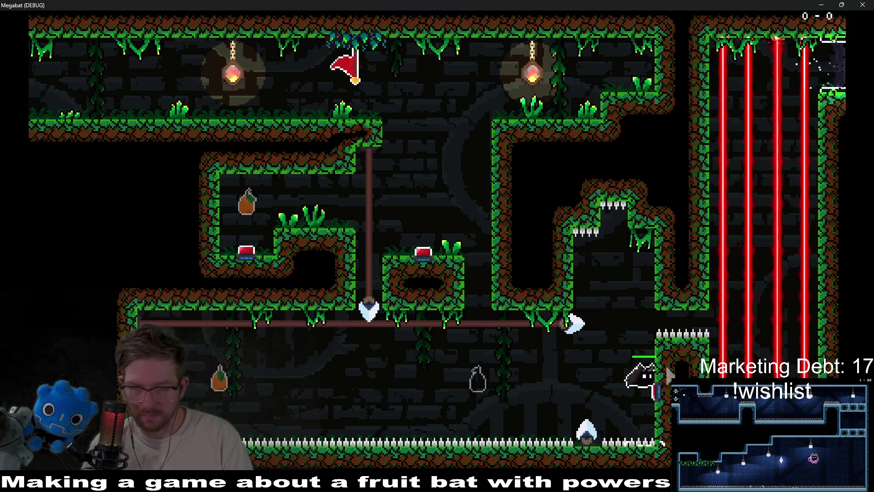
# Step: Fly back left to land on the red button, then up to the torch ledge
pyautogui.press('Left')
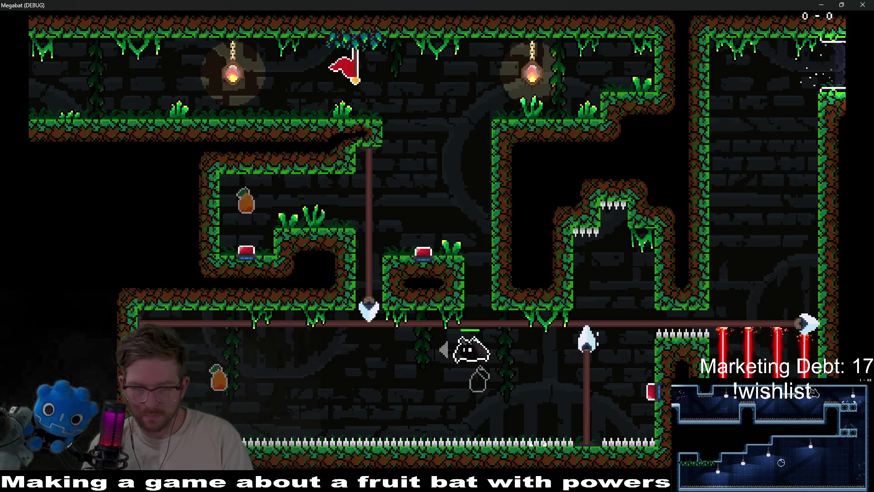
pyautogui.press('Up')
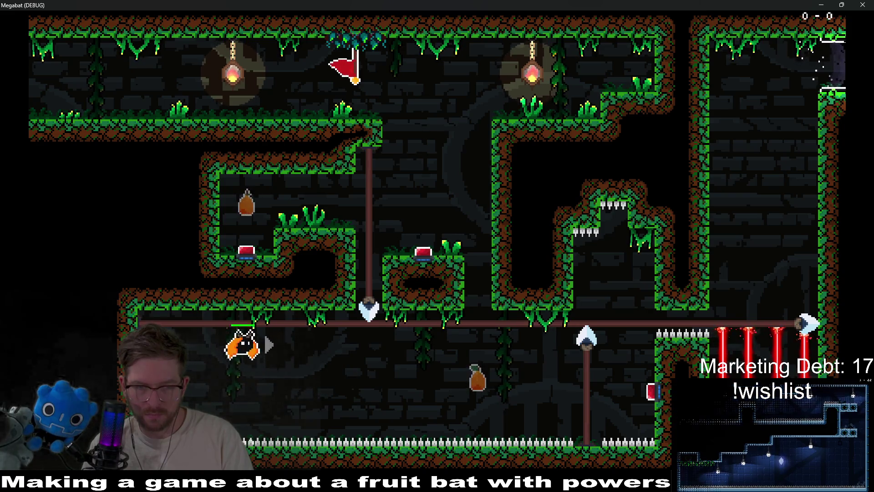
pyautogui.press('Right')
pyautogui.press('Up')
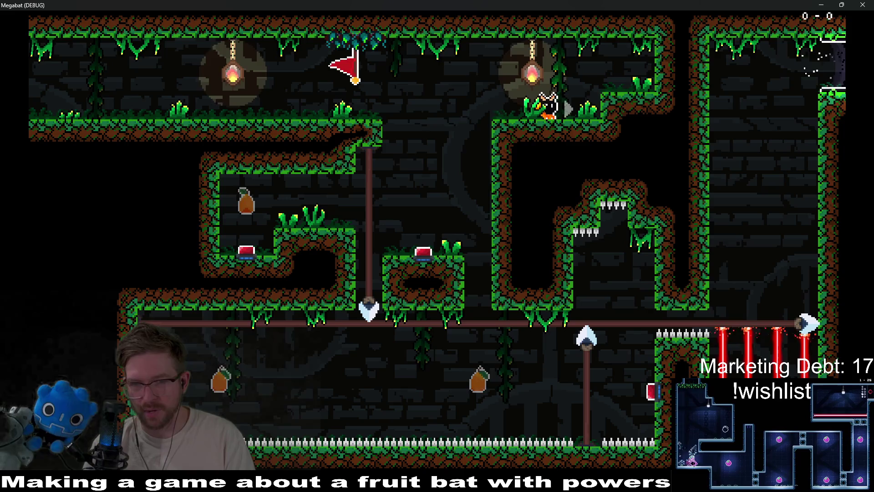
# Step: Hover the bat along the upper ledge and settle it on the upper-right ledge
pyautogui.press('space')
pyautogui.press('Left')
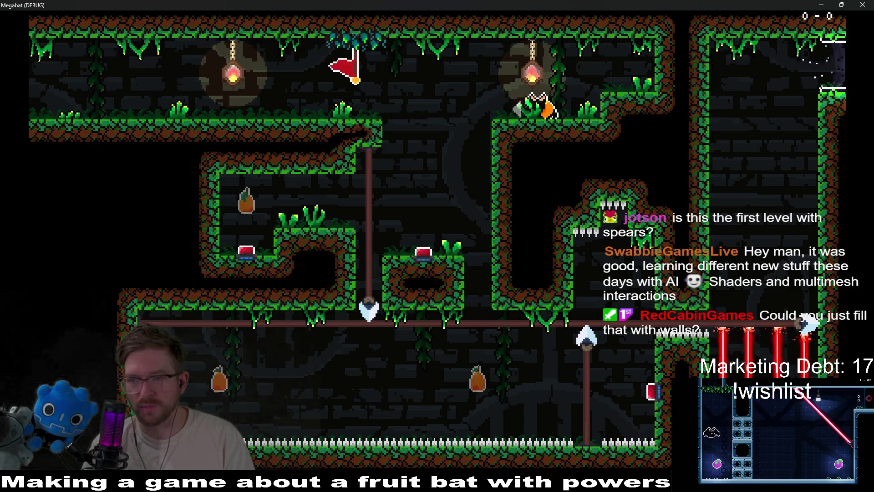
pyautogui.press('Right')
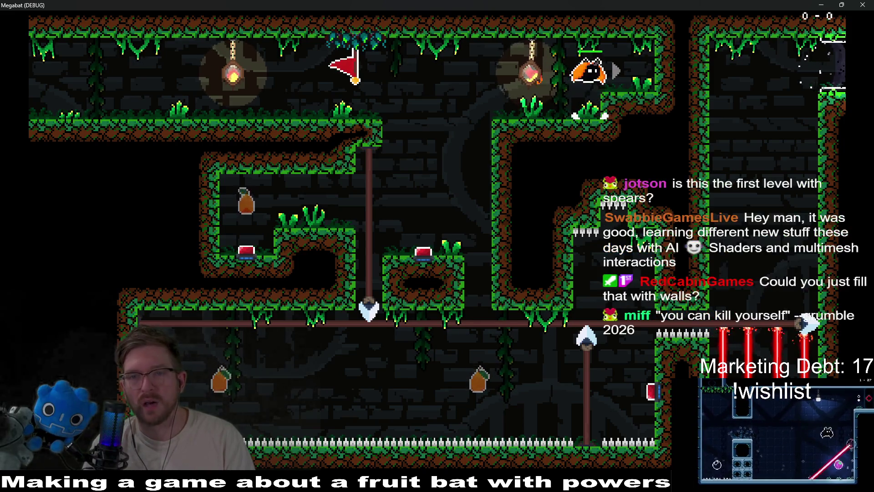
pyautogui.press('Left')
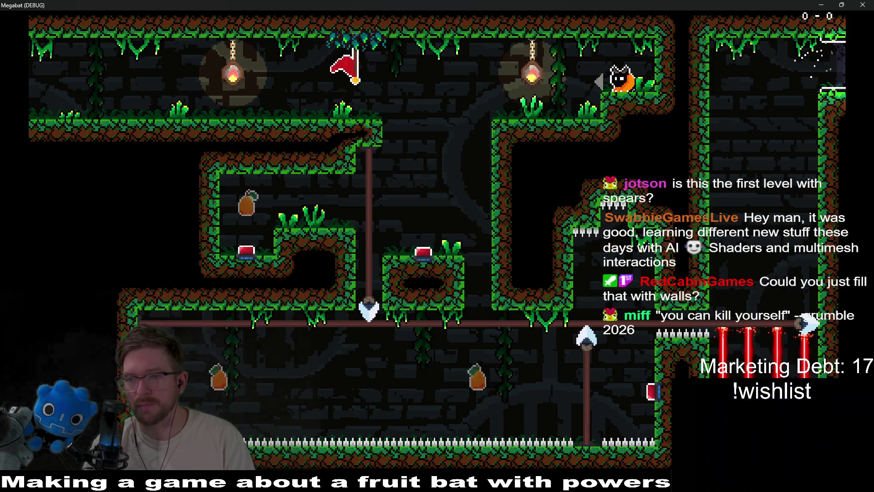
pyautogui.press('Left')
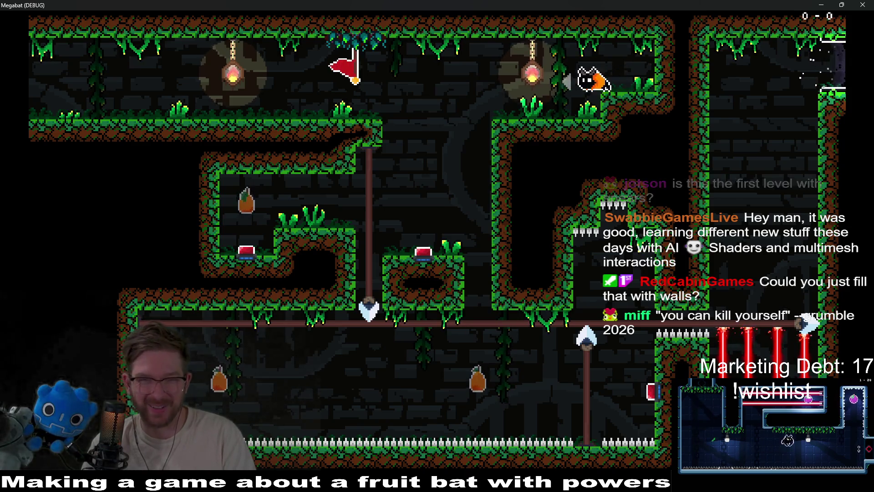
pyautogui.press('Right')
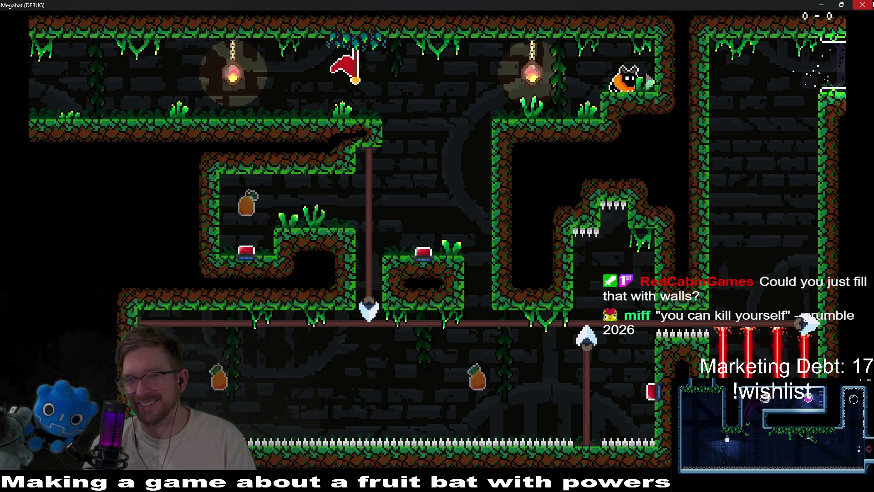
# Step: Stop the game with F8 and save the Level_2_6 scene
pyautogui.press('F8')
pyautogui.scroll(-3, 472, 218)
pyautogui.hotkey('ctrl', 's')
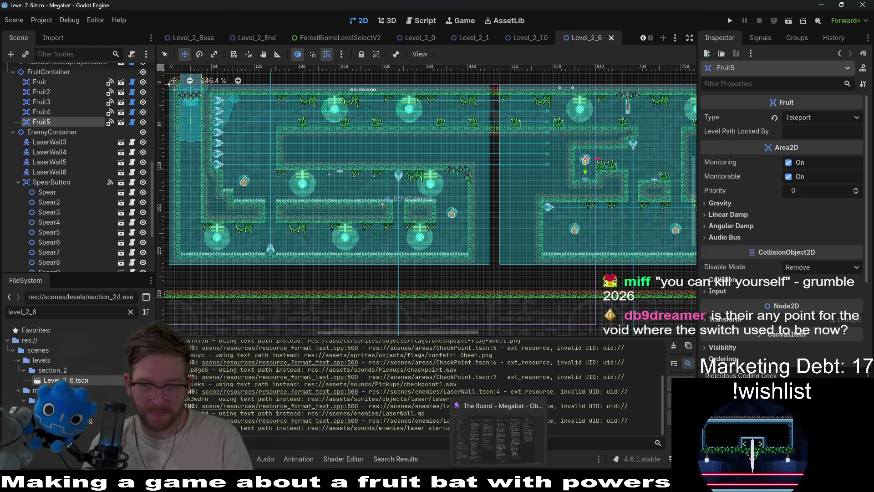
# Step: Move the Level_2_6 card into the DONE column
pyautogui.click(498, 430)
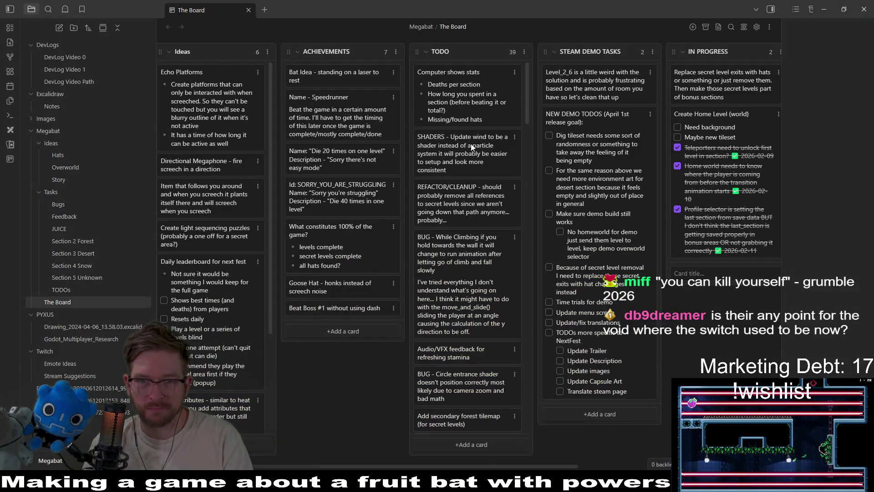
pyautogui.moveTo(597, 84)
pyautogui.mouseDown()
pyautogui.moveTo(771, 91)
pyautogui.moveTo(585, 105)
pyautogui.moveTo(587, 91)
pyautogui.mouseUp()
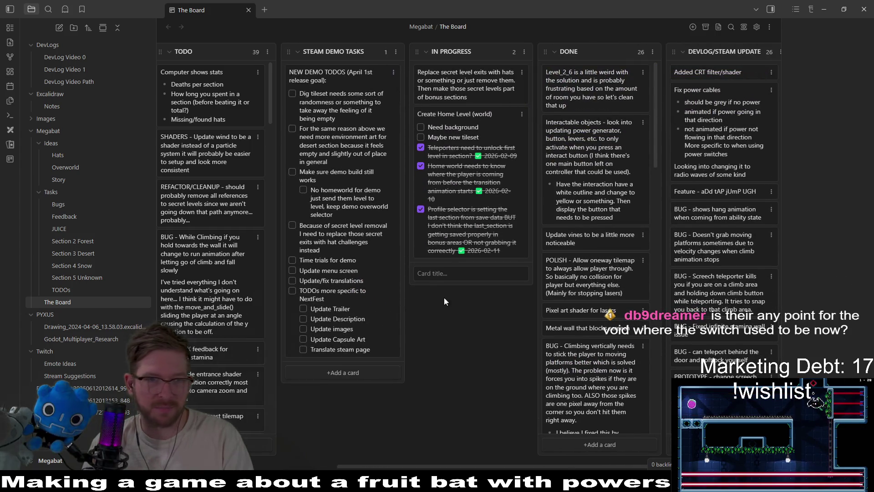
pyautogui.hscroll(-5, 462, 452)
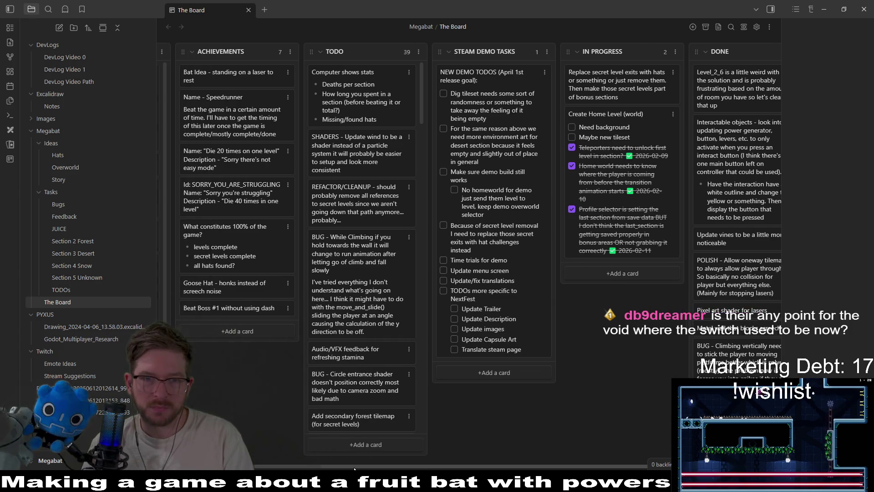
# Step: Add a 'Make an option for spears to have spiked staff' card atop STEAM DEMO TASKS
pyautogui.click(479, 372)
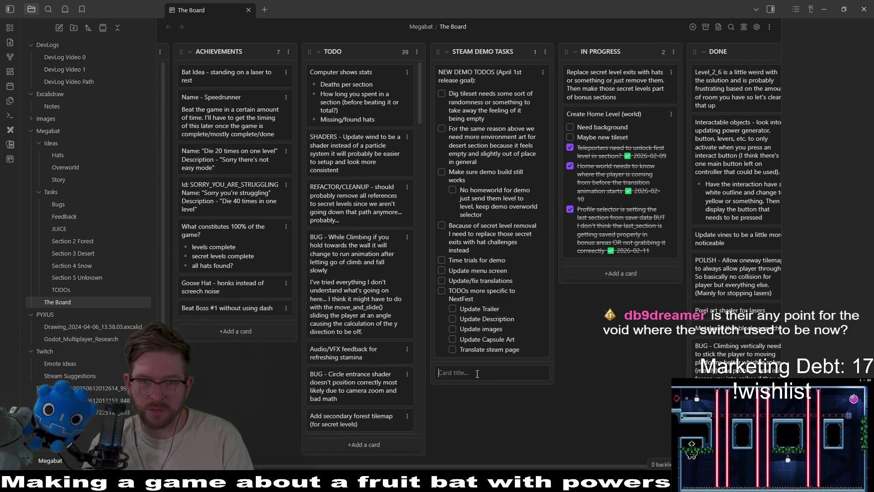
pyautogui.write('Make an')
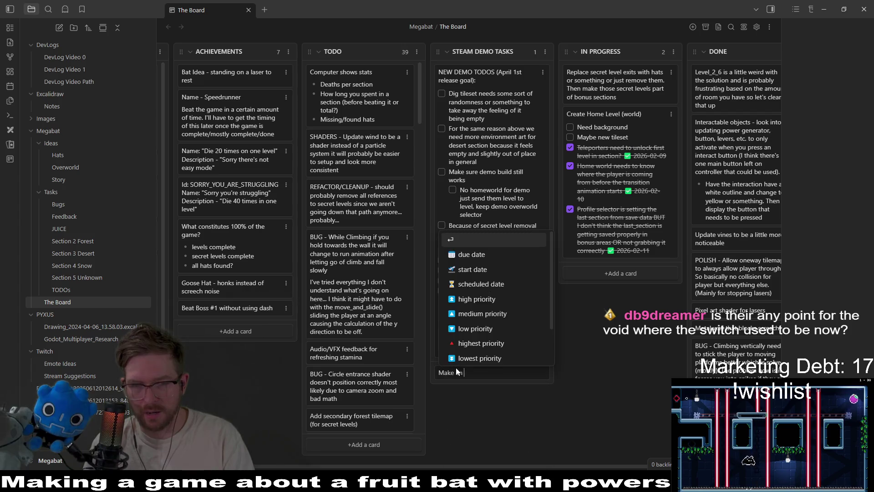
pyautogui.write(' option for')
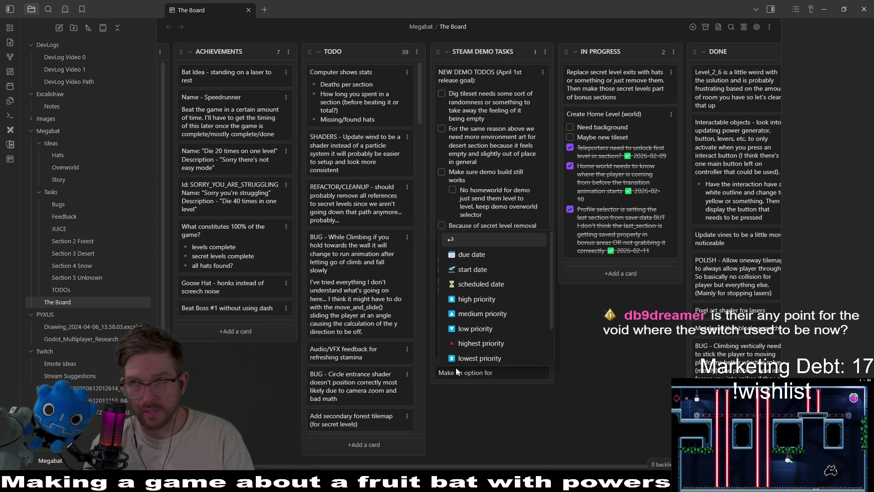
pyautogui.write(' spears to have spiked')
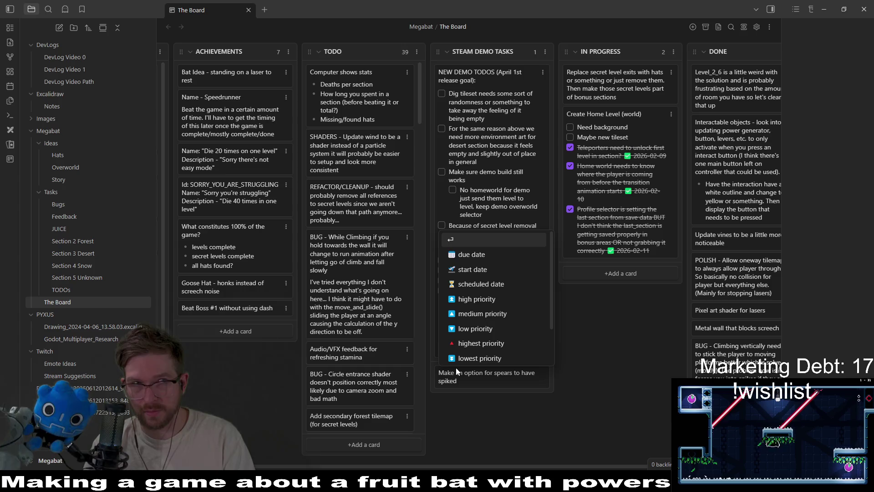
pyautogui.write(' staff')
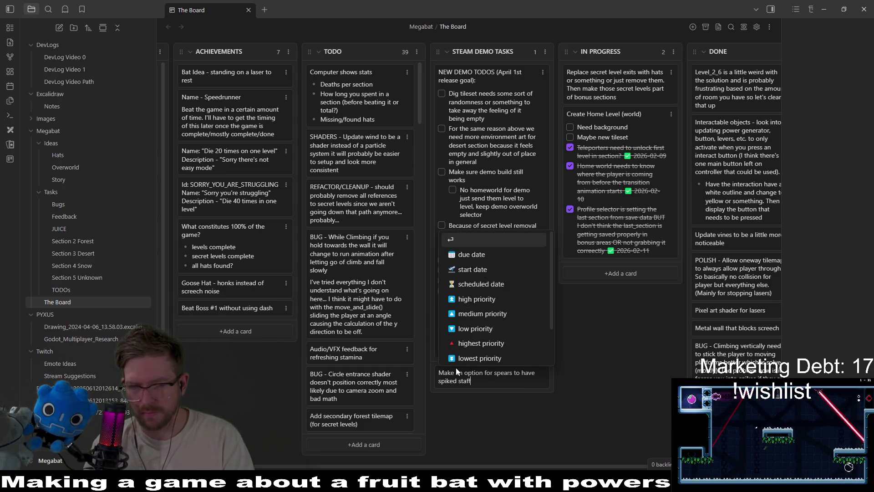
pyautogui.press('Return')
pyautogui.moveTo(462, 370); pyautogui.dragTo(464, 78)
pyautogui.click(822, 8)
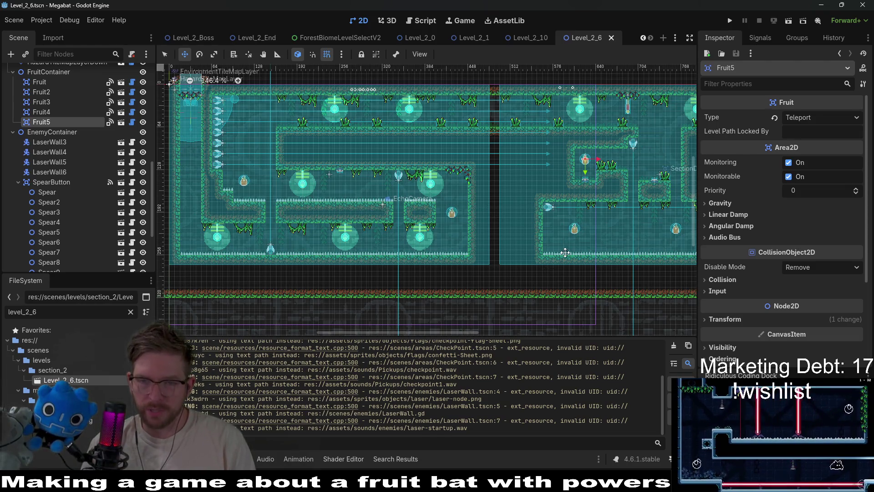
# Step: Scroll around the Level_2_6 editor view, then switch over to Obsidian's The Board
pyautogui.scroll(-3, 528, 225)
pyautogui.scroll(12, 528, 224)
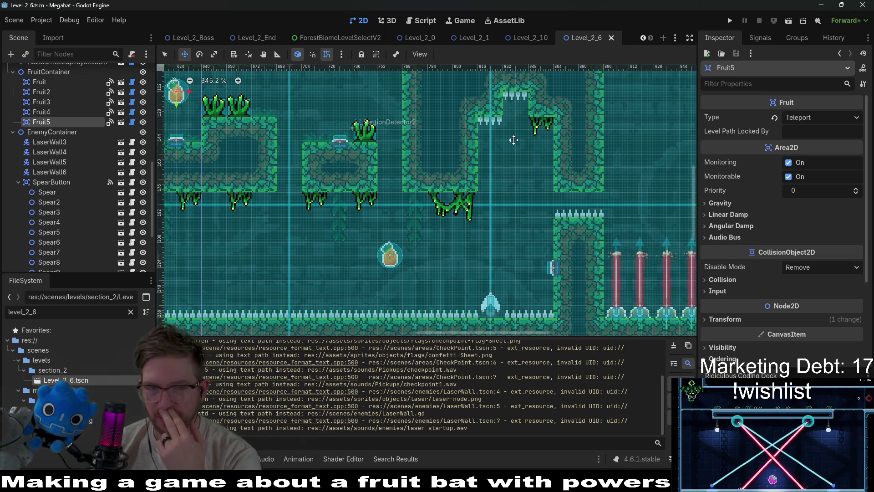
pyautogui.scroll(2, 507, 177)
pyautogui.scroll(1, 516, 198)
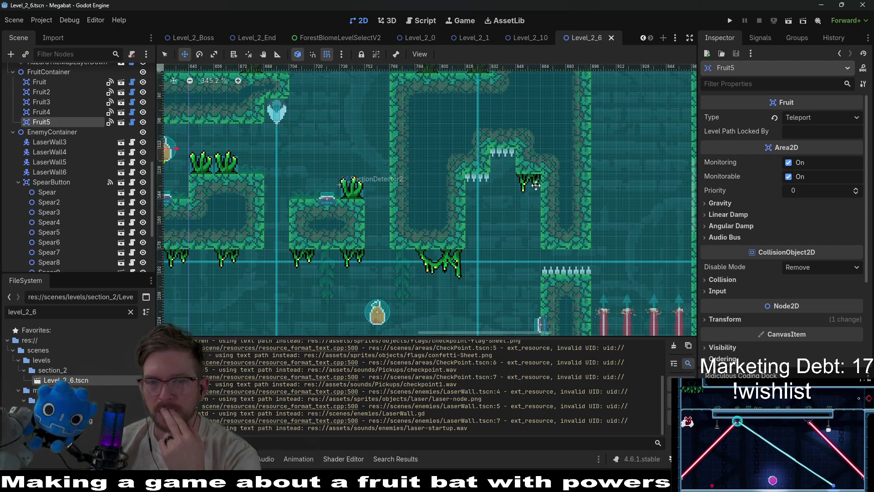
pyautogui.scroll(-1, 531, 180)
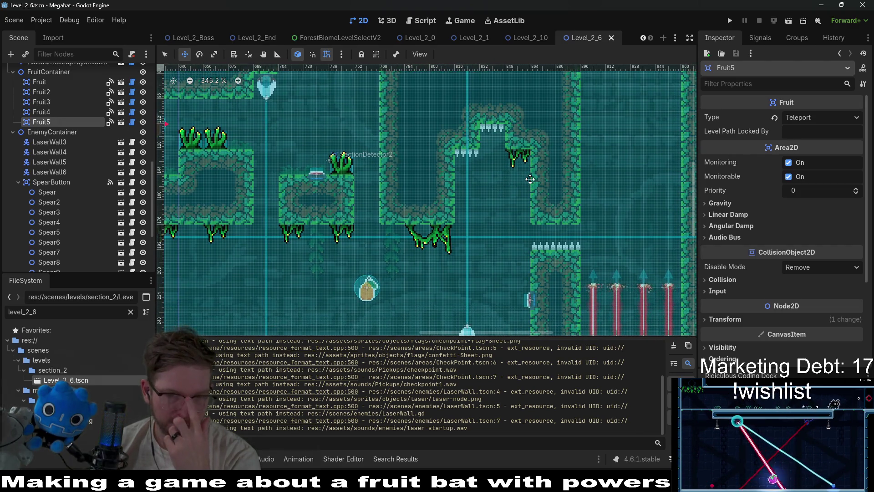
pyautogui.scroll(-3, 530, 179)
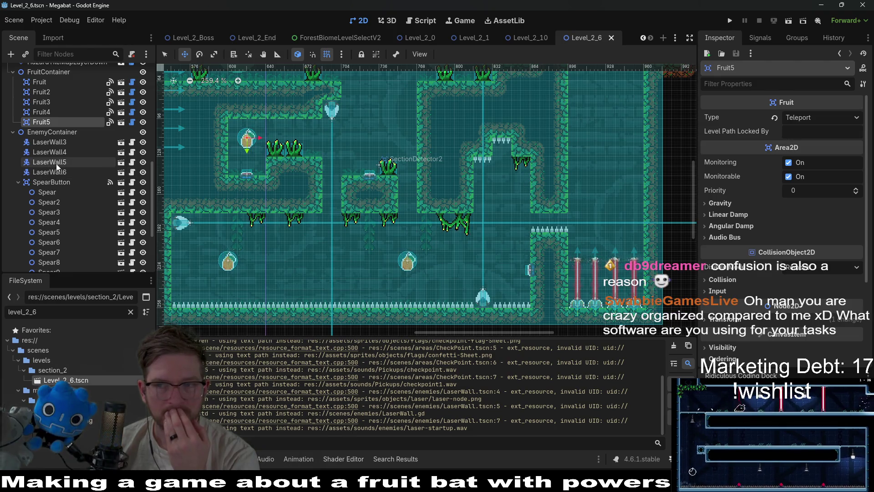
pyautogui.scroll(5, 56, 165)
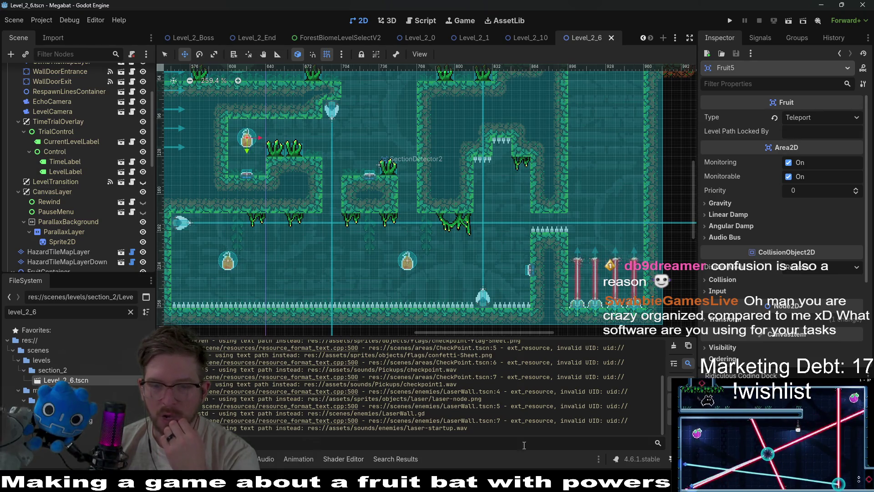
pyautogui.hotkey('alt', 'Tab')
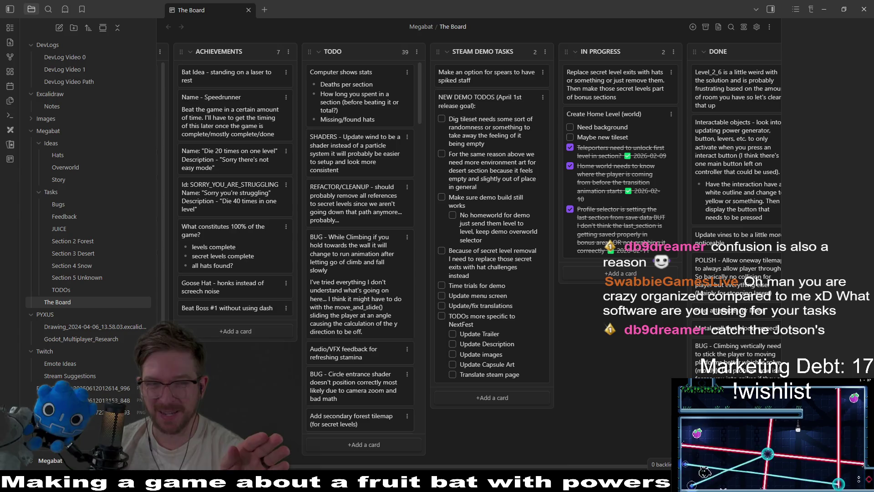
# Step: Bring Godot up from the taskbar, then switch back to Obsidian
pyautogui.moveTo(519, 478)
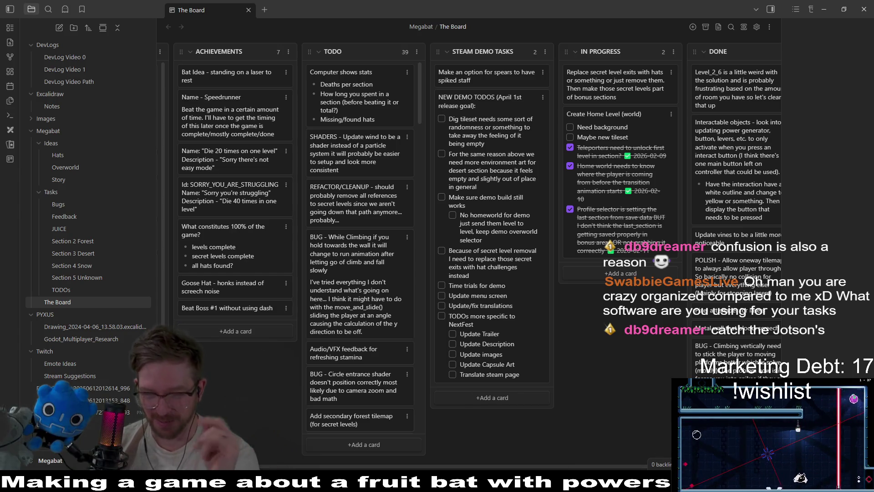
pyautogui.moveTo(631, 478)
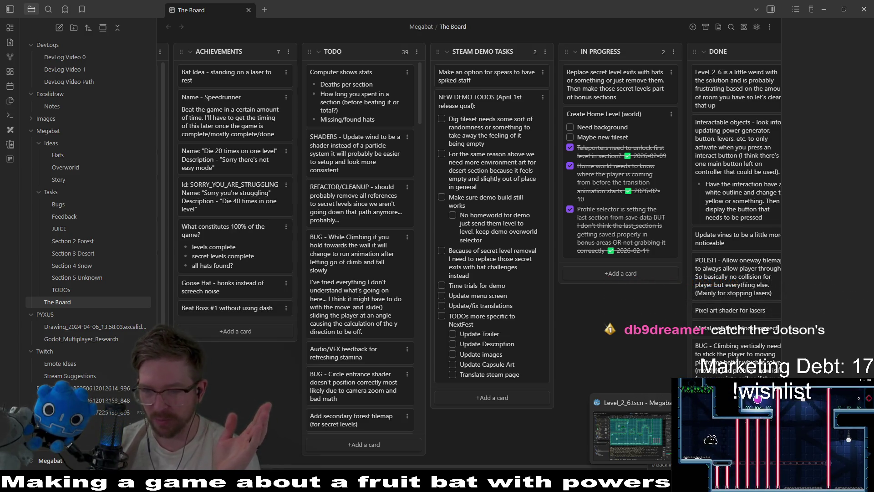
pyautogui.click(631, 477)
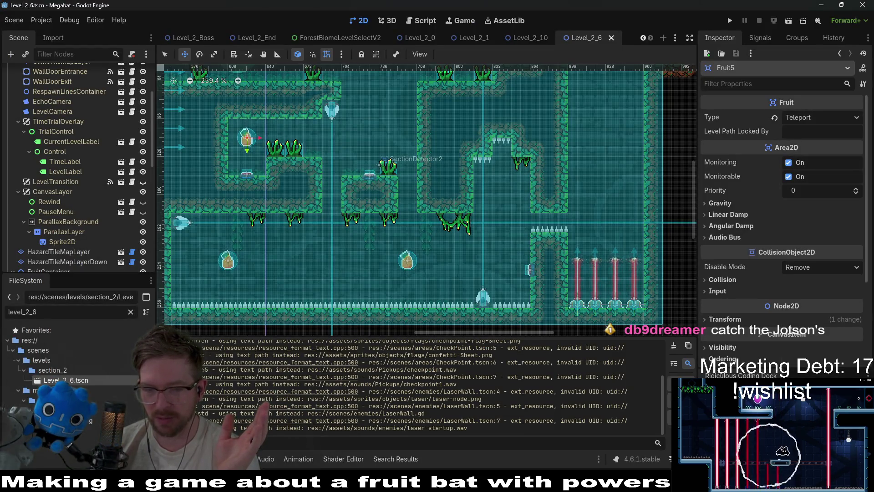
pyautogui.hotkey('alt', 'Tab')
# Step: Open Excalidraw Notes at 100% zoom, test a pencil stroke and undo it
pyautogui.click(51, 106)
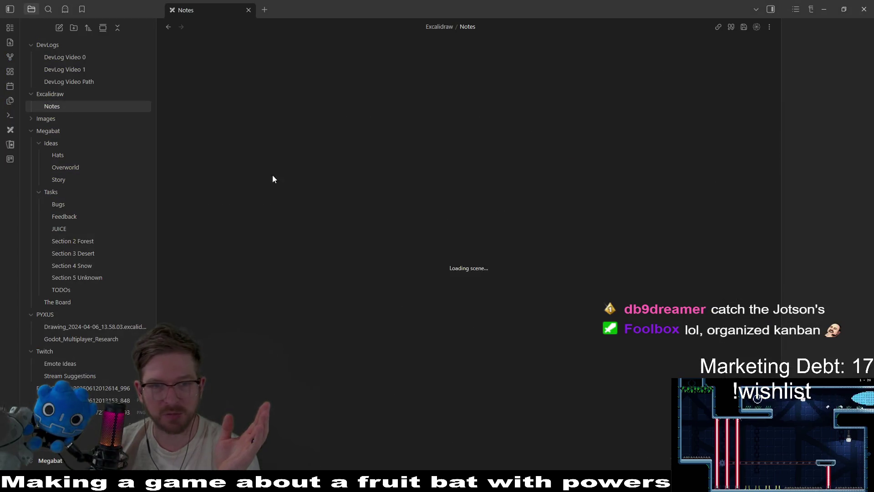
pyautogui.hotkey('ctrl', '0')
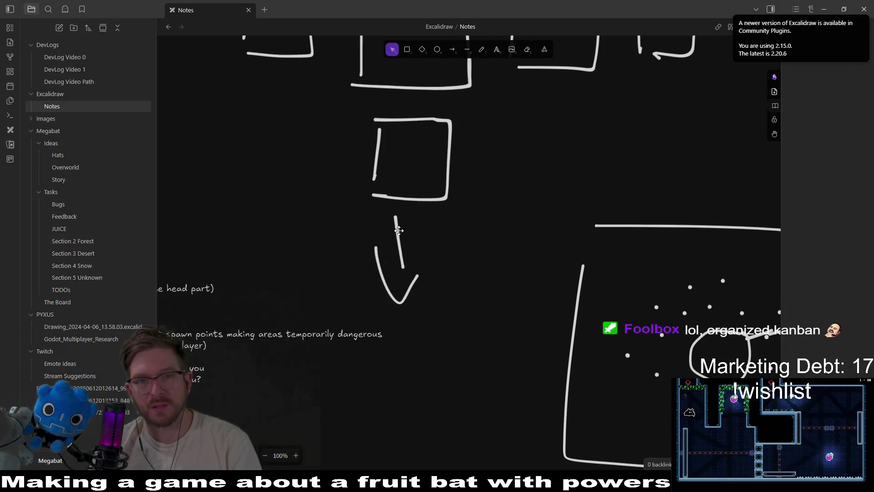
pyautogui.click(478, 53)
pyautogui.hscroll(10, 541, 248)
pyautogui.hscroll(5, 541, 248)
pyautogui.moveTo(465, 142)
pyautogui.mouseDown()
pyautogui.moveTo(504, 179)
pyautogui.moveTo(503, 171)
pyautogui.moveTo(624, 127)
pyautogui.mouseUp()
pyautogui.hotkey('ctrl', 'z')
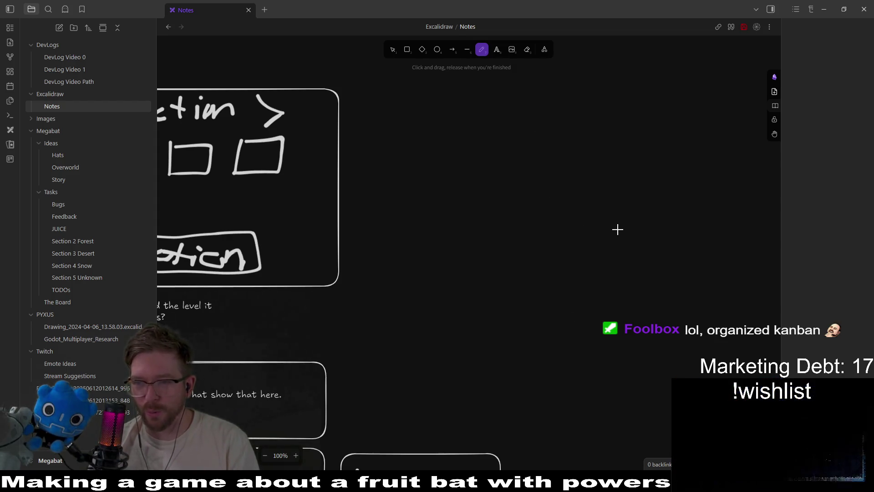
pyautogui.hotkey('alt', 'Tab')
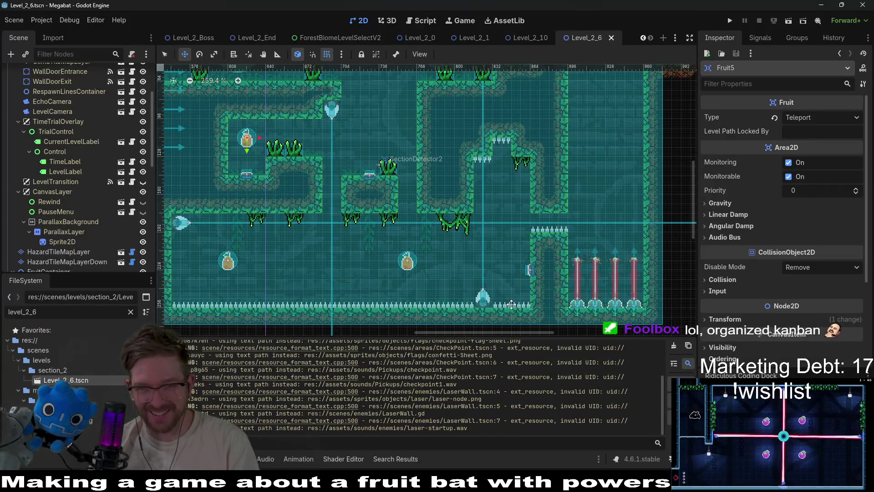
# Step: Erase the downward spikes from the middle chamber ceiling on HazardTileMapLayerDown
pyautogui.scroll(2, 538, 217)
pyautogui.hscroll(2, 538, 218)
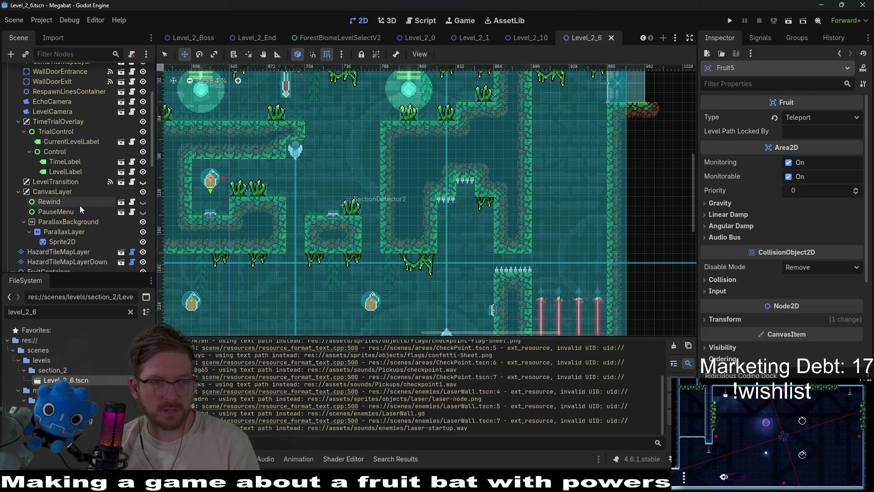
pyautogui.scroll(-3, 80, 206)
pyautogui.click(81, 187)
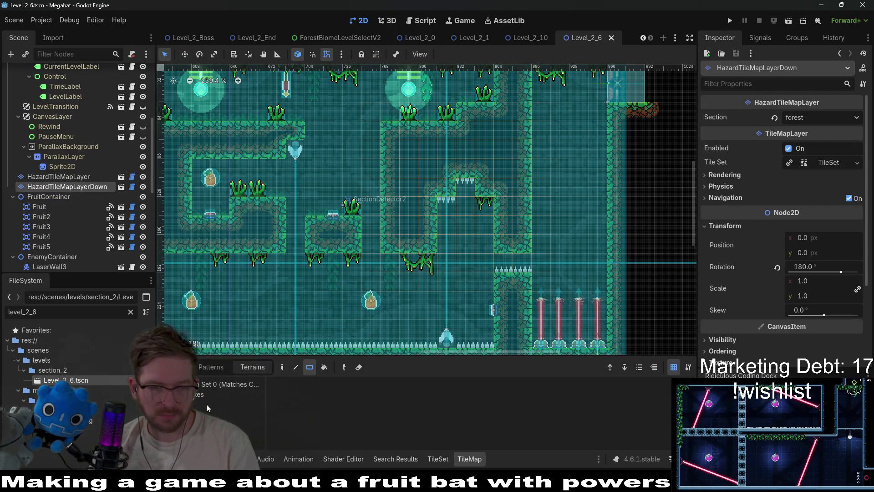
pyautogui.moveTo(474, 181); pyautogui.dragTo(422, 206)
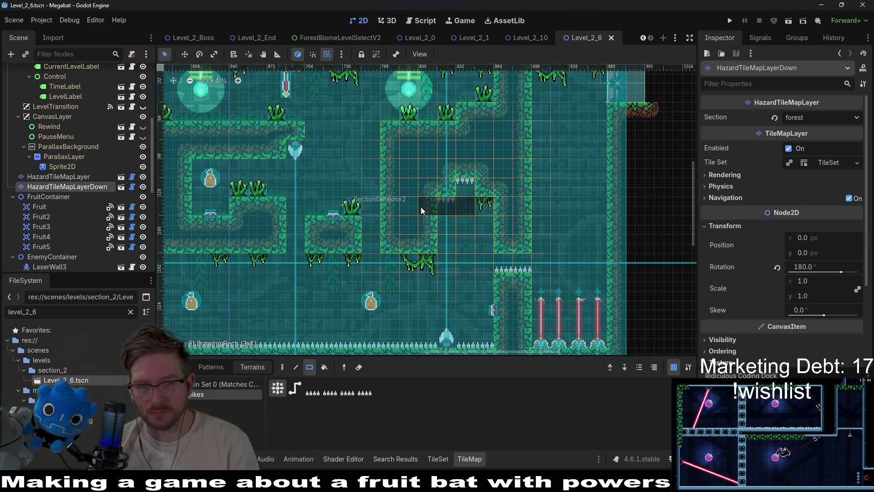
pyautogui.moveTo(460, 185); pyautogui.dragTo(448, 194)
pyautogui.scroll(6, 102, 151)
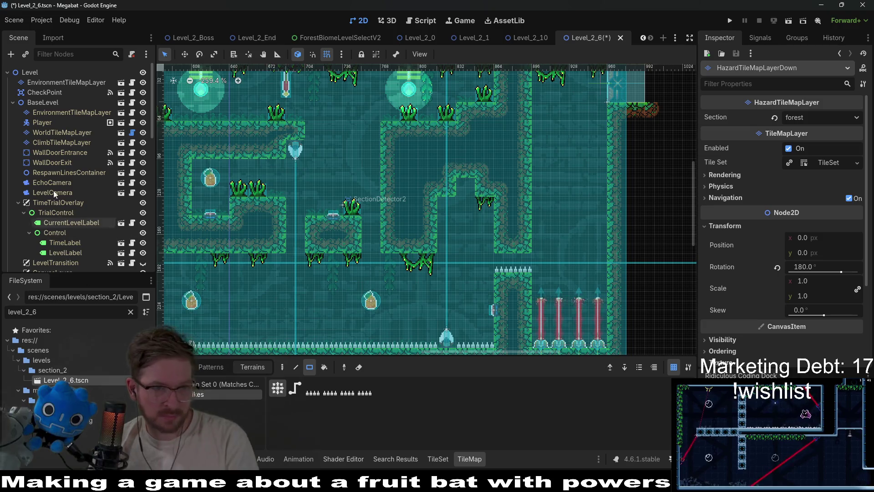
# Step: Switch to WorldTileMapLayer for terrain painting
pyautogui.click(72, 110)
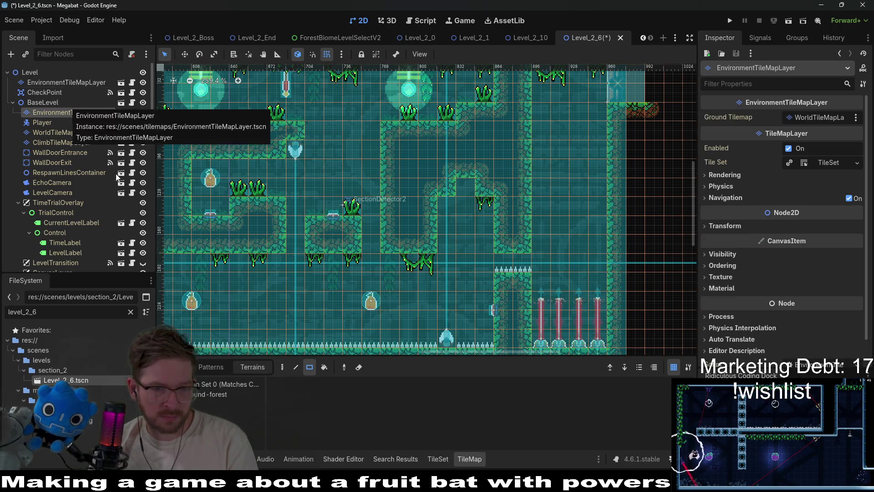
pyautogui.click(212, 396)
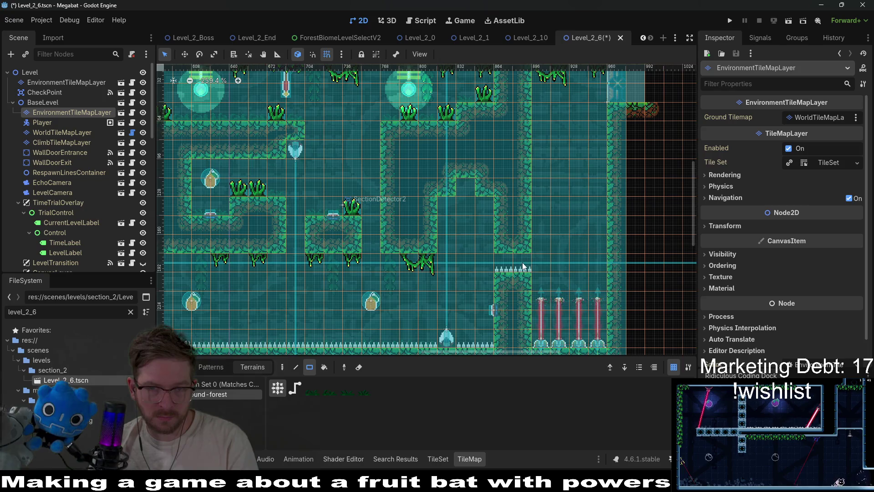
pyautogui.click(58, 134)
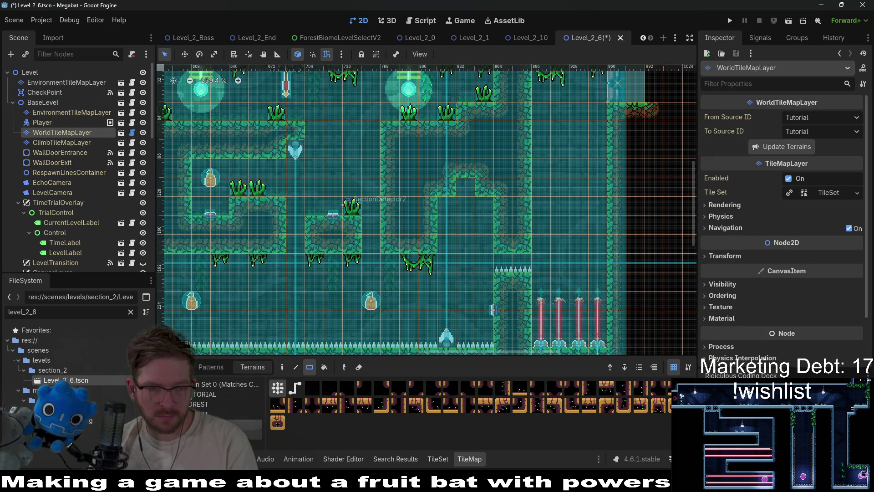
# Step: Paint FOREST terrain tiles over the middle walls with a rectangle
pyautogui.click(203, 394)
pyautogui.click(197, 404)
pyautogui.scroll(1, 467, 220)
pyautogui.moveTo(415, 173); pyautogui.dragTo(496, 253)
pyautogui.scroll(-5, 497, 253)
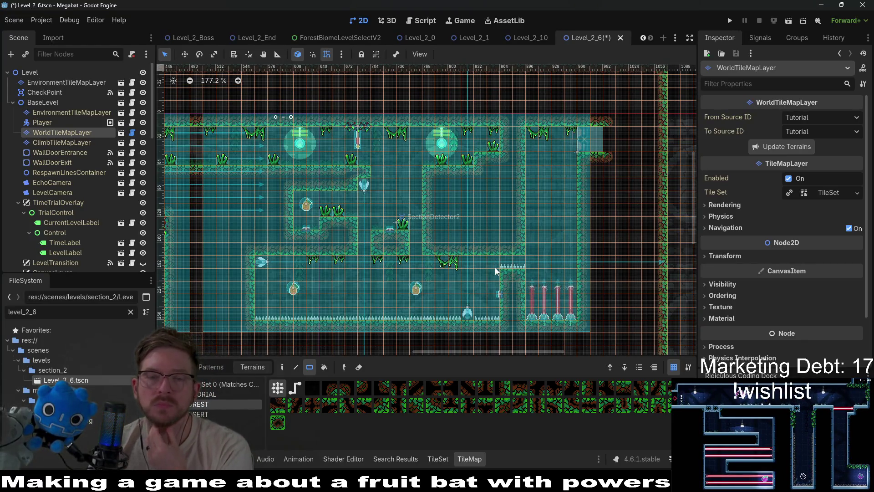
pyautogui.scroll(5, 494, 267)
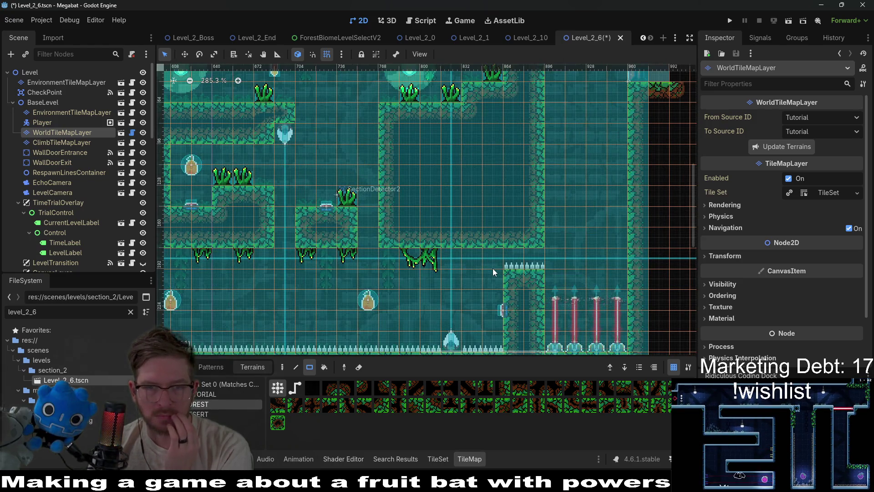
pyautogui.scroll(-4, 493, 268)
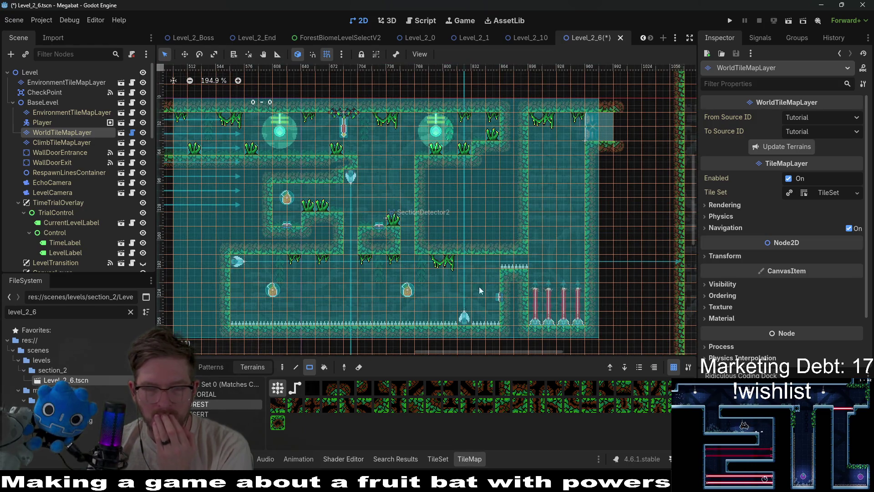
pyautogui.scroll(6, 469, 324)
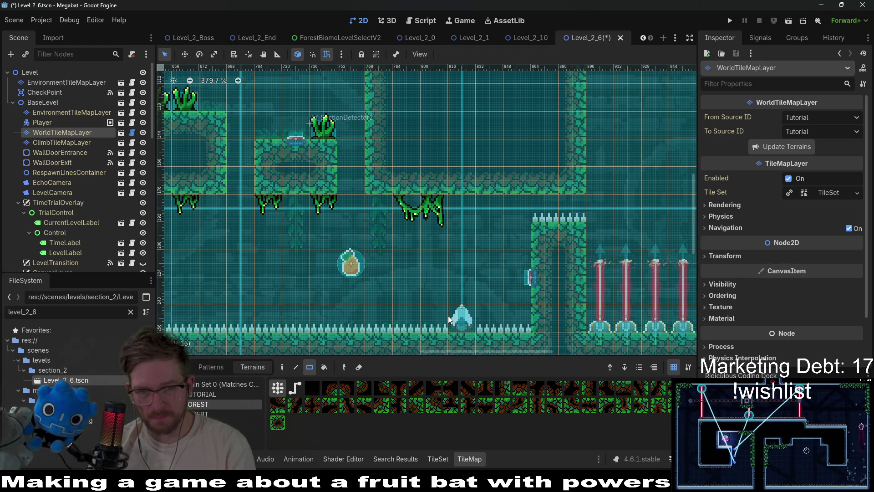
pyautogui.scroll(-10, 80, 211)
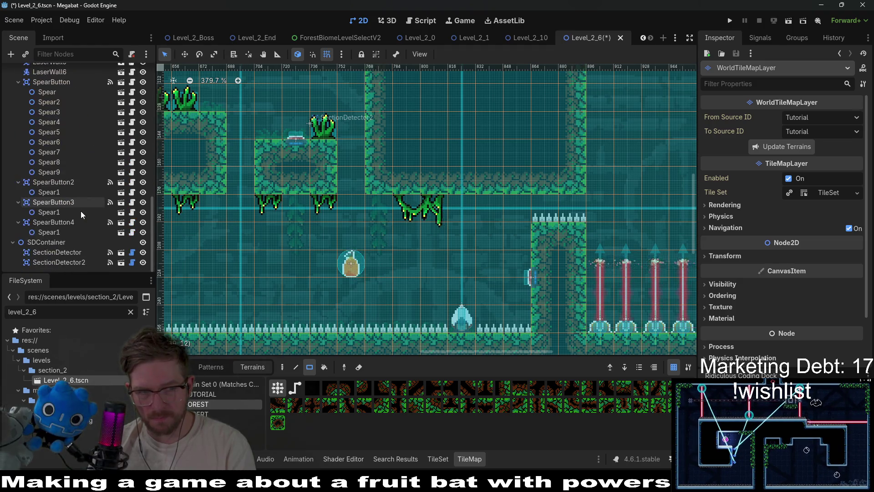
pyautogui.click(61, 223)
# Step: Nudge SpearButton3 left against the wall with the Move tool
pyautogui.click(60, 205)
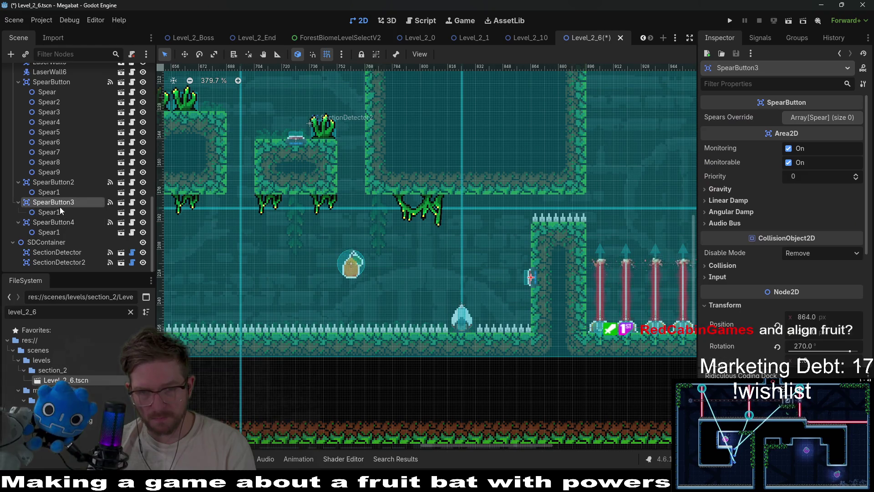
pyautogui.press('w')
pyautogui.press('Left')
pyautogui.press('Left')
pyautogui.press('Left')
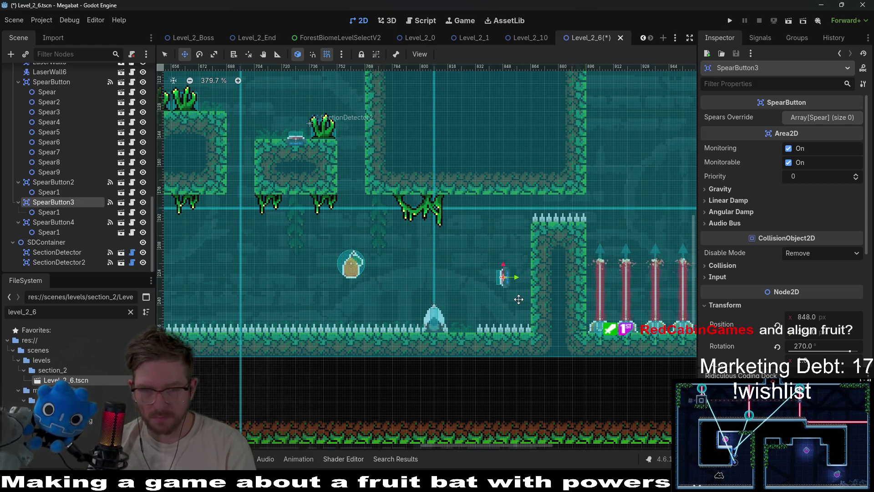
pyautogui.scroll(5, 48, 138)
pyautogui.scroll(-4, 48, 138)
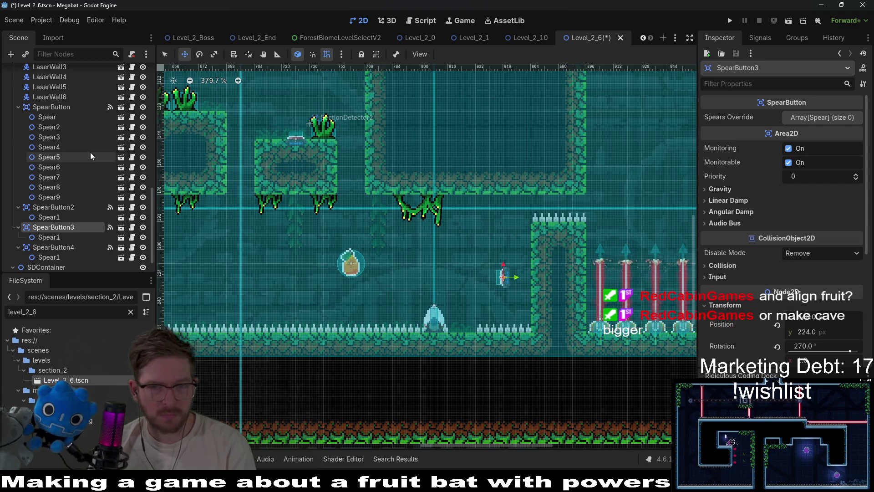
pyautogui.scroll(7, 70, 157)
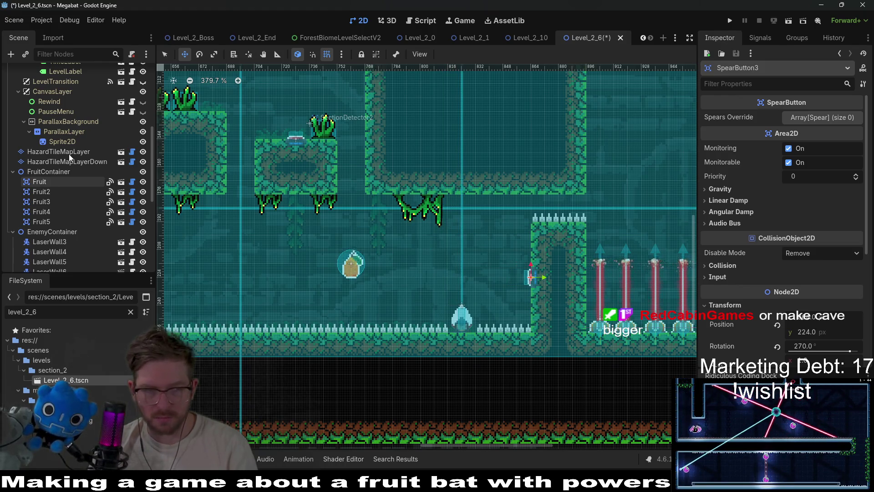
pyautogui.scroll(-5, 64, 173)
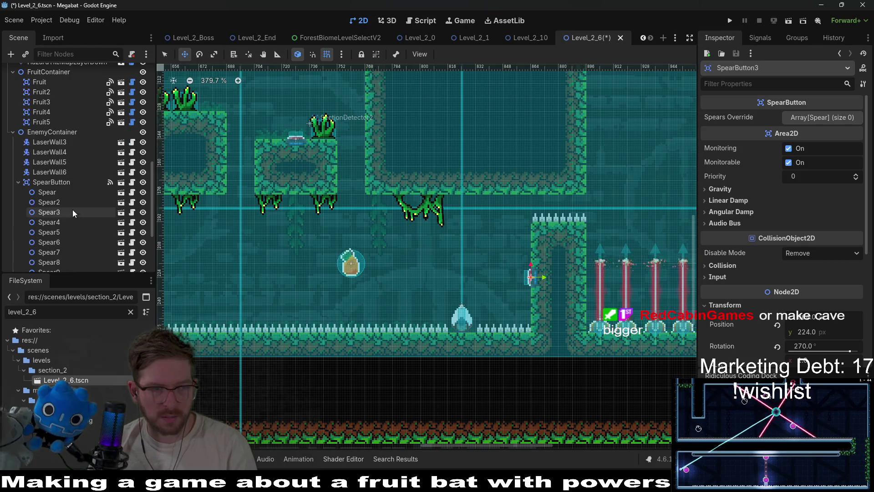
pyautogui.scroll(-5, 74, 215)
# Step: Nudge SpearButton3's Spear1 left to local position -16, -56 in the floor spike gap
pyautogui.click(50, 212)
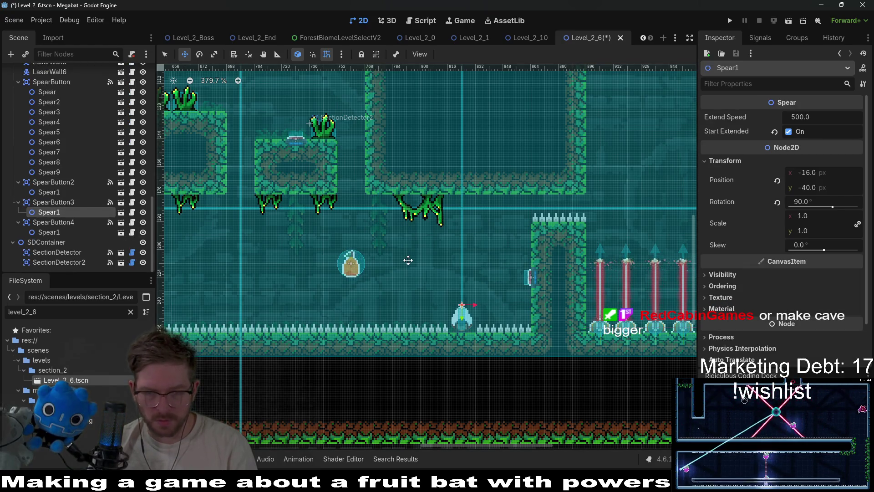
pyautogui.press('Left')
pyautogui.press('Left')
pyautogui.press('Left')
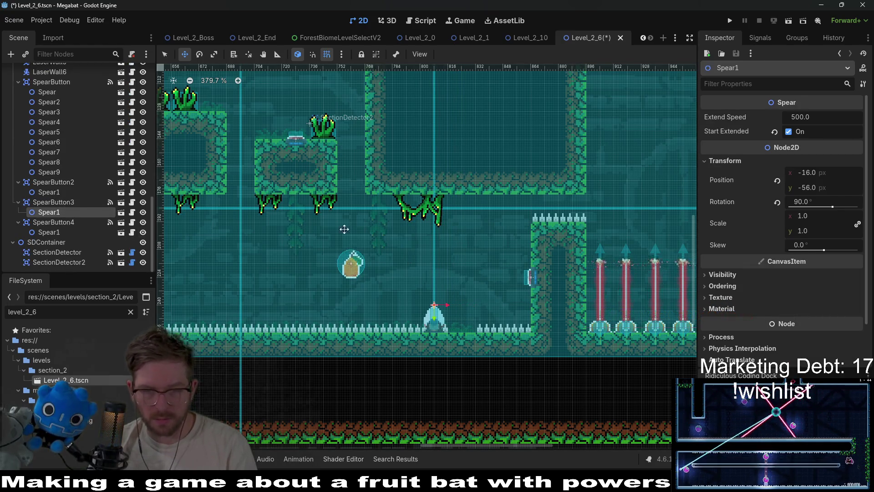
pyautogui.scroll(5, 58, 250)
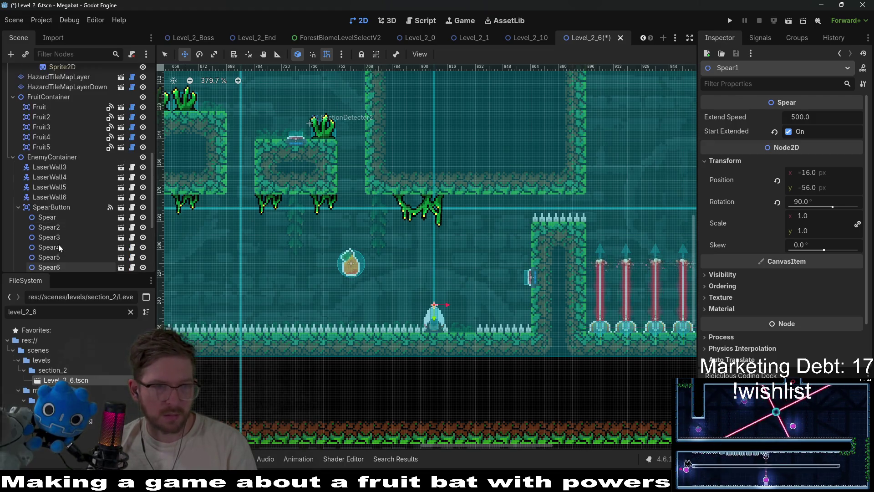
pyautogui.scroll(3, 58, 168)
pyautogui.click(59, 152)
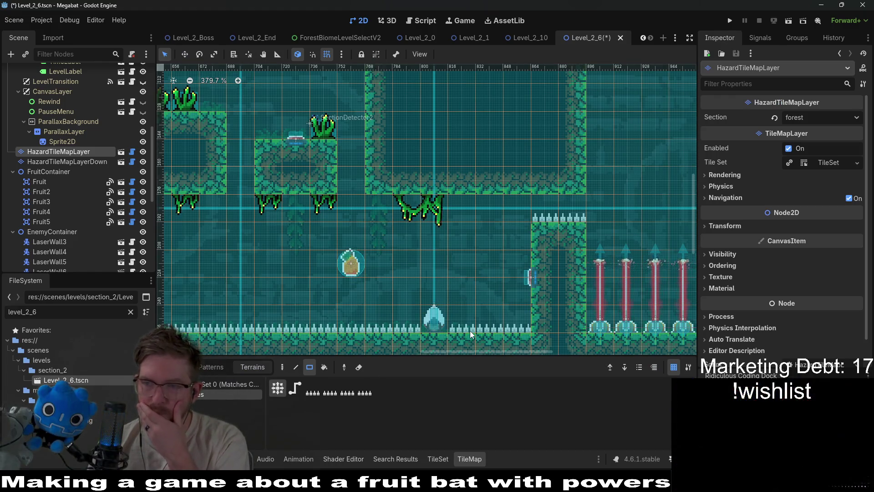
# Step: Select BaseLevel's EnvironmentTileMapLayer and list its vine scene tiles in the Tiles view
pyautogui.scroll(5, 406, 287)
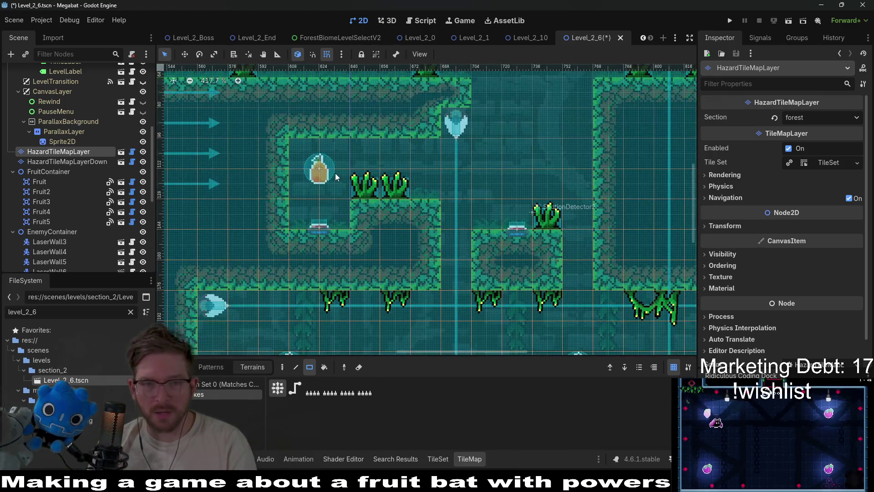
pyautogui.scroll(-3, 336, 176)
pyautogui.hscroll(2, 363, 167)
pyautogui.hscroll(-1, 483, 263)
pyautogui.scroll(2, 341, 220)
pyautogui.scroll(2, 410, 214)
pyautogui.hscroll(2, 444, 210)
pyautogui.scroll(-2, 460, 223)
pyautogui.scroll(-3, 464, 273)
pyautogui.hscroll(2, 500, 273)
pyautogui.hscroll(2, 510, 257)
pyautogui.hscroll(-2, 486, 256)
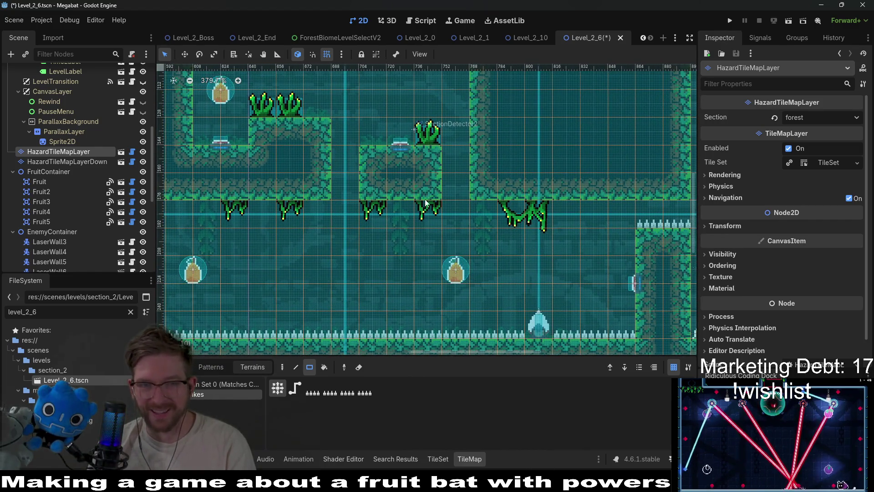
pyautogui.hscroll(3, 470, 203)
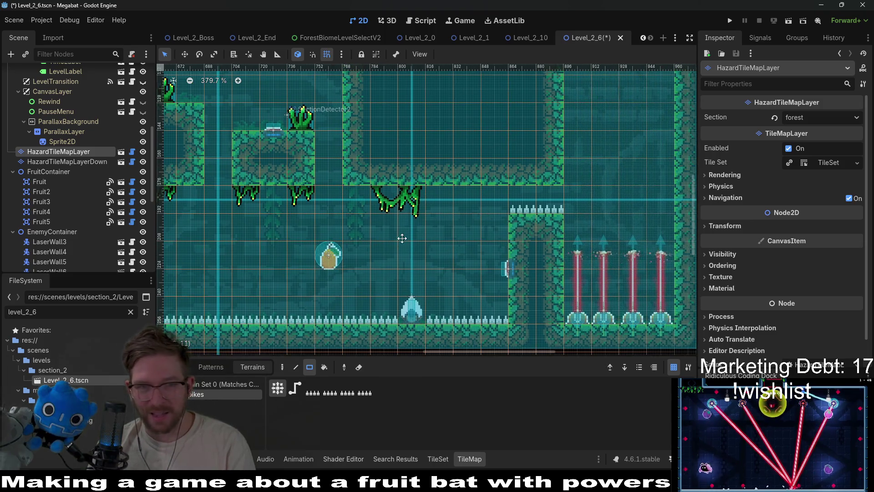
pyautogui.hscroll(-4, 255, 176)
pyautogui.scroll(2, 255, 175)
pyautogui.scroll(-5, 483, 267)
pyautogui.hscroll(10, 473, 254)
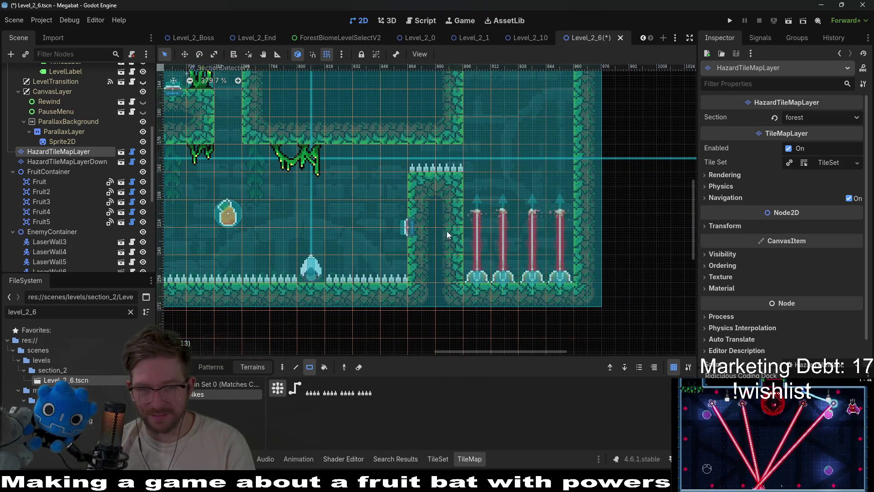
pyautogui.hscroll(-3, 438, 227)
pyautogui.scroll(1, 438, 226)
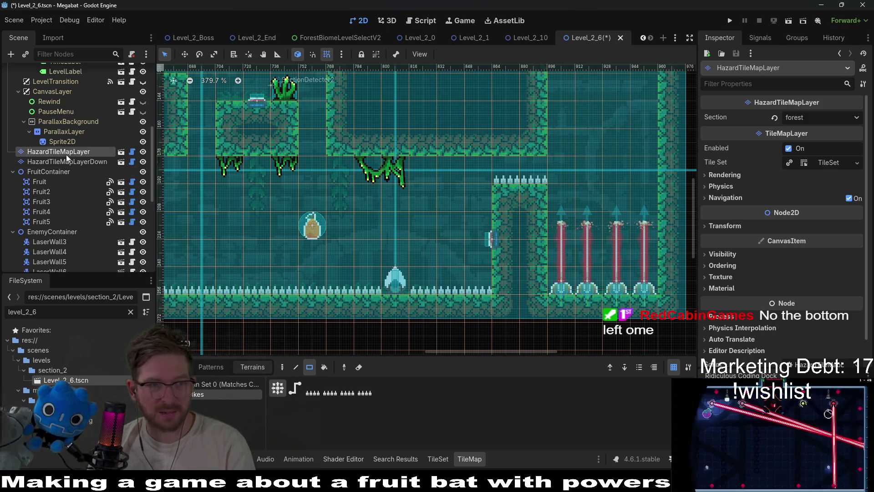
pyautogui.scroll(5, 67, 154)
pyautogui.click(66, 82)
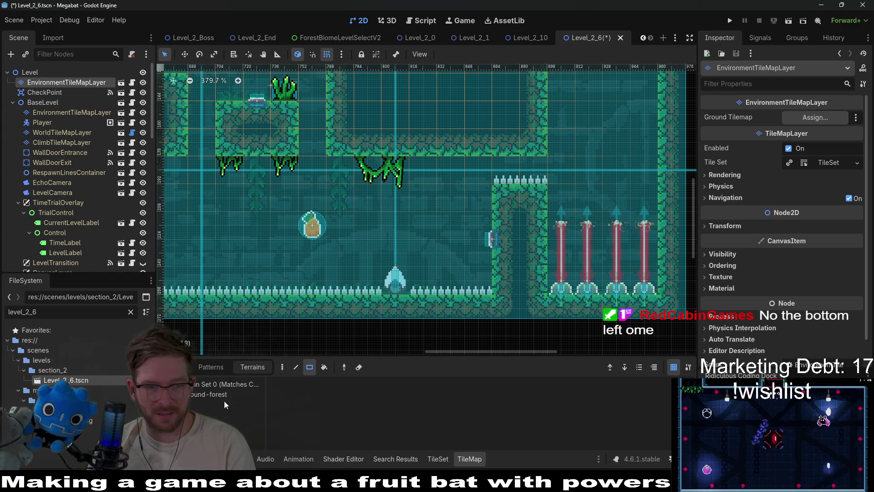
pyautogui.click(71, 112)
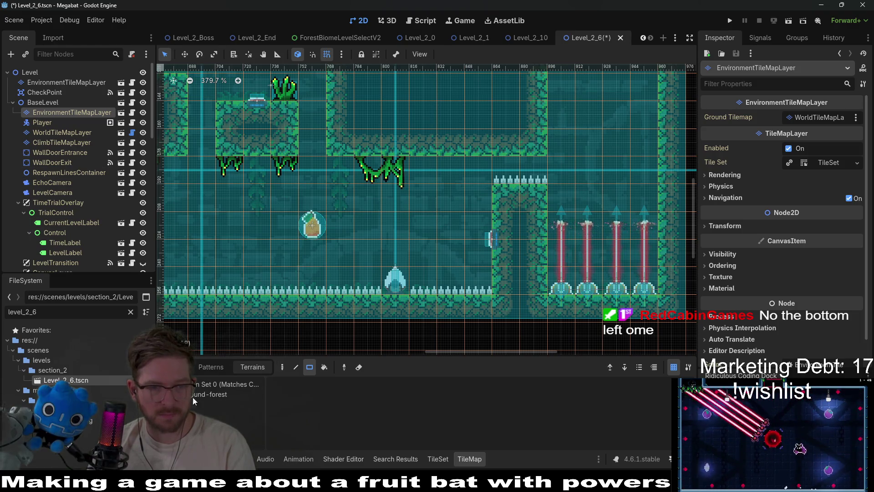
pyautogui.click(179, 367)
pyautogui.click(255, 418)
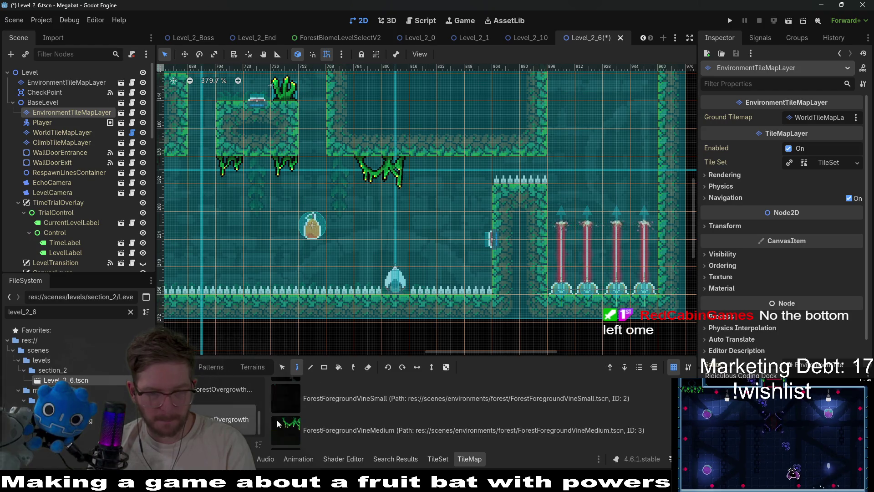
# Step: Move the ForestForegroundVineMedium tile a short way right along the ceiling
pyautogui.click(337, 422)
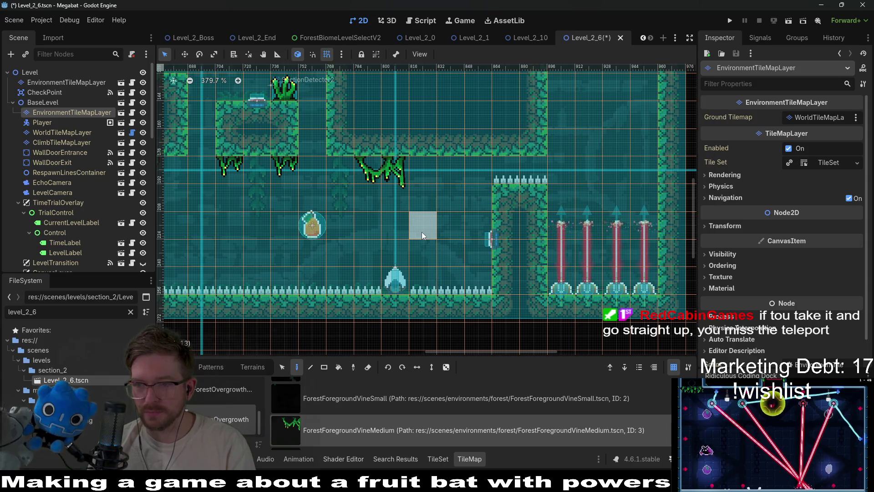
pyautogui.rightClick(395, 171)
pyautogui.click(493, 181)
pyautogui.scroll(-5, 304, 189)
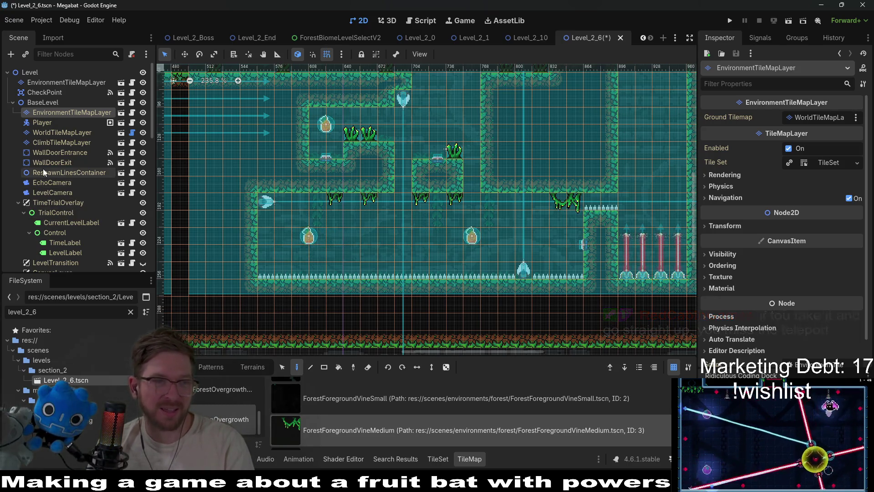
pyautogui.scroll(-5, 50, 172)
pyautogui.scroll(-5, 77, 191)
pyautogui.click(48, 139)
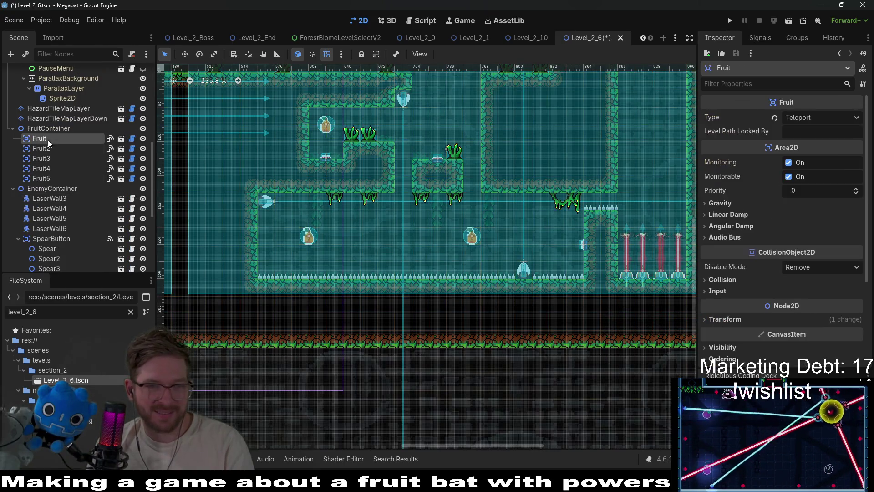
# Step: Nudge Fruit4 further left in the lower corridor
pyautogui.click(53, 168)
pyautogui.press('w')
pyautogui.press('Left')
pyautogui.press('Left')
pyautogui.press('Left')
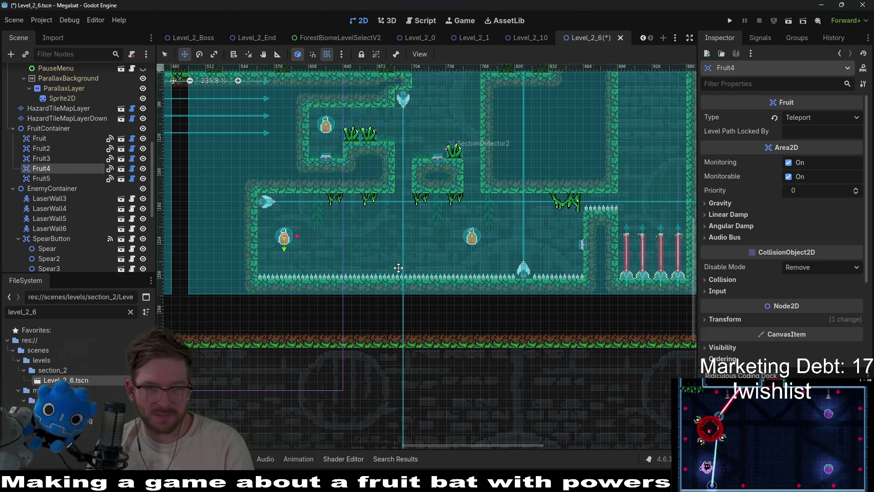
pyautogui.scroll(4, 404, 253)
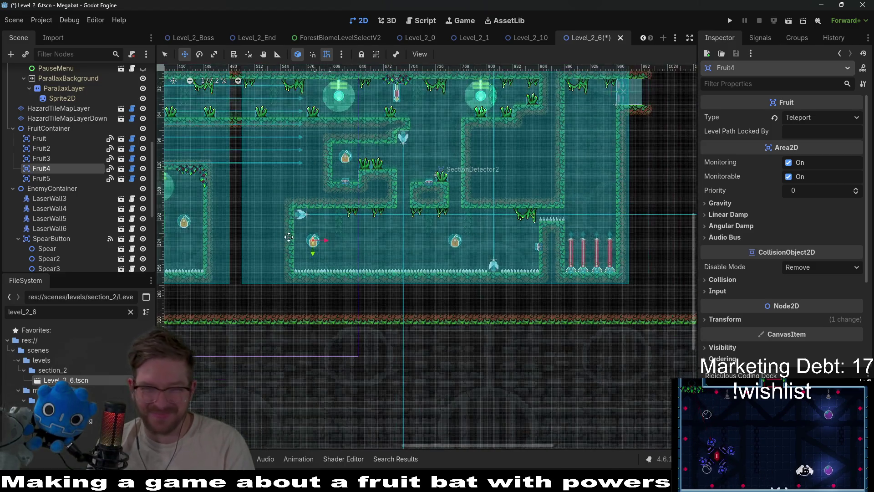
pyautogui.scroll(-3, 376, 250)
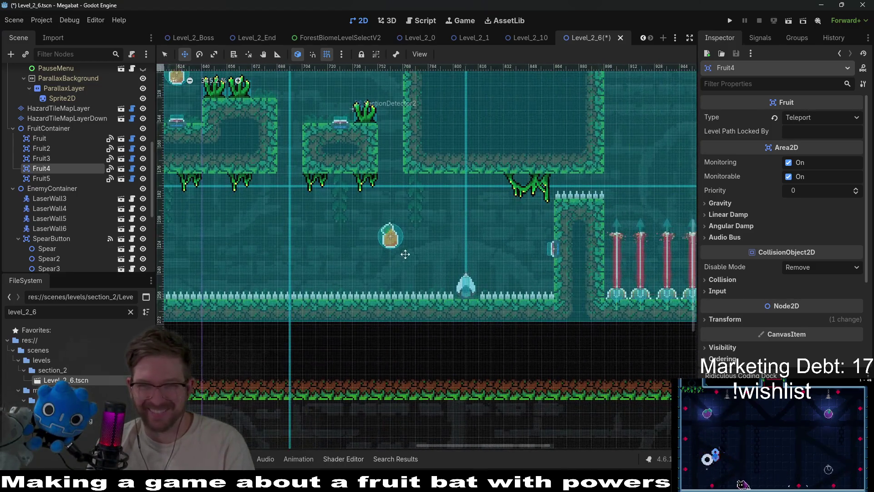
pyautogui.hscroll(3, 487, 260)
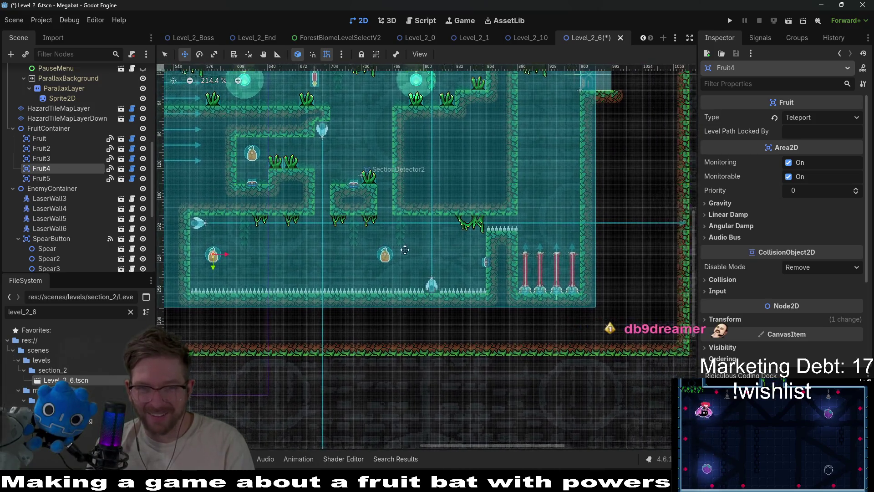
pyautogui.scroll(2, 399, 251)
# Step: Save the Level_2_6 scene
pyautogui.hotkey('ctrl', 's')
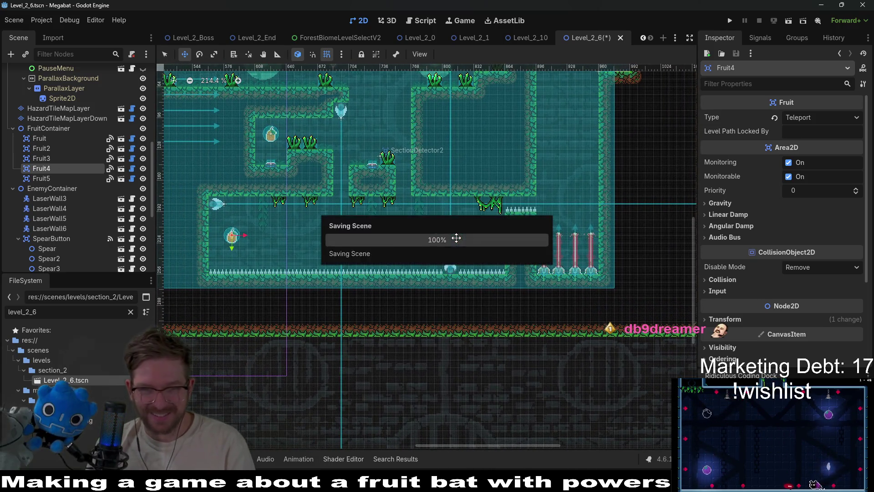
pyautogui.scroll(1, 420, 241)
pyautogui.scroll(10, 74, 122)
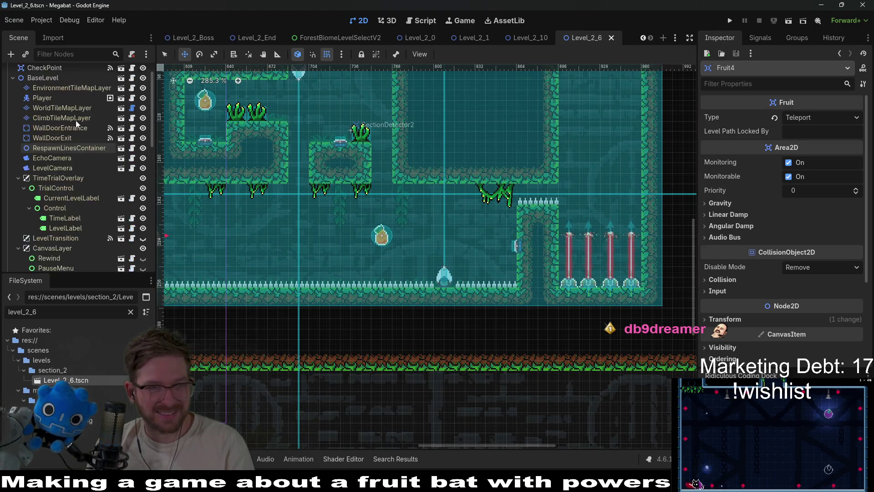
pyautogui.click(63, 112)
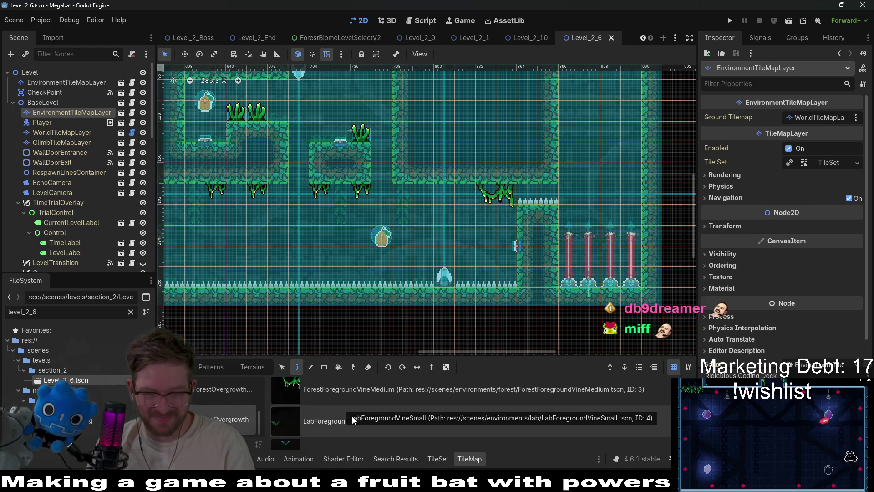
# Step: Paint a ForestForegroundVineSmall tile hanging from a ceiling cell
pyautogui.scroll(2, 345, 409)
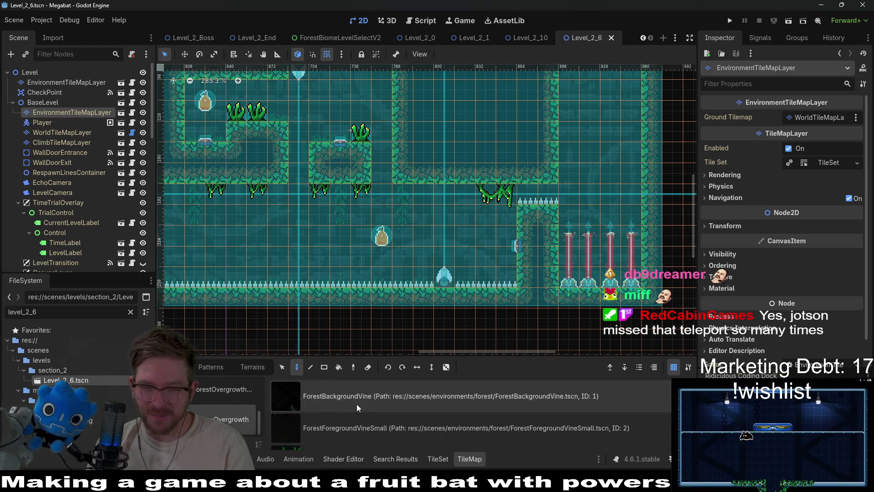
pyautogui.scroll(-1, 349, 418)
pyautogui.scroll(1, 333, 417)
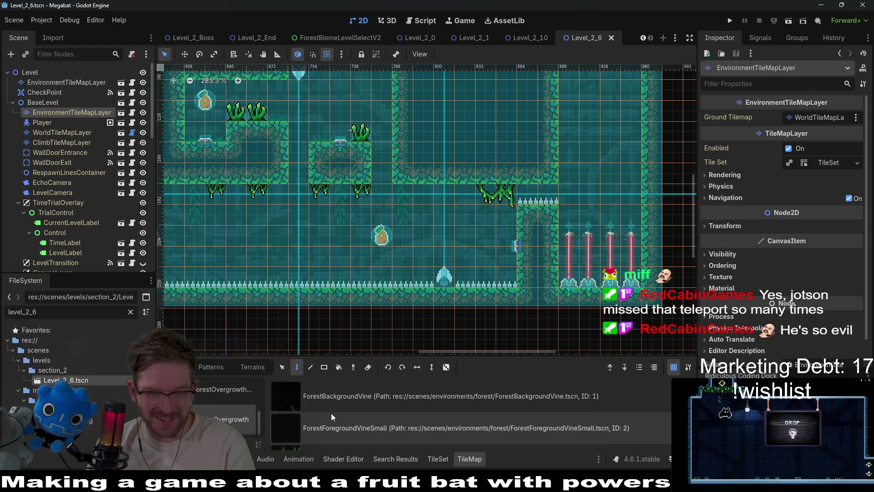
pyautogui.scroll(-1, 350, 417)
pyautogui.scroll(-2, 340, 435)
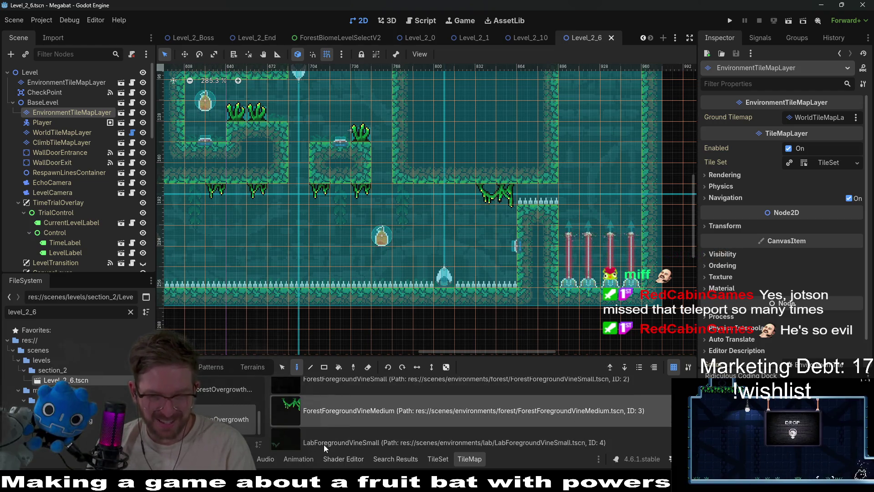
pyautogui.scroll(2, 331, 427)
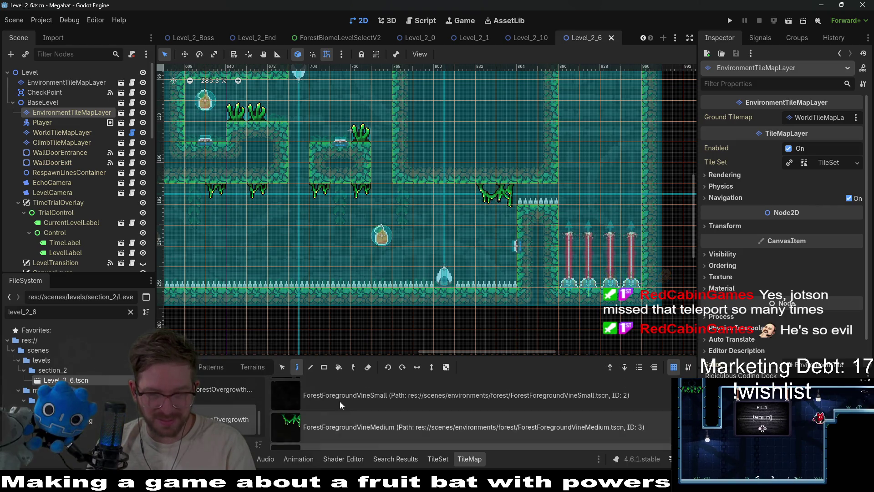
pyautogui.scroll(1, 339, 401)
pyautogui.click(340, 400)
pyautogui.click(423, 195)
pyautogui.scroll(-3, 438, 275)
# Step: Save Level_2_6 with the new small vine
pyautogui.hotkey('ctrl', 's')
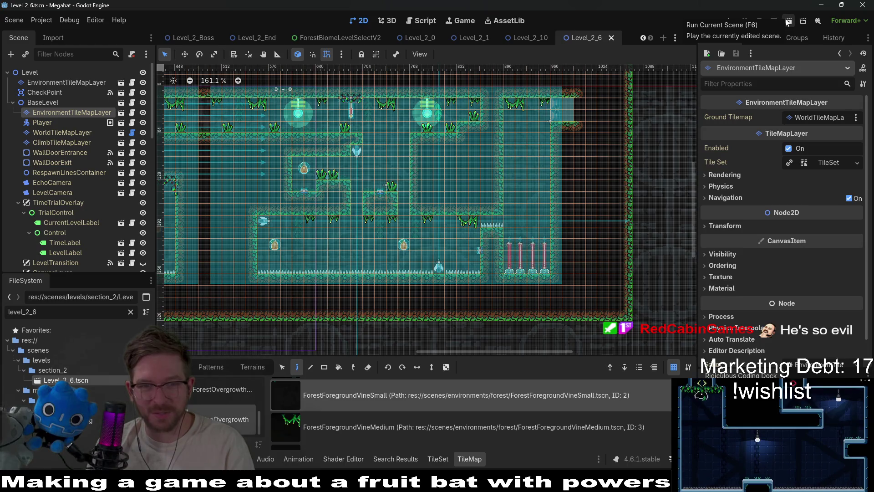
pyautogui.scroll(2, 322, 180)
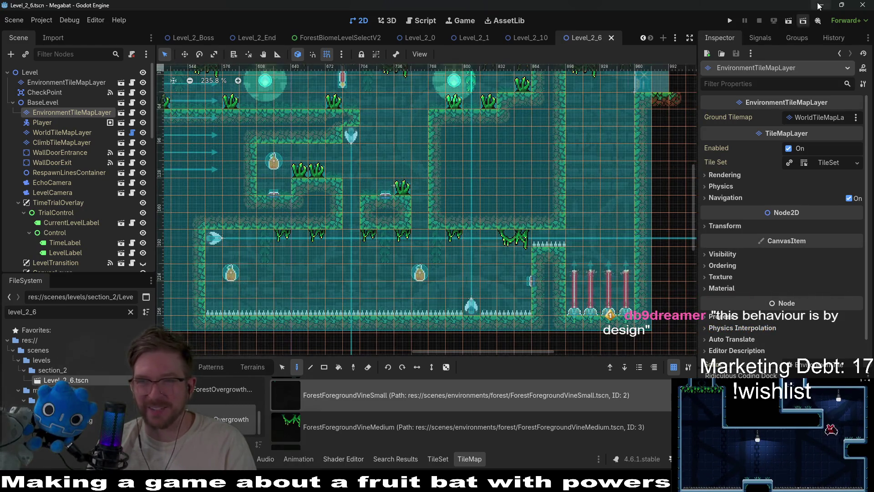
pyautogui.click(792, 20)
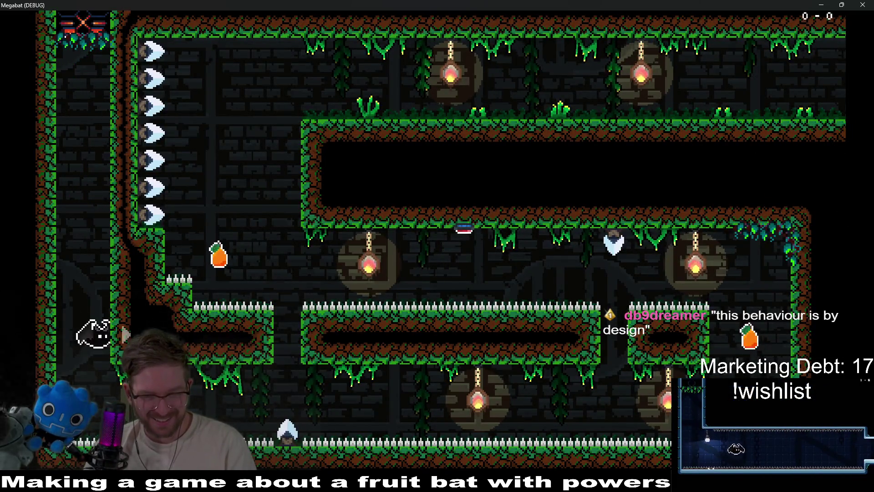
# Step: Fly the bat through the lower and middle corridors, collecting the fruit
pyautogui.press('Right')
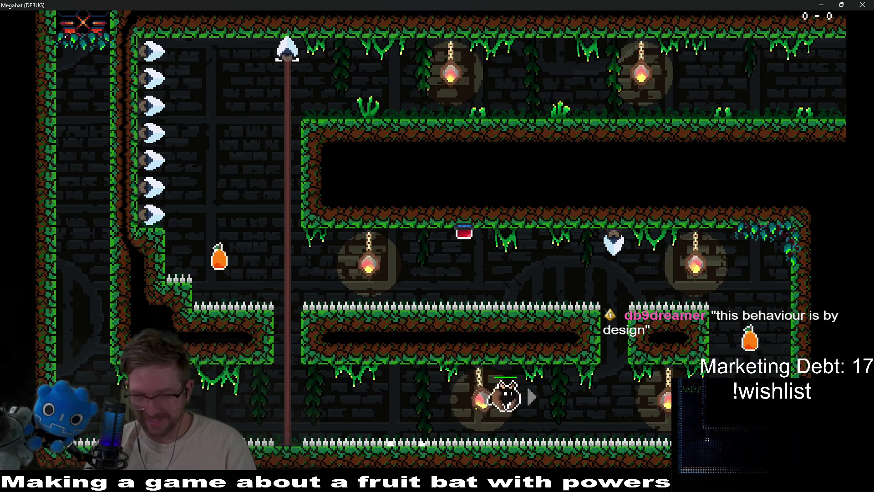
pyautogui.press('Up')
pyautogui.press('Left')
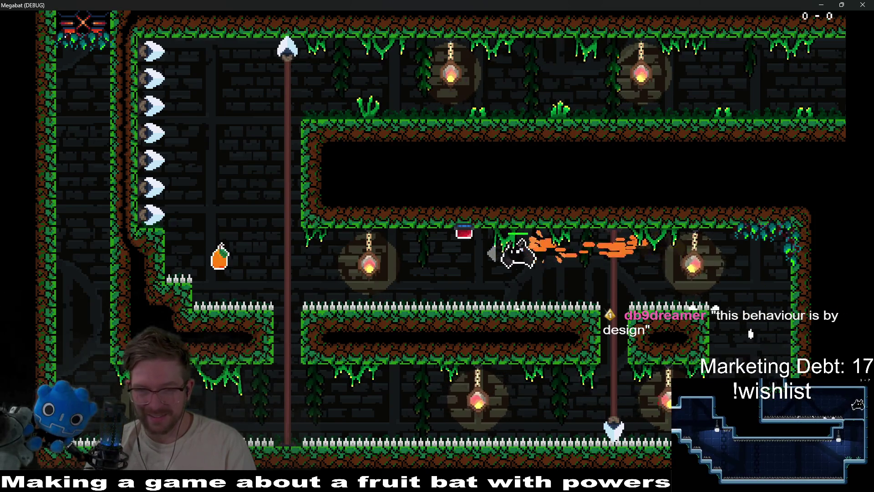
pyautogui.press('Up')
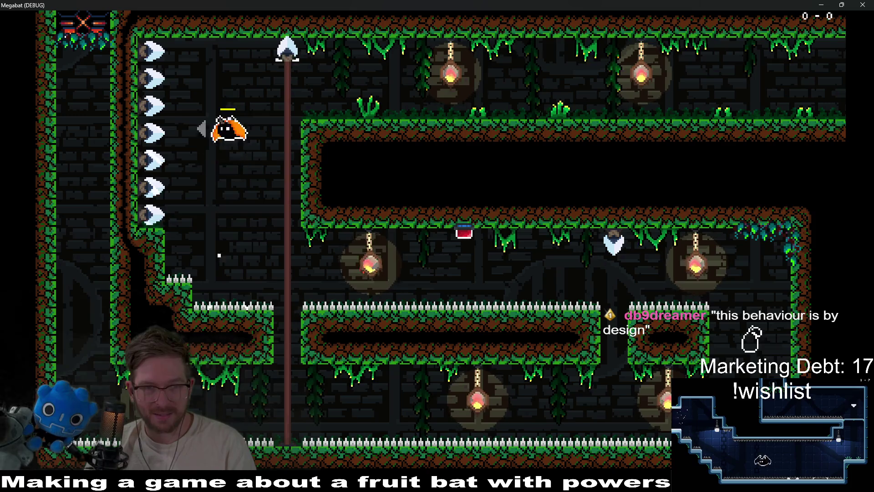
pyautogui.press('Right')
pyautogui.press('Right')
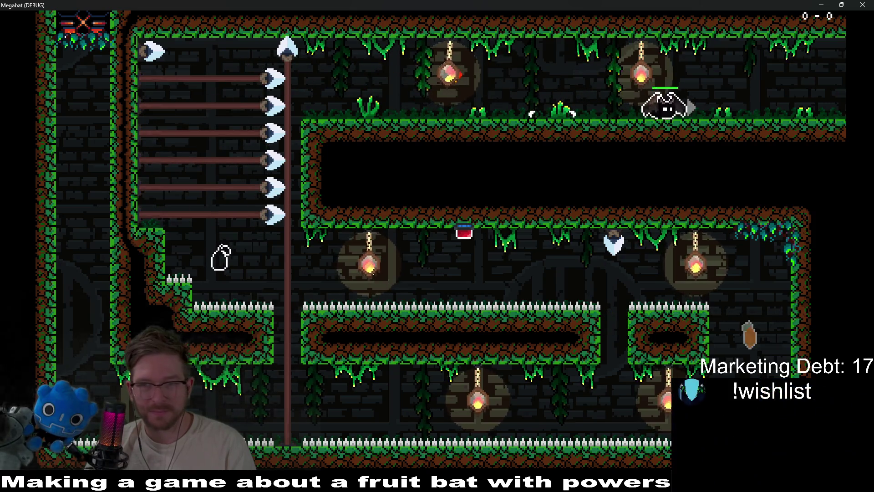
pyautogui.press('Right')
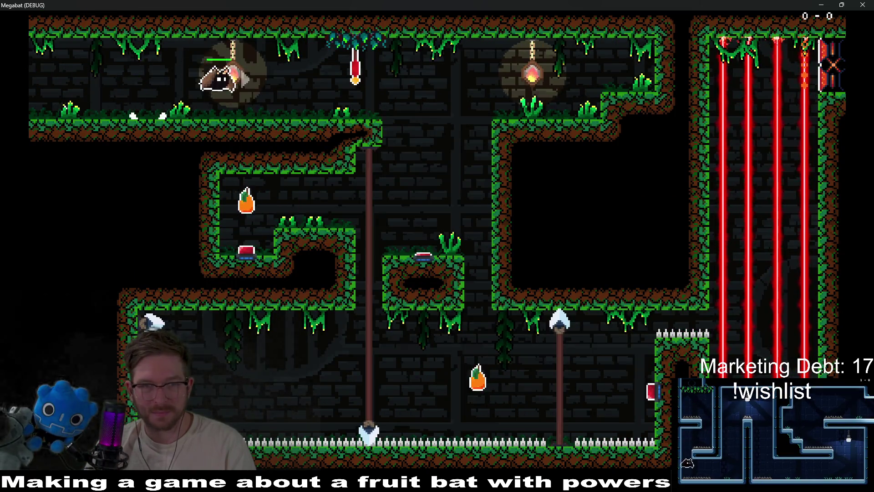
pyautogui.press('Down')
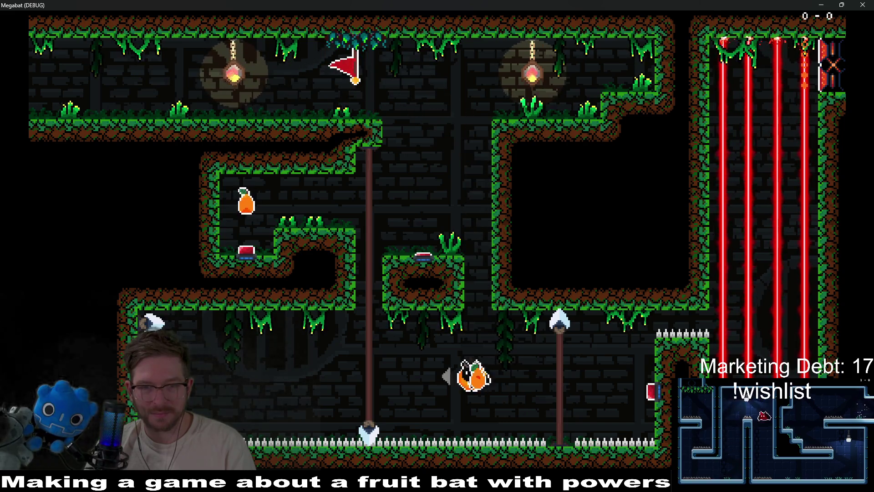
pyautogui.press('Left')
pyautogui.press('Right')
pyautogui.press('Right')
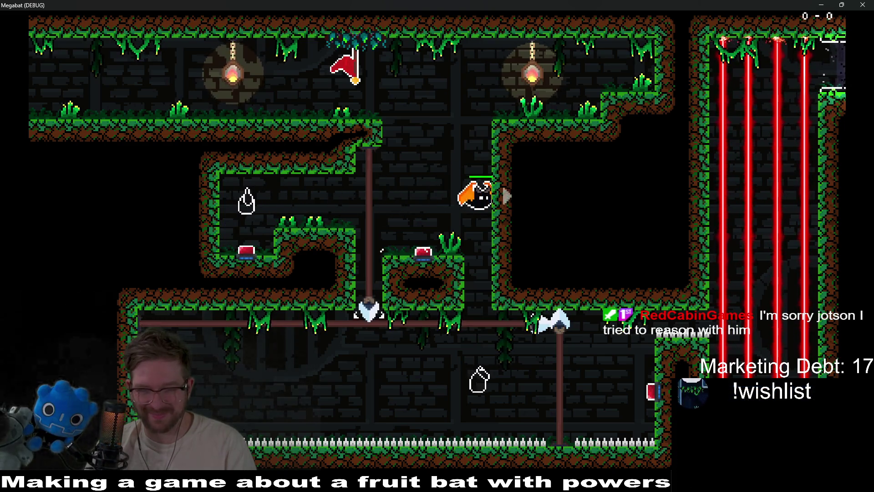
# Step: Fly along the lower floor and land on the middle and centre red buttons
pyautogui.press('Down')
pyautogui.press('Left')
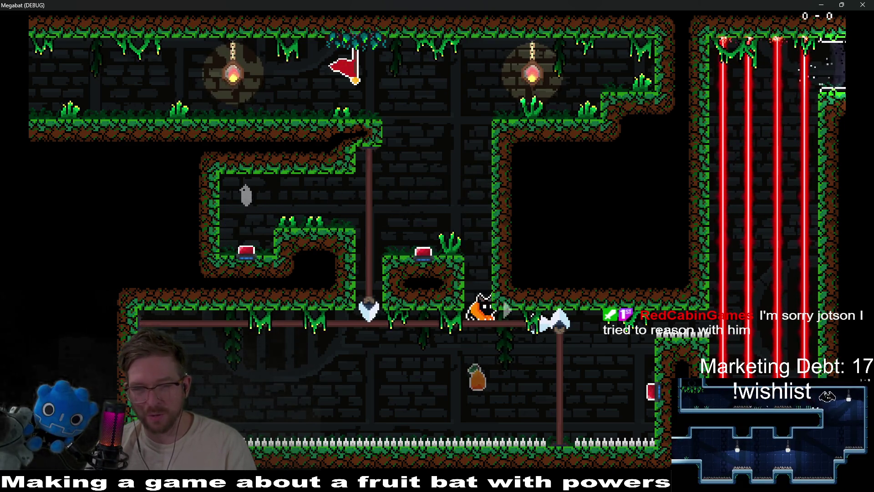
pyautogui.press('Right')
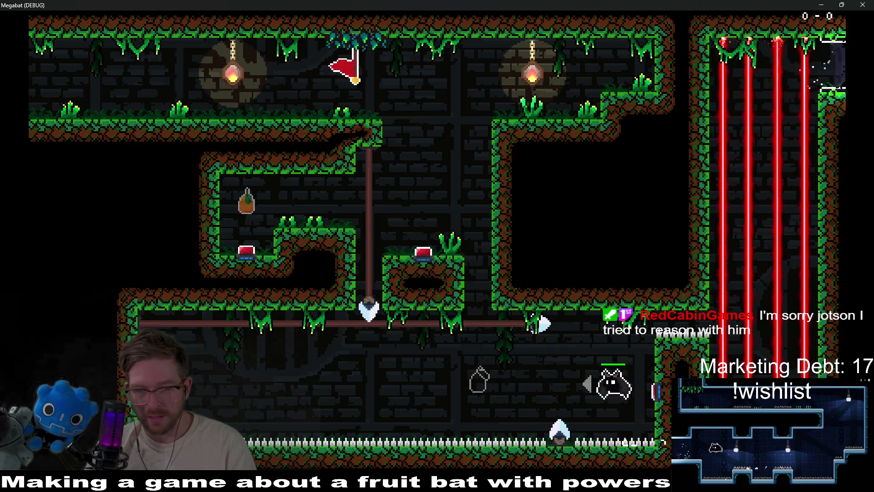
pyautogui.press('Left')
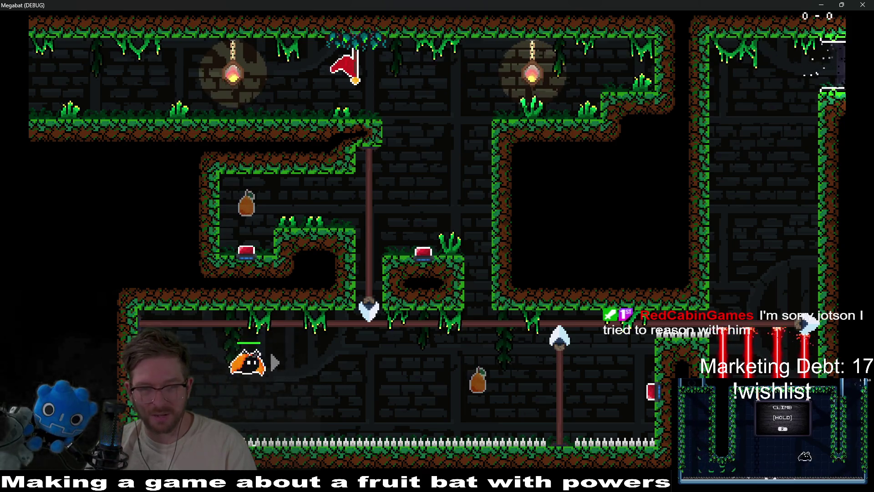
pyautogui.press('Up')
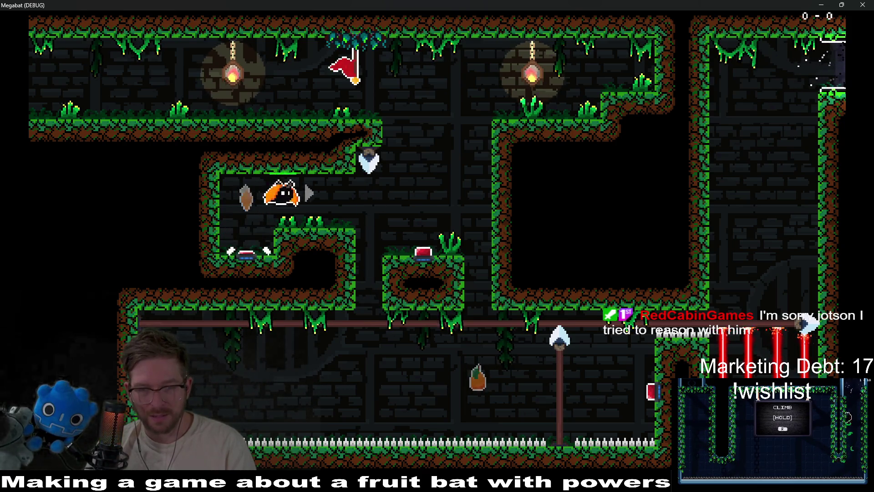
pyautogui.press('Right')
pyautogui.press('Right')
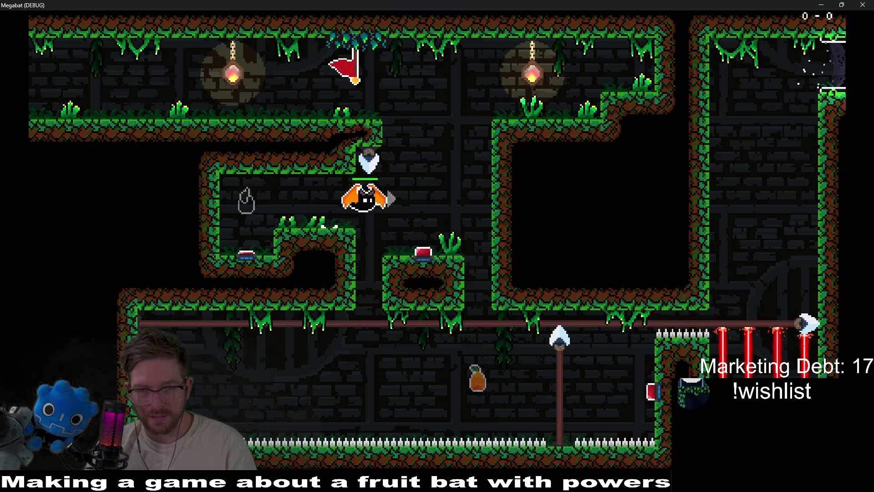
pyautogui.press('Up')
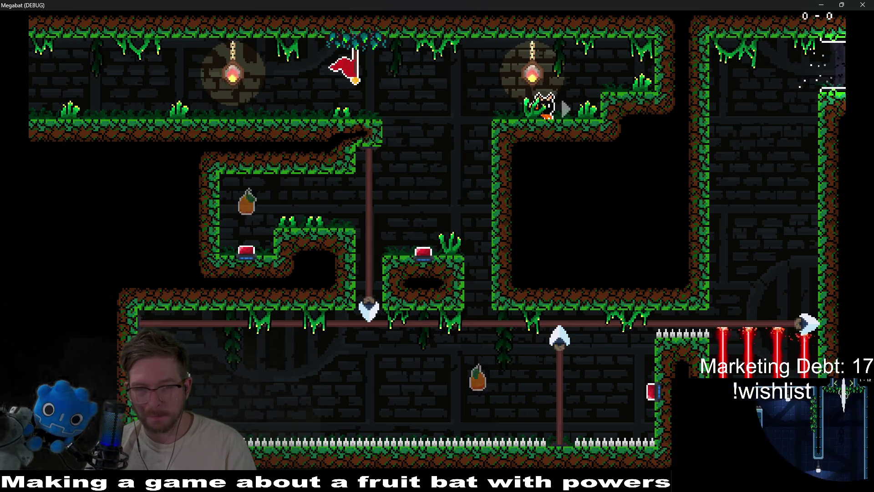
pyautogui.press('Left')
pyautogui.press('Right')
pyautogui.press('Left')
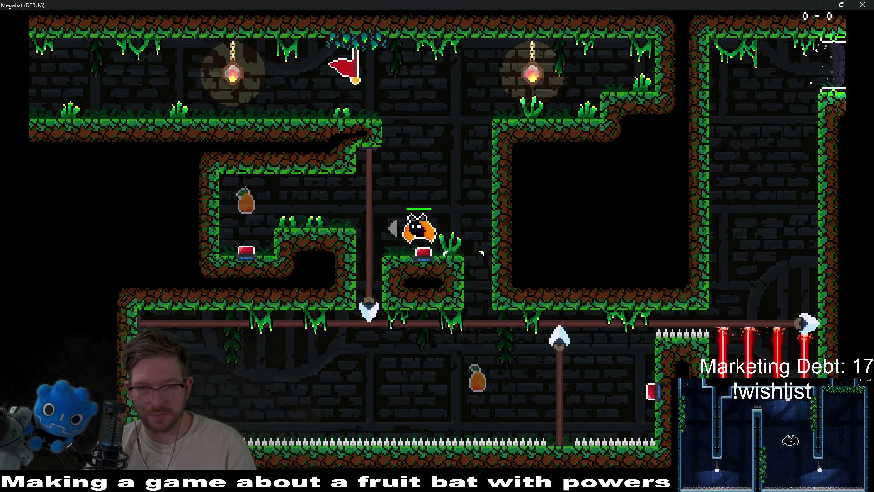
pyautogui.press('Right')
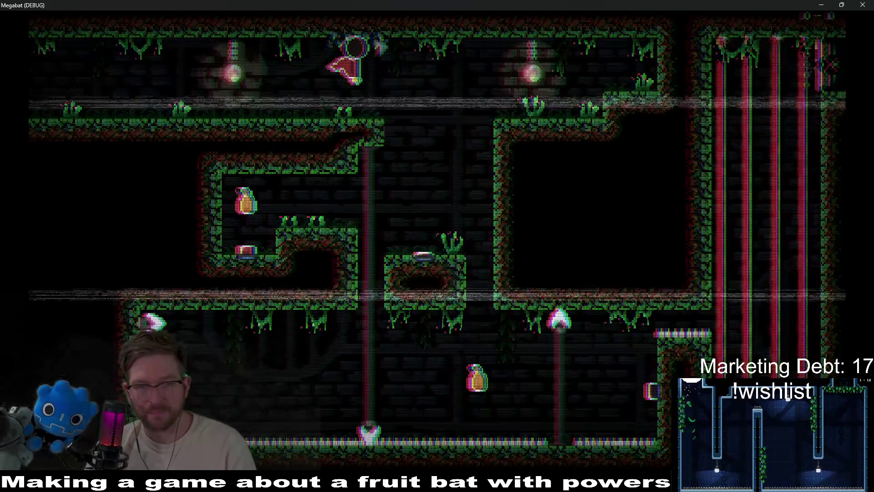
# Step: Replay the level after a death, dashing the bat across corridors and ledges
pyautogui.press('Right')
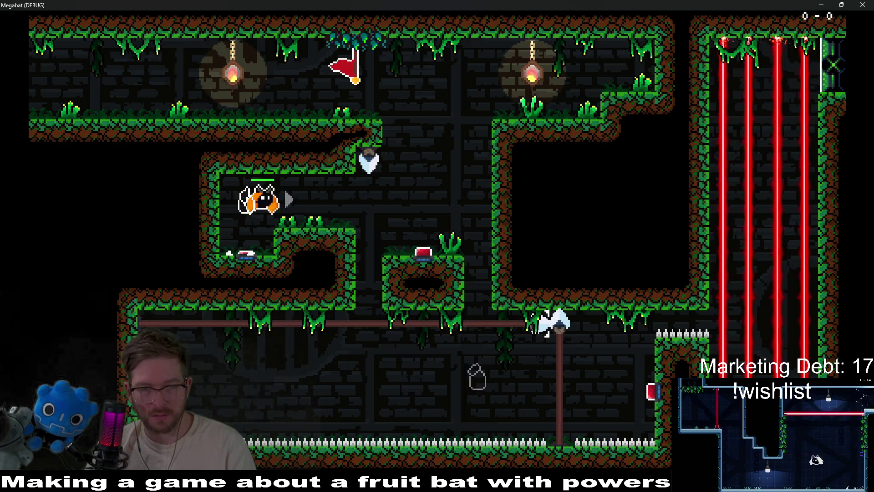
pyautogui.press('Right')
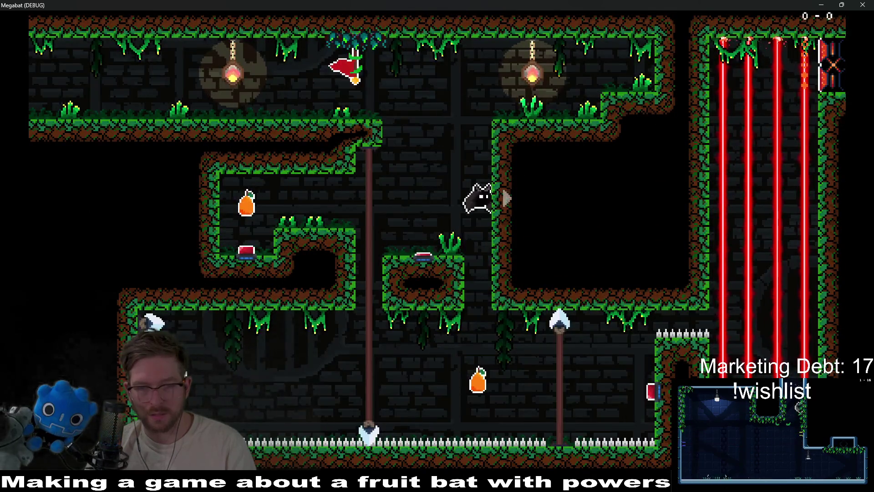
pyautogui.press('Left')
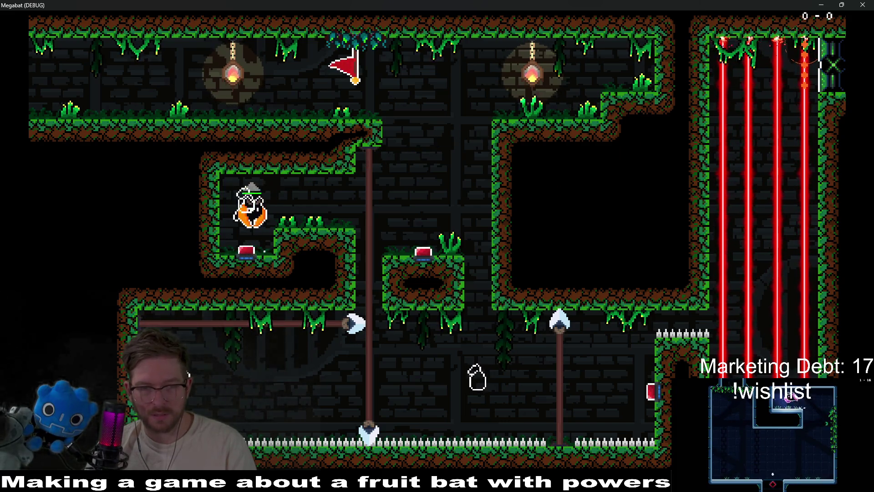
pyautogui.press('Right')
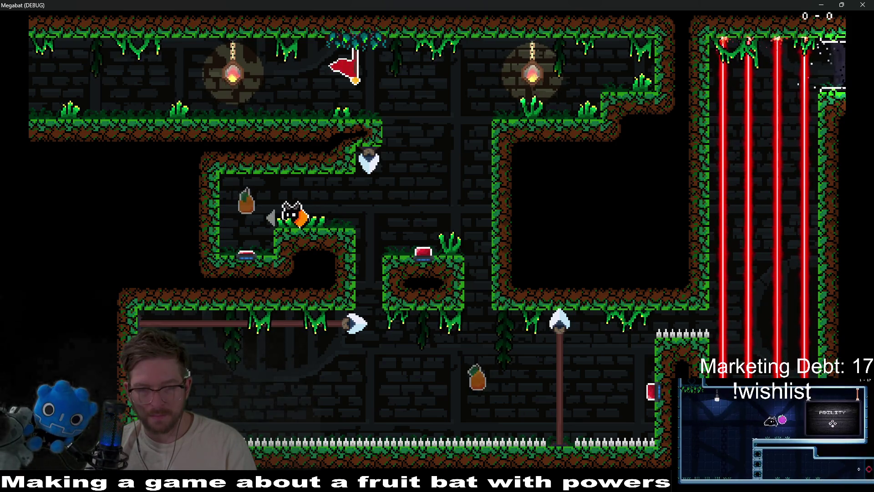
pyautogui.press('Right')
pyautogui.press('Left')
pyautogui.press('Right')
pyautogui.press('Right')
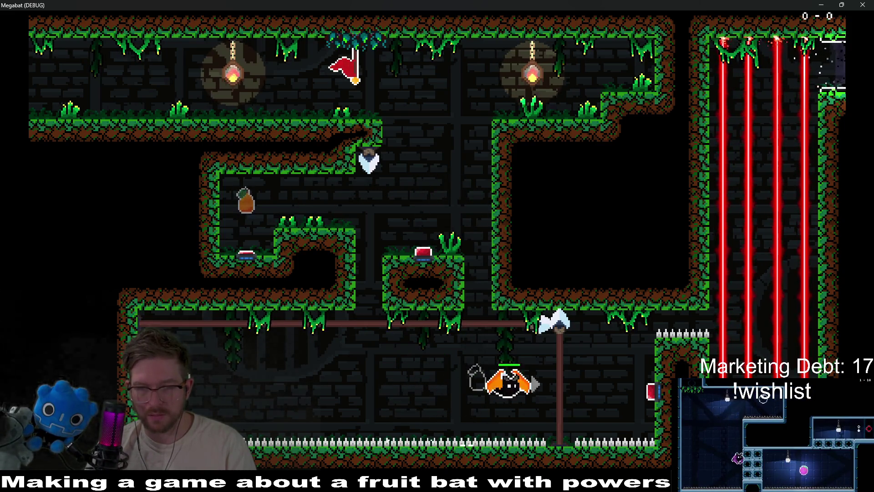
pyautogui.press('Left')
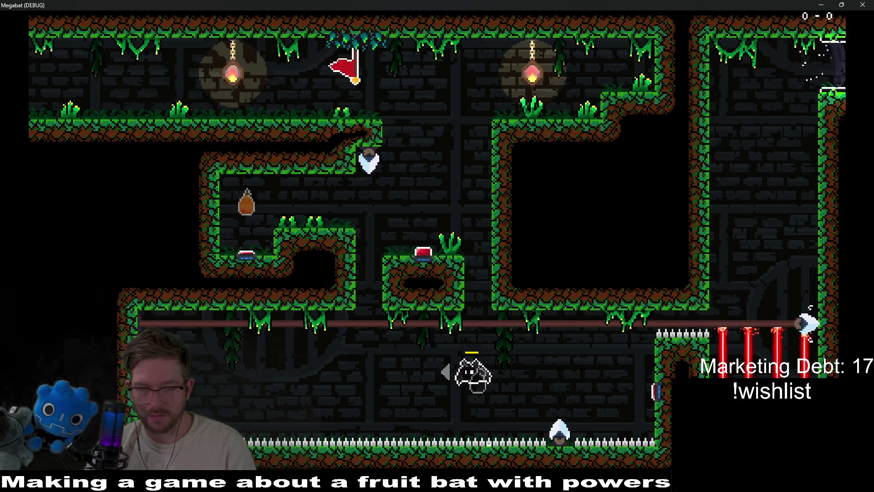
pyautogui.press('Left')
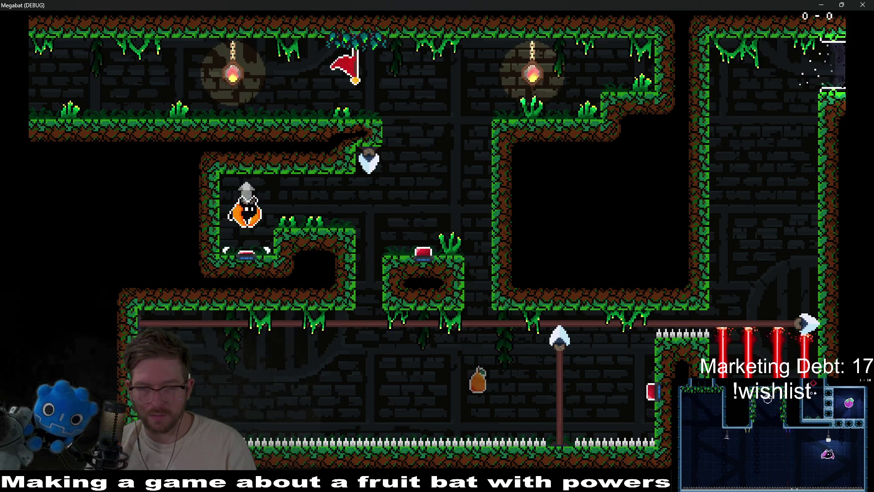
pyautogui.press('Right')
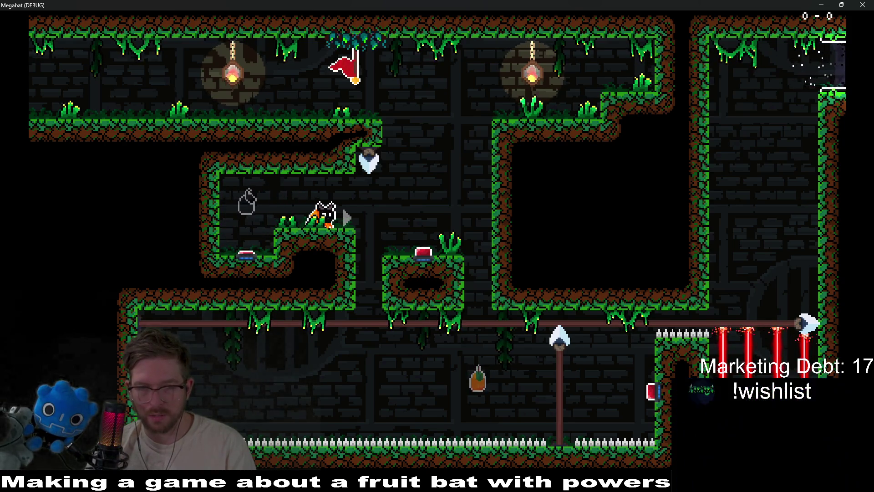
# Step: Land on the red buttons to drop the spear and switch off lasers, then close the game
pyautogui.press('Left')
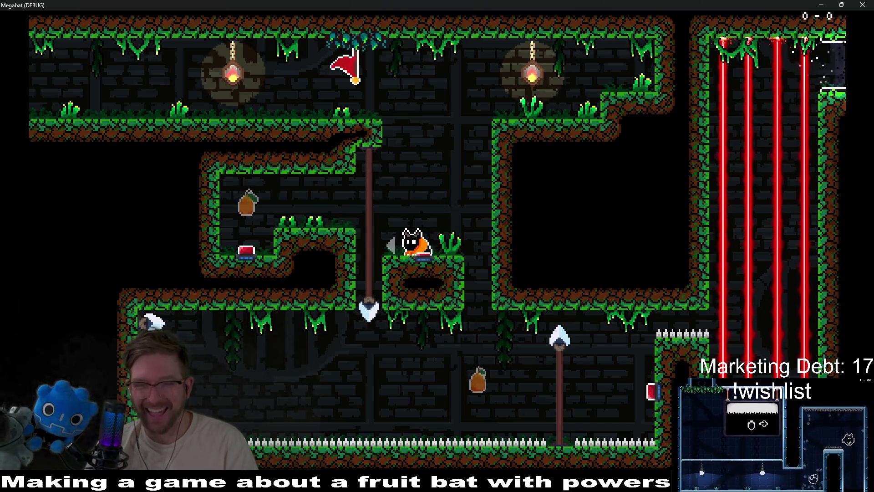
pyautogui.press('Right')
pyautogui.press('space')
pyautogui.press('space')
pyautogui.press('Left')
pyautogui.press('space')
pyautogui.press('Right')
pyautogui.press('space')
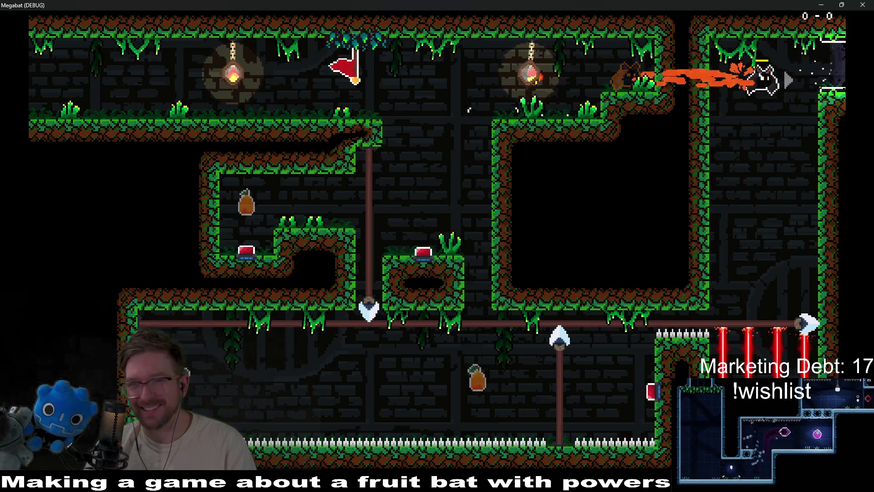
pyautogui.press('Left')
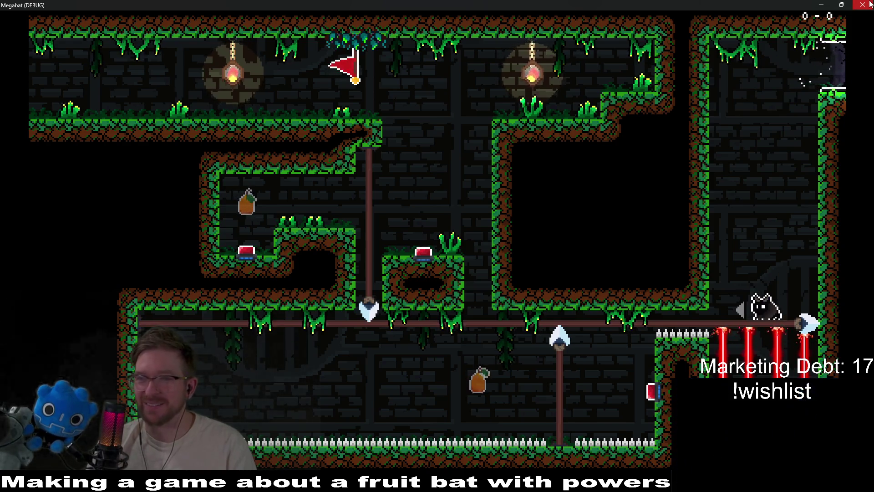
pyautogui.click(870, 3)
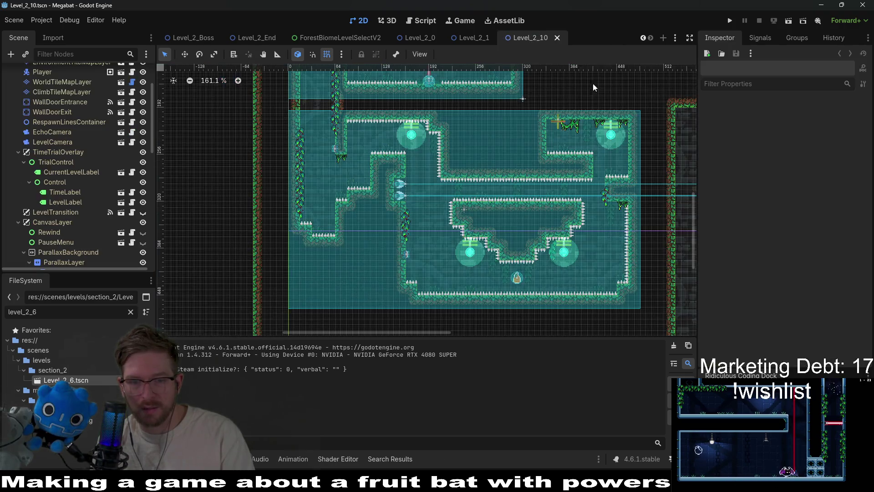
# Step: Switch to the Obsidian Excalidraw notes from the taskbar
pyautogui.click(498, 483)
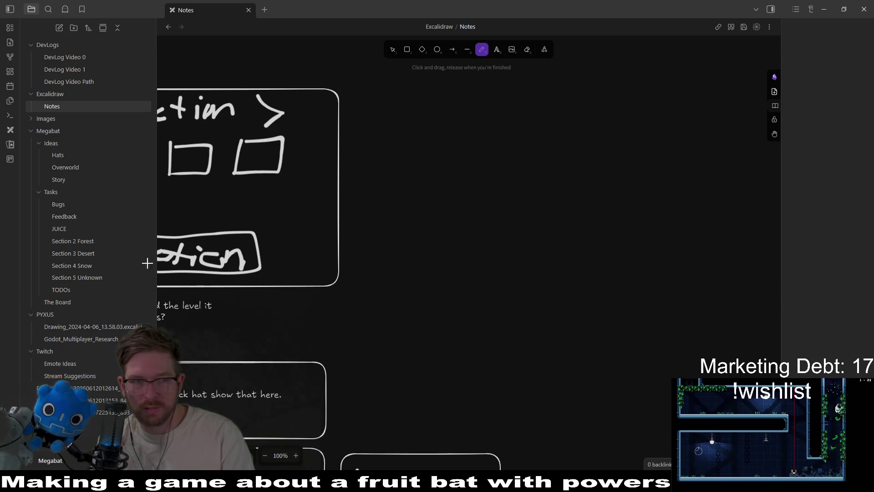
# Step: Move the spiked-staff spears card from STEAM DEMO TASKS to the top of TODO, then minimize Obsidian
pyautogui.click(84, 302)
pyautogui.moveTo(596, 72)
pyautogui.mouseDown()
pyautogui.moveTo(451, 78)
pyautogui.moveTo(468, 75)
pyautogui.moveTo(467, 144)
pyautogui.mouseUp()
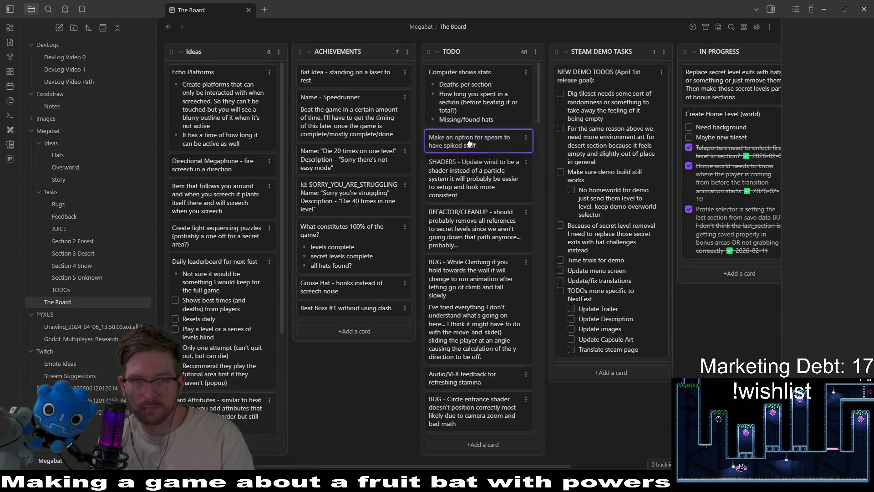
pyautogui.scroll(-15, 485, 360)
pyautogui.scroll(-5, 486, 360)
pyautogui.scroll(-5, 486, 360)
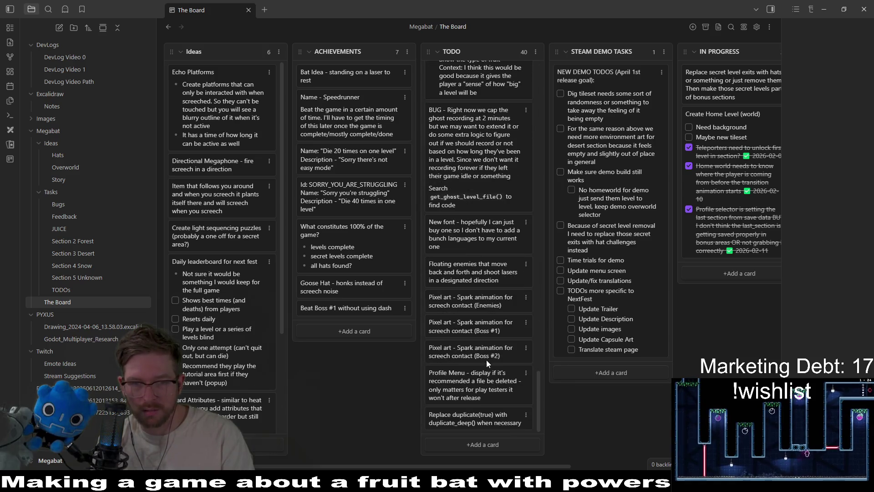
pyautogui.moveTo(537, 391)
pyautogui.mouseDown()
pyautogui.moveTo(550, 175)
pyautogui.moveTo(548, 231)
pyautogui.mouseUp()
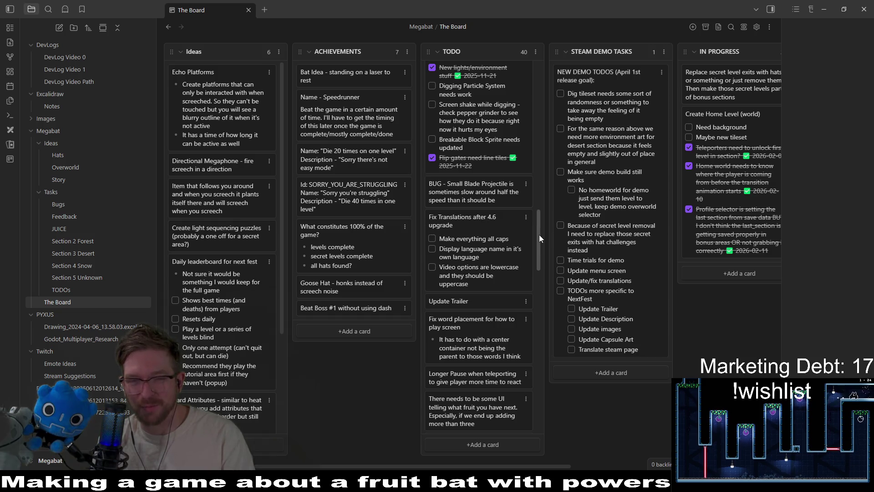
pyautogui.moveTo(538, 234); pyautogui.dragTo(588, 16)
pyautogui.click(821, 5)
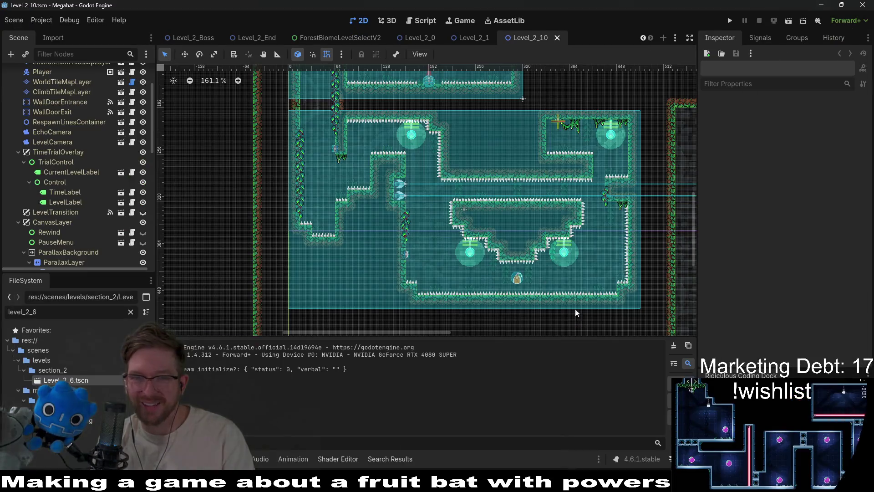
# Step: Close the Level_2_10 and Level_2_1 scene tabs and run the project for another playtest
pyautogui.middleClick(522, 38)
pyautogui.scroll(-5, 544, 182)
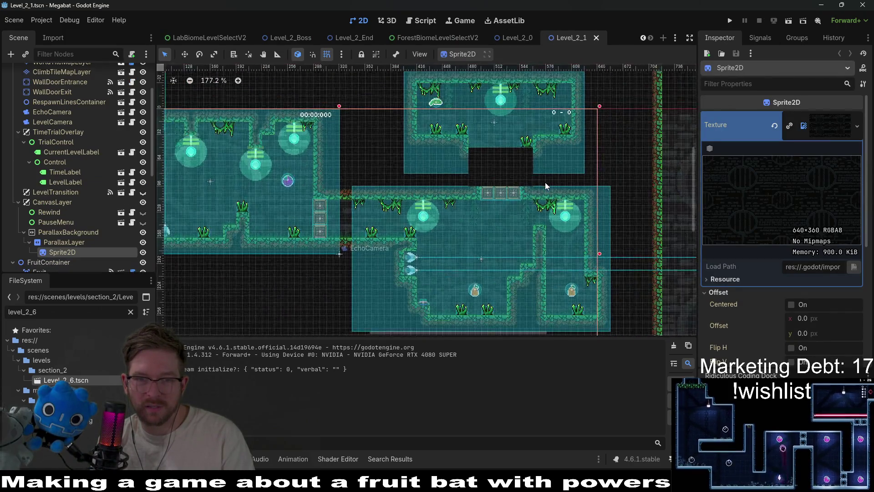
pyautogui.middleClick(569, 40)
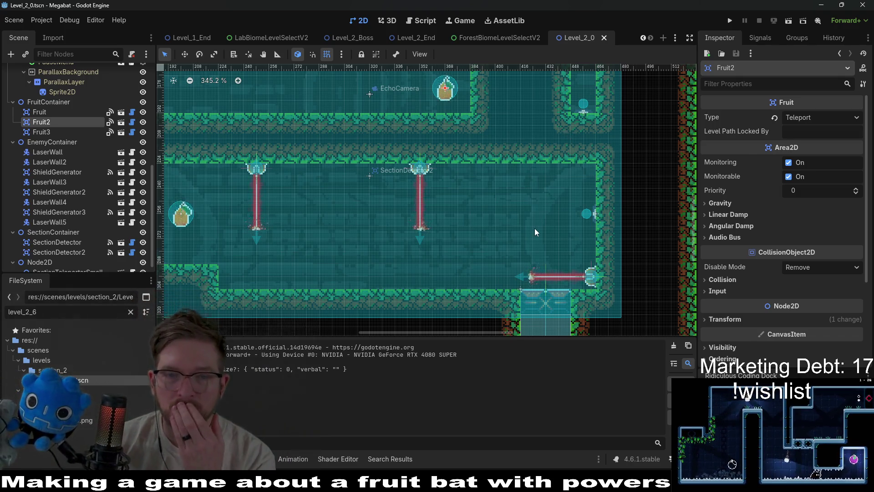
pyautogui.scroll(-2, 535, 228)
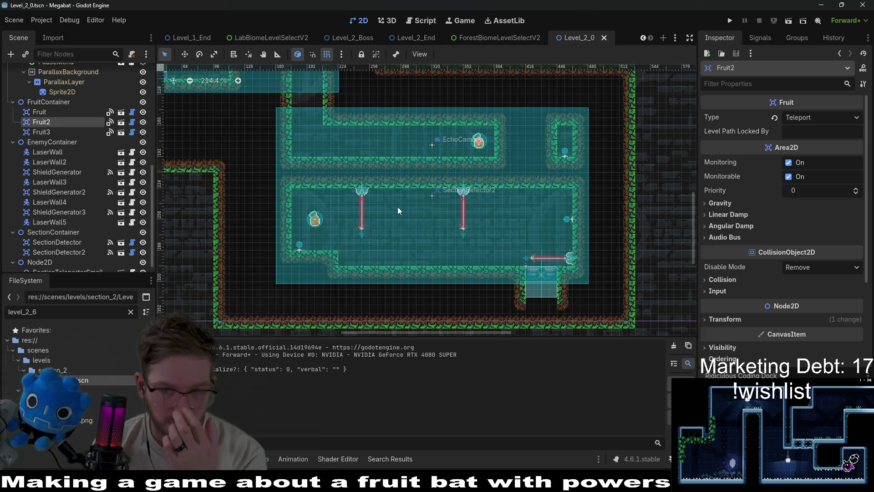
pyautogui.click(788, 20)
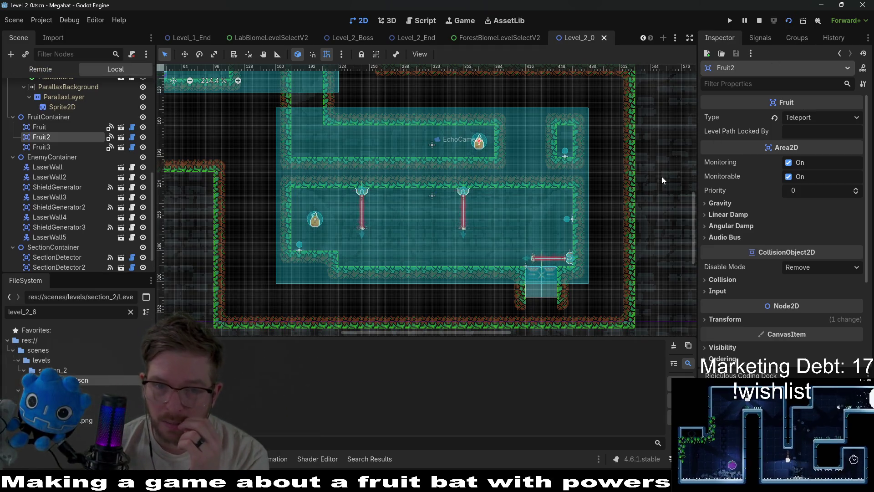